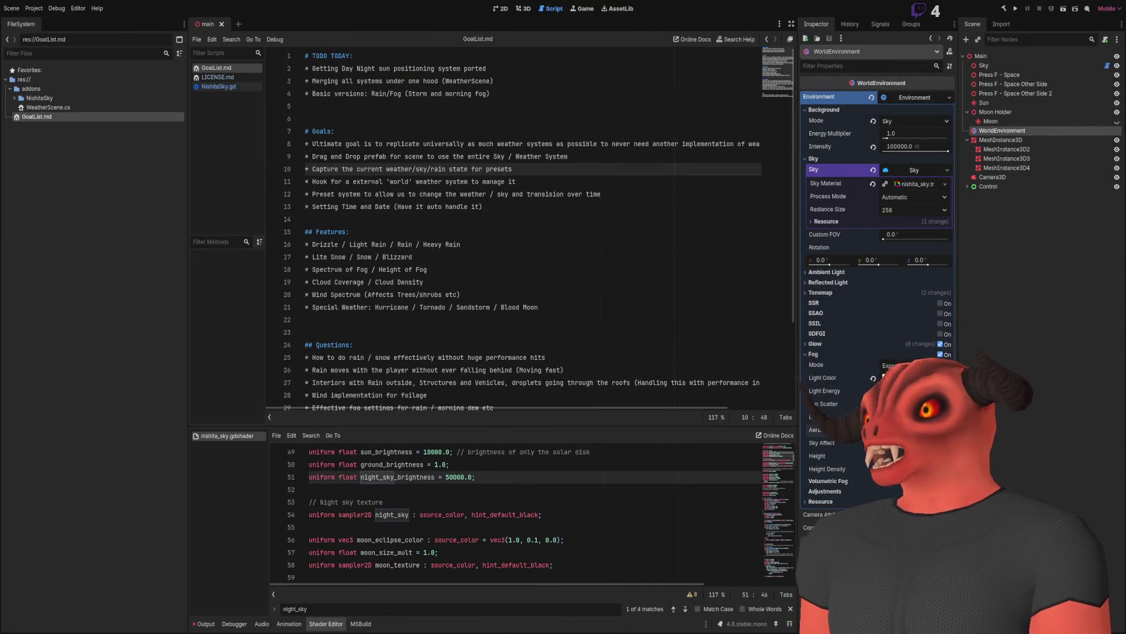
Enlarge the shader pane and scroll nishita_sky.gdshader down to the noise uniforms.
left_click_drag(461, 426, 460, 233)
scroll(604, 404, "up", 15)
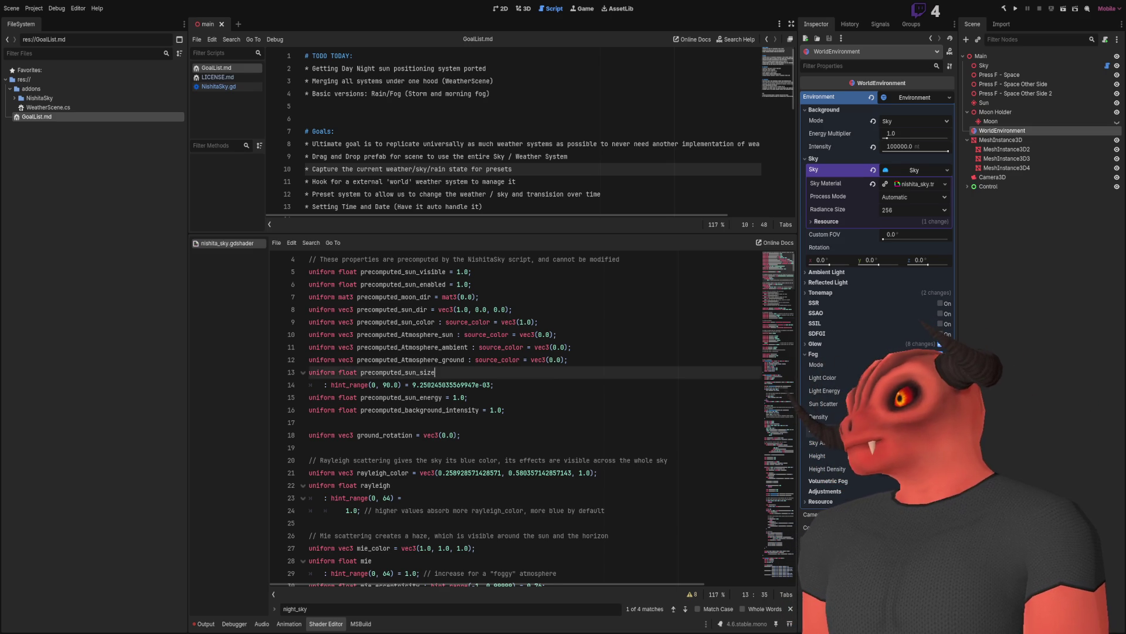
scroll(479, 360, "down", 7)
scroll(478, 359, "down", 12)
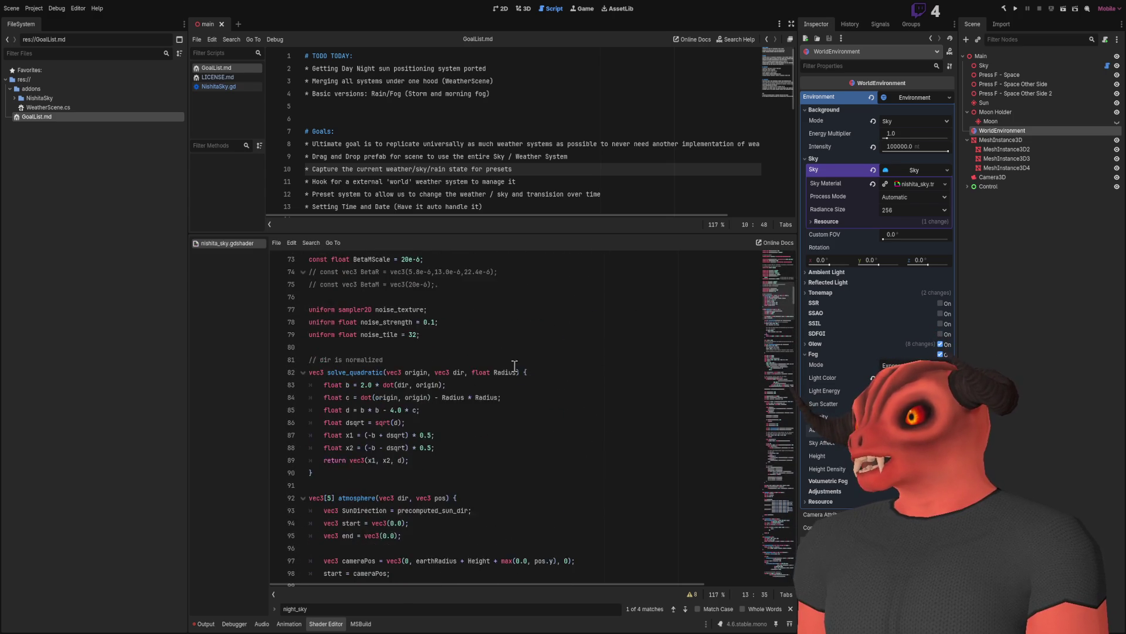
left_click(480, 449)
Replace the noise_texture, strength and tile uniforms with the pasted const vec3 noise_magic line.
left_click_drag(481, 448, 496, 409)
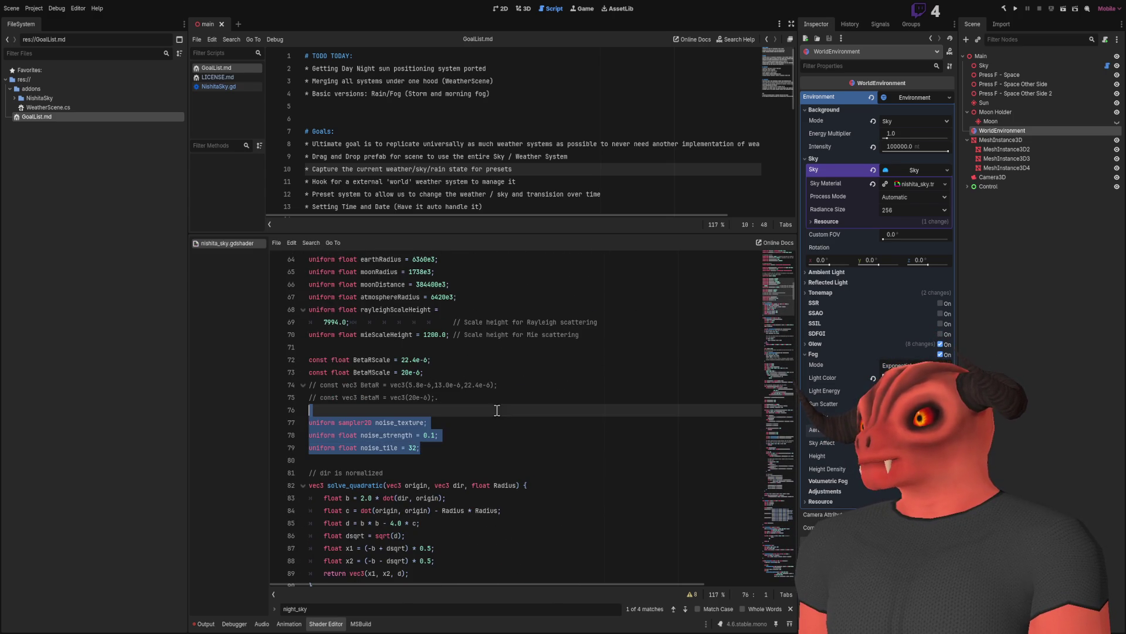
key("BackSpace")
type("const vec3 noise_magic = vec3(0.06711056, 0.00583715, 52.9829189);")
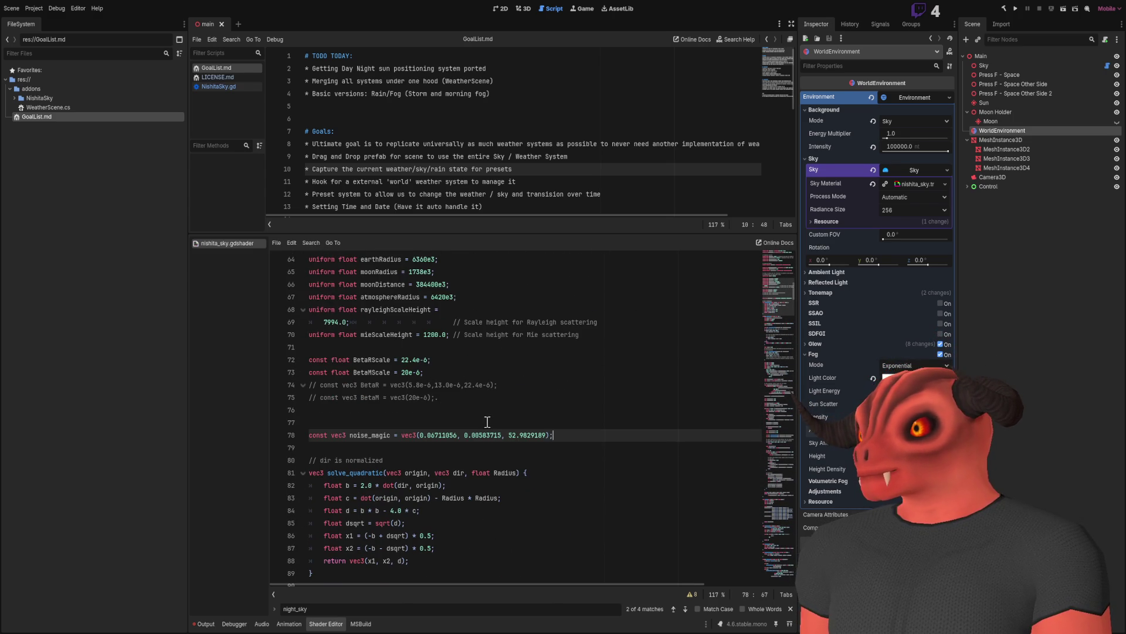
double_click(390, 435)
left_click_drag(572, 434, 199, 434)
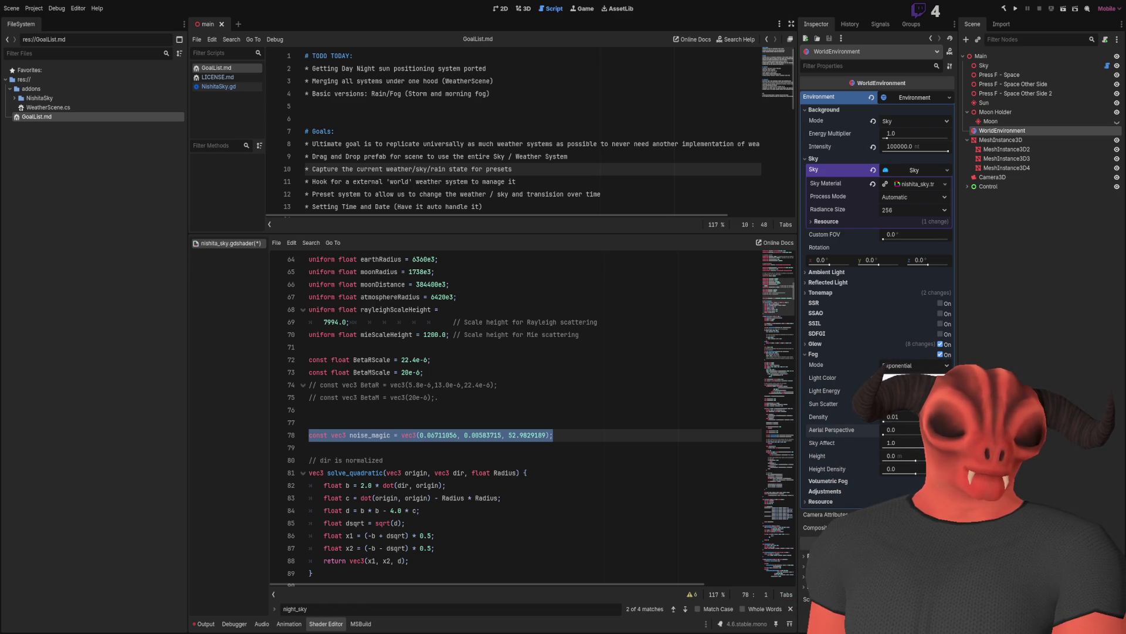
Search the shader code for "vertex".
left_click(465, 371)
key("ctrl+f")
type("vertex")
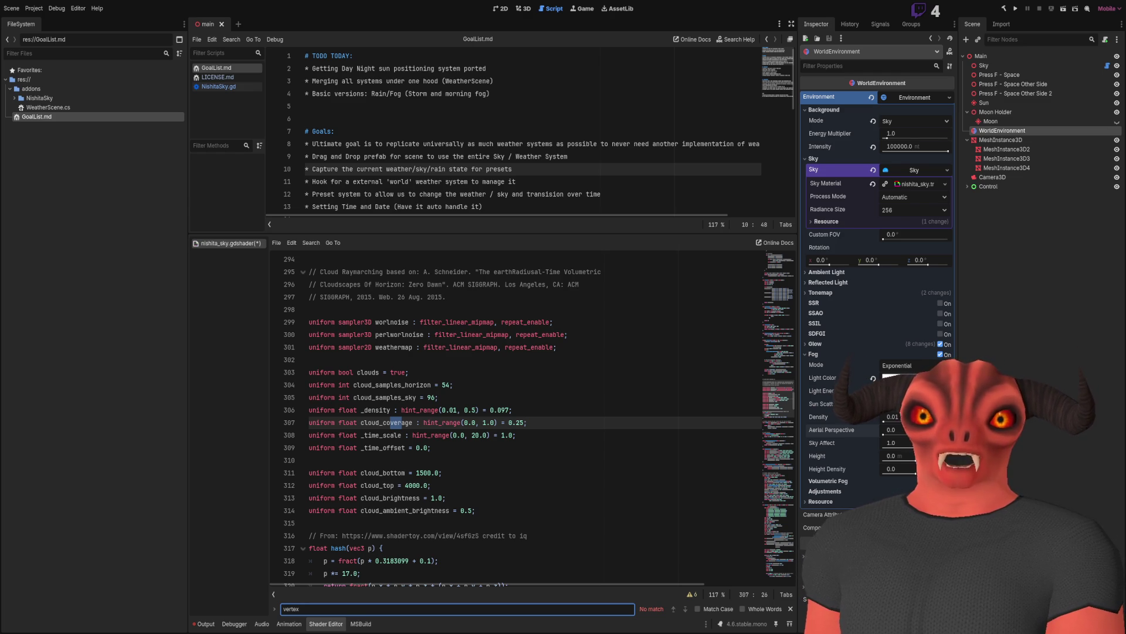
Paste a void vertex() { UV = UV; } function below the noise_magic constant.
scroll(516, 410, "down", 6)
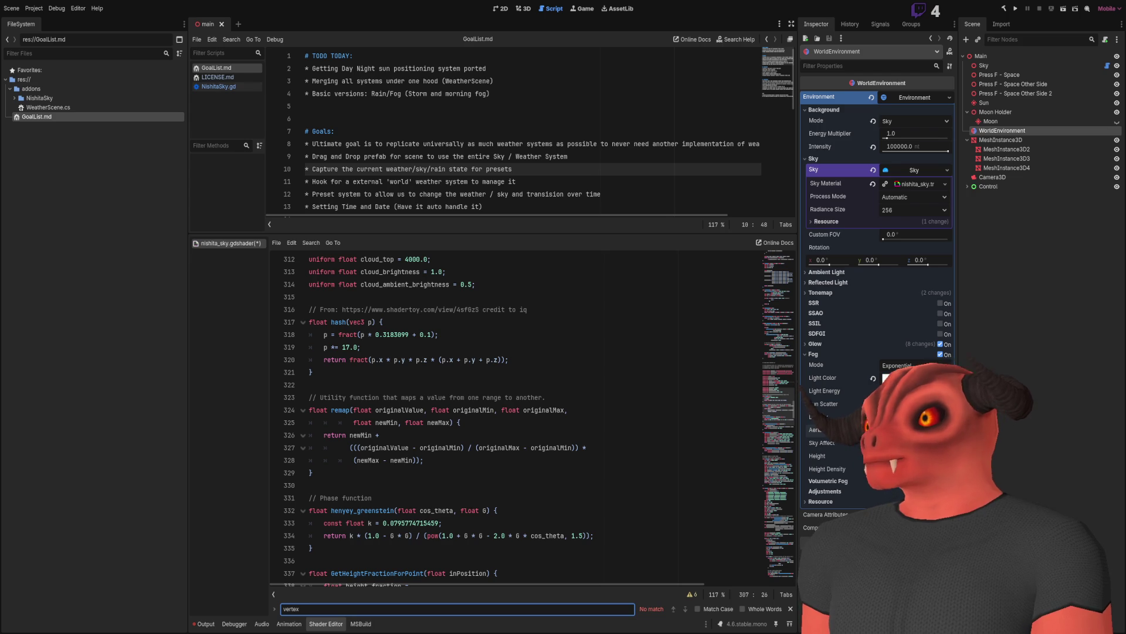
left_click(508, 285)
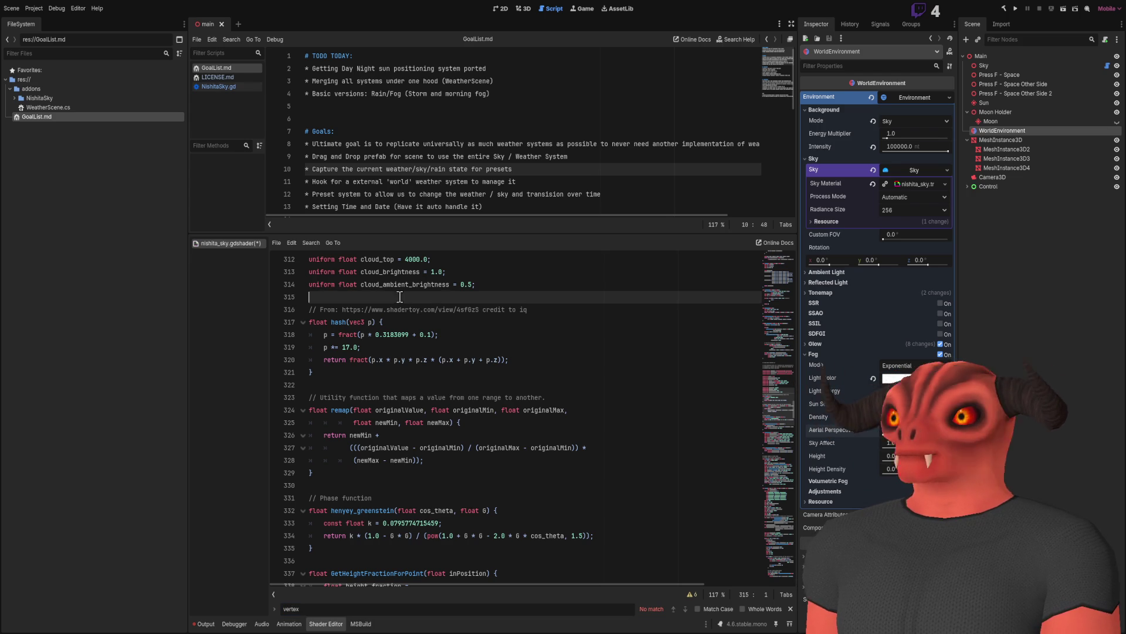
scroll(508, 322, "up", 4)
scroll(508, 323, "down", 4)
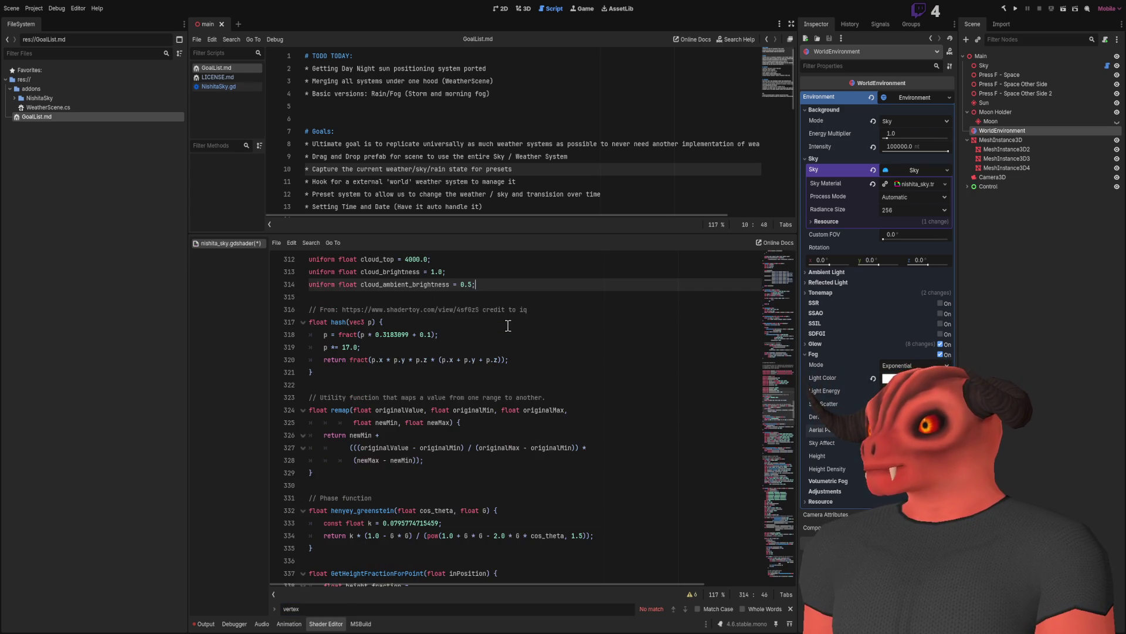
scroll(509, 328, "up", 16)
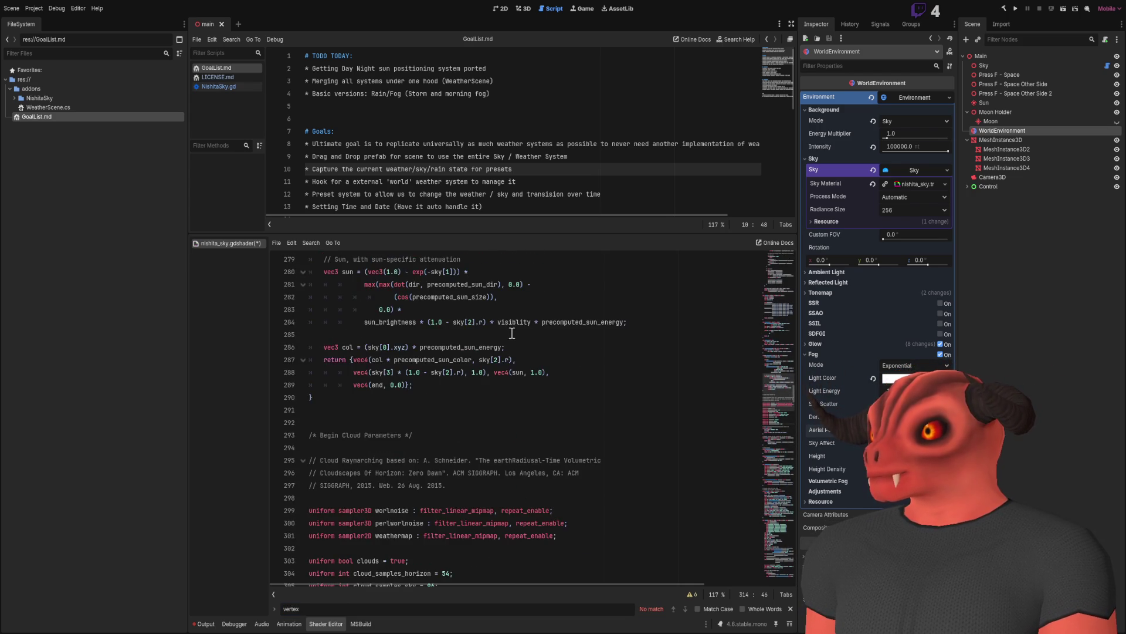
mouse_move(783, 399)
left_mouse_down()
mouse_move(773, 273)
mouse_move(776, 323)
mouse_move(776, 305)
left_mouse_up()
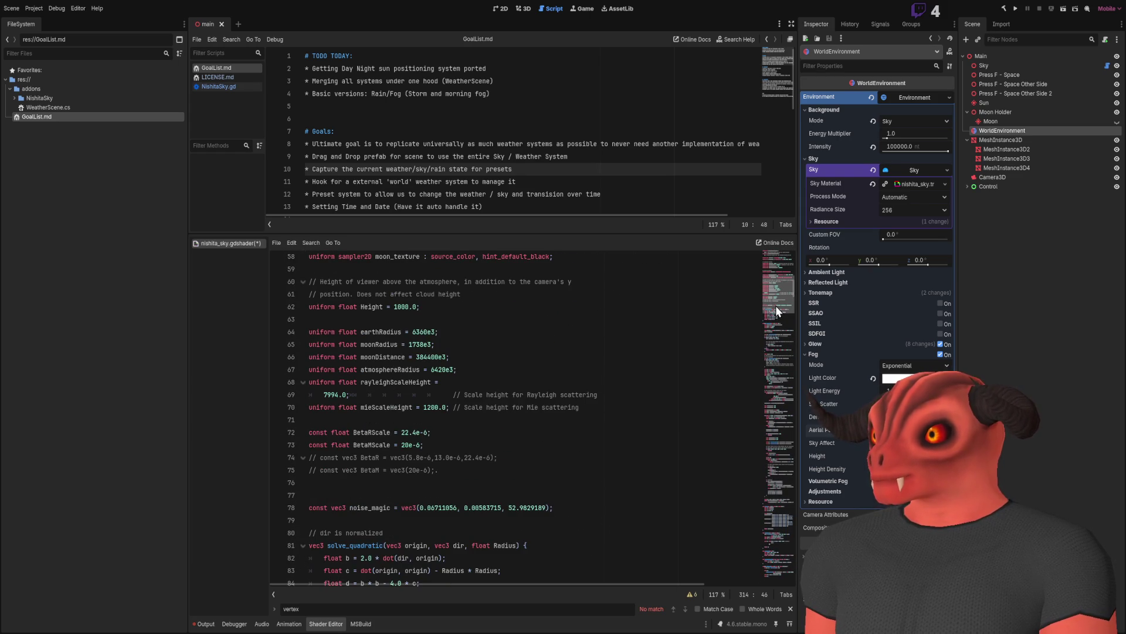
key("ctrl+z")
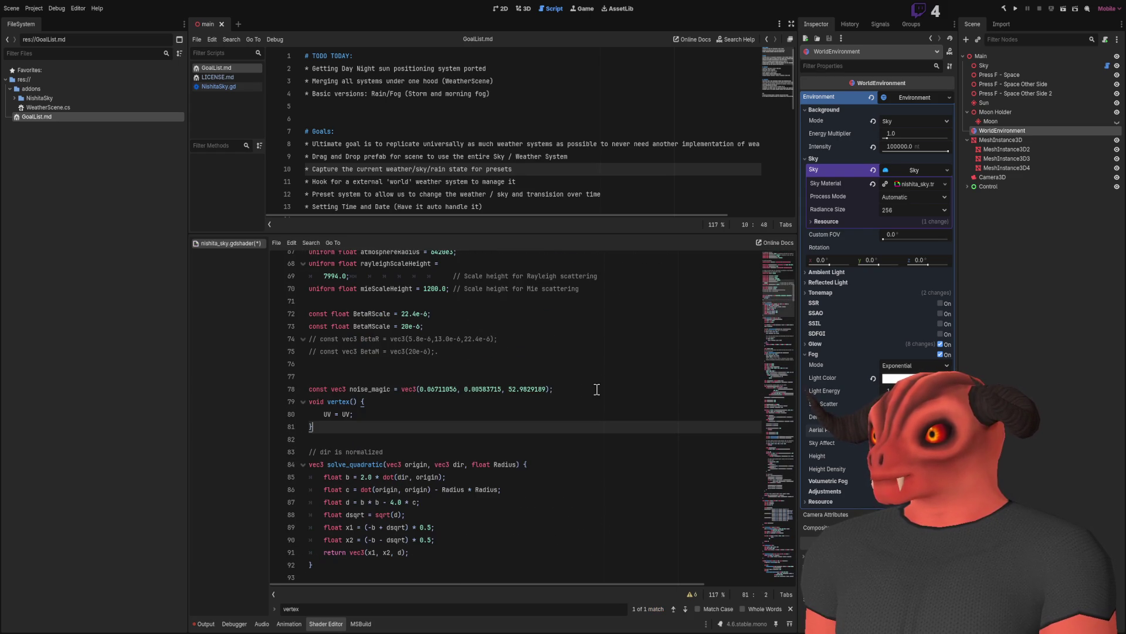
left_click(402, 377)
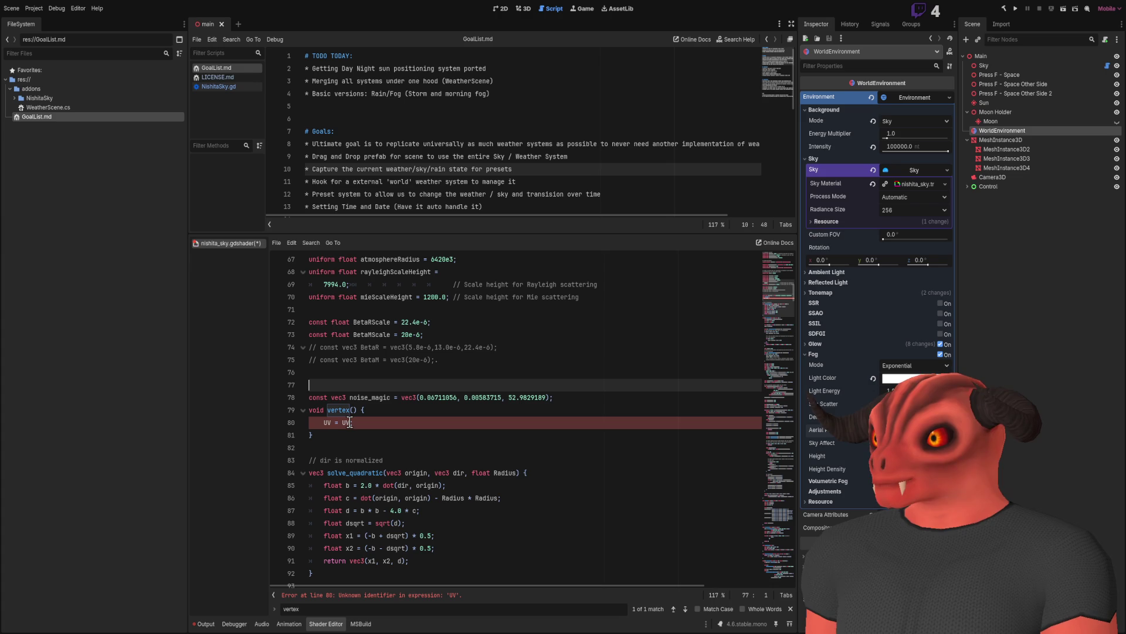
left_click(347, 423)
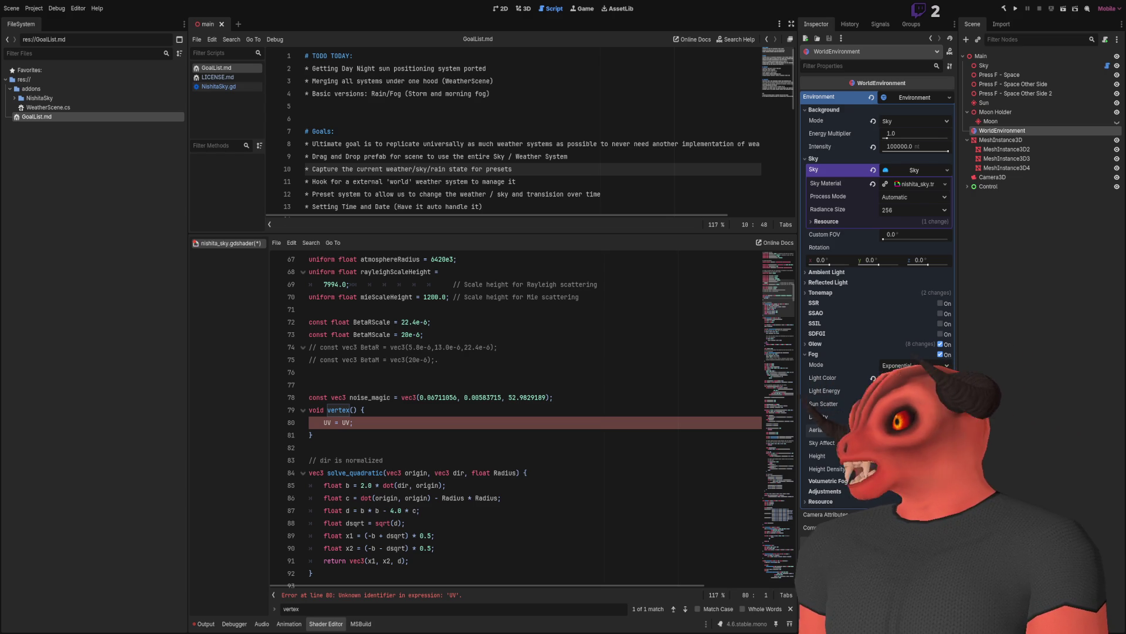
Delete the vertex() function on lines 78–81 below noise_magic.
left_click(342, 434)
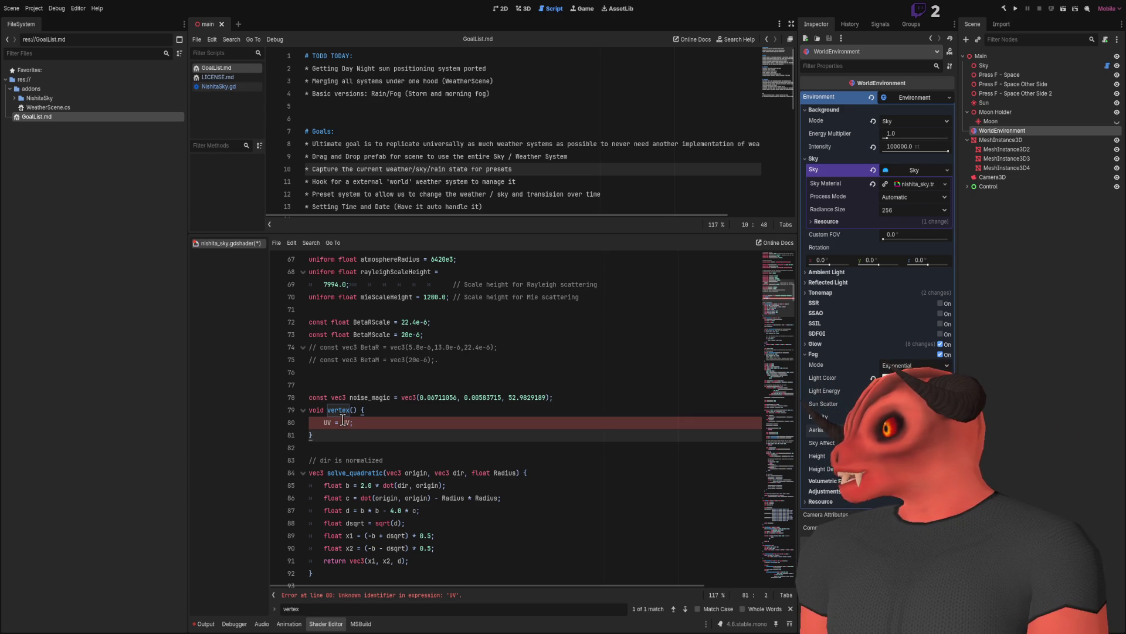
mouse_move(317, 434)
left_mouse_down()
mouse_move(669, 390)
mouse_move(649, 403)
left_mouse_up()
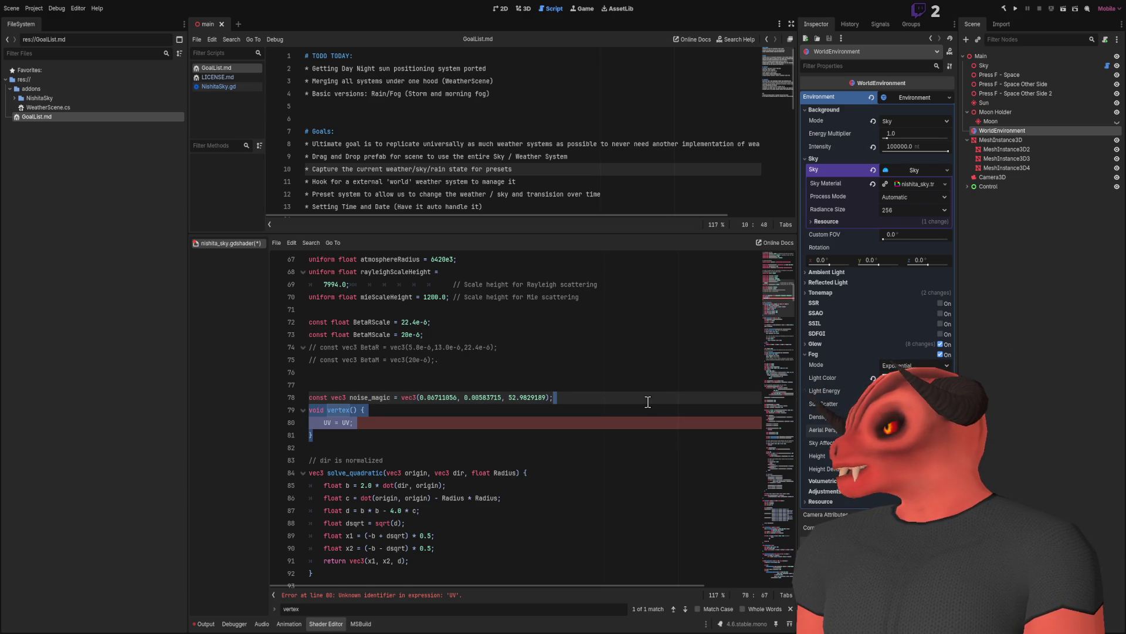
key("BackSpace")
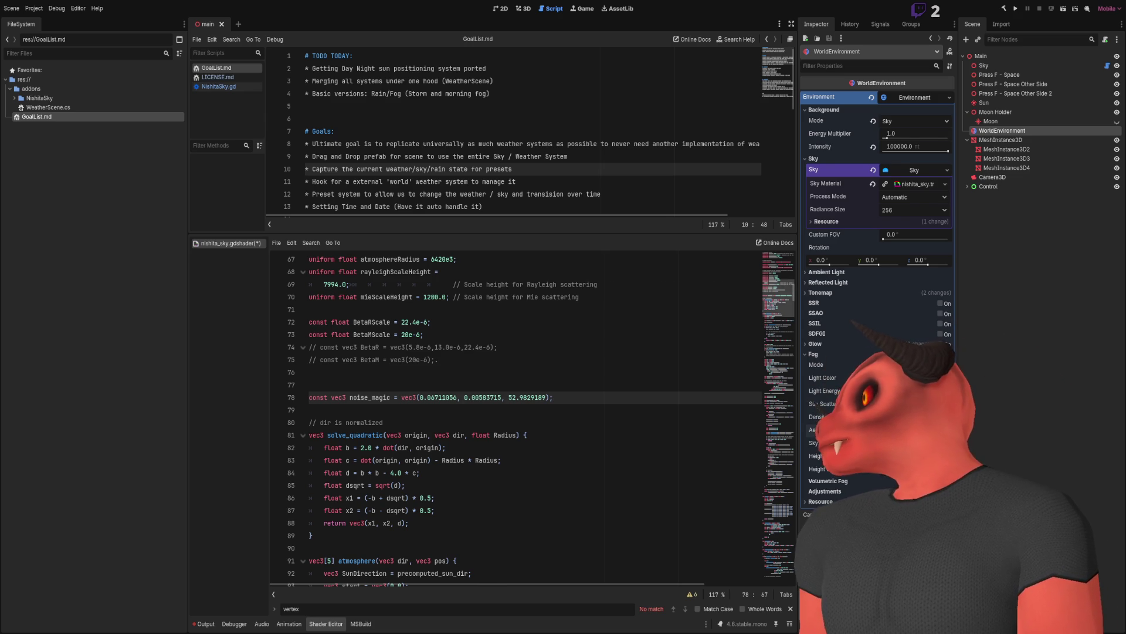
Add an indented vec2 base_uv = UV; line after the col_stars line near the shader's end.
scroll(776, 558, "down", 20)
scroll(779, 382, "down", 20)
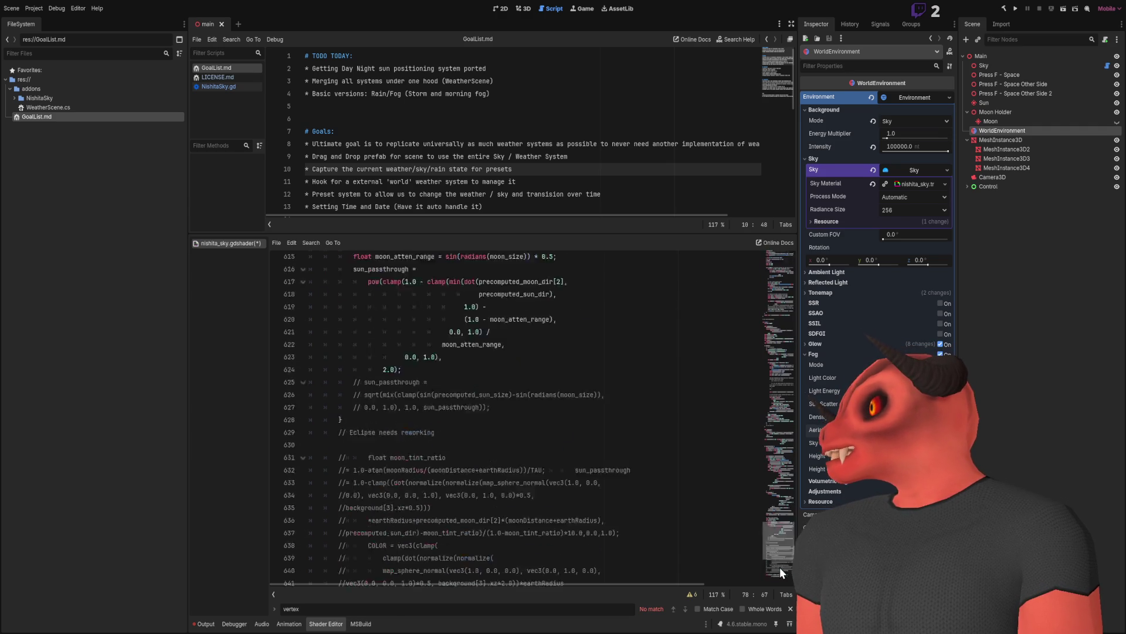
scroll(552, 464, "down", 1)
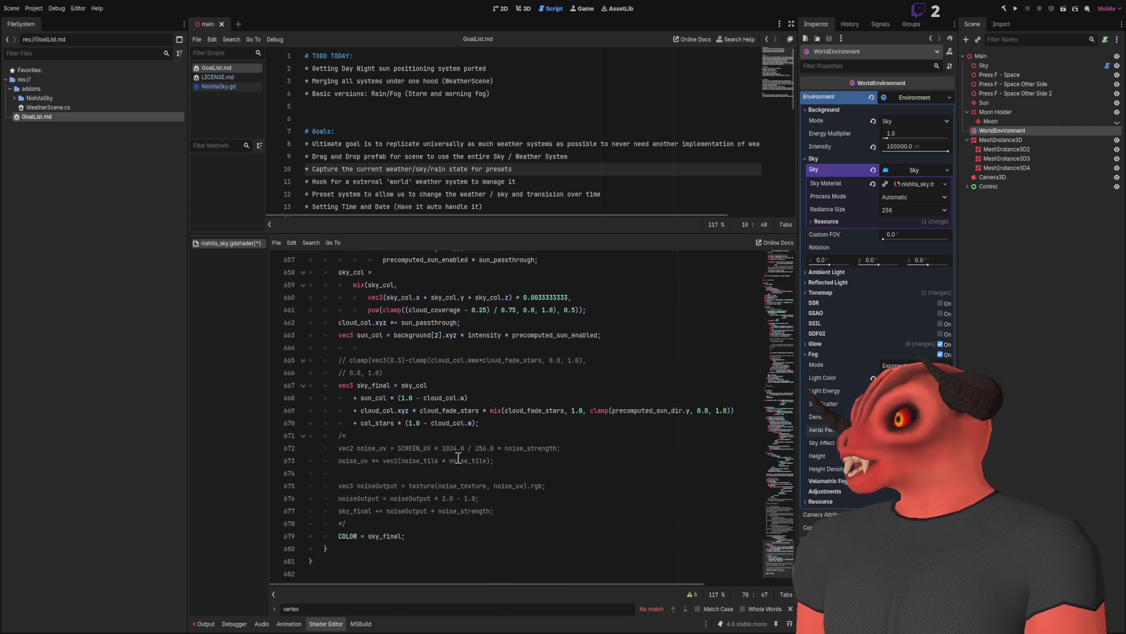
left_click(574, 421)
key("Return")
key("Return")
key("Return")
key("Up")
key("Up")
type("vec2 base_uv = UV;")
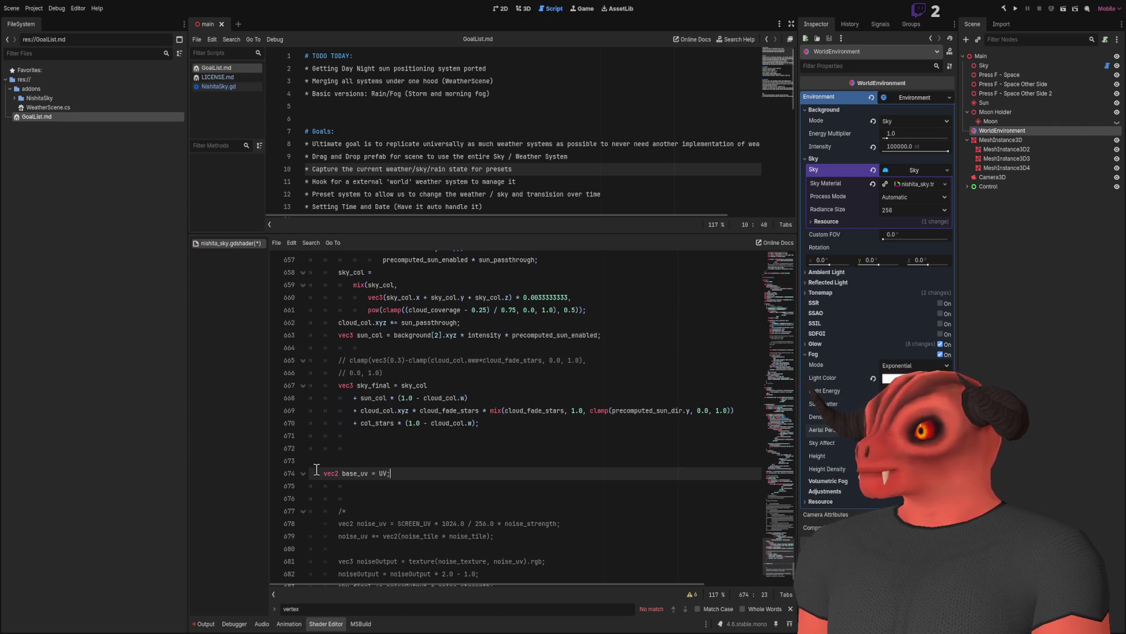
left_click(327, 474)
key("Tab")
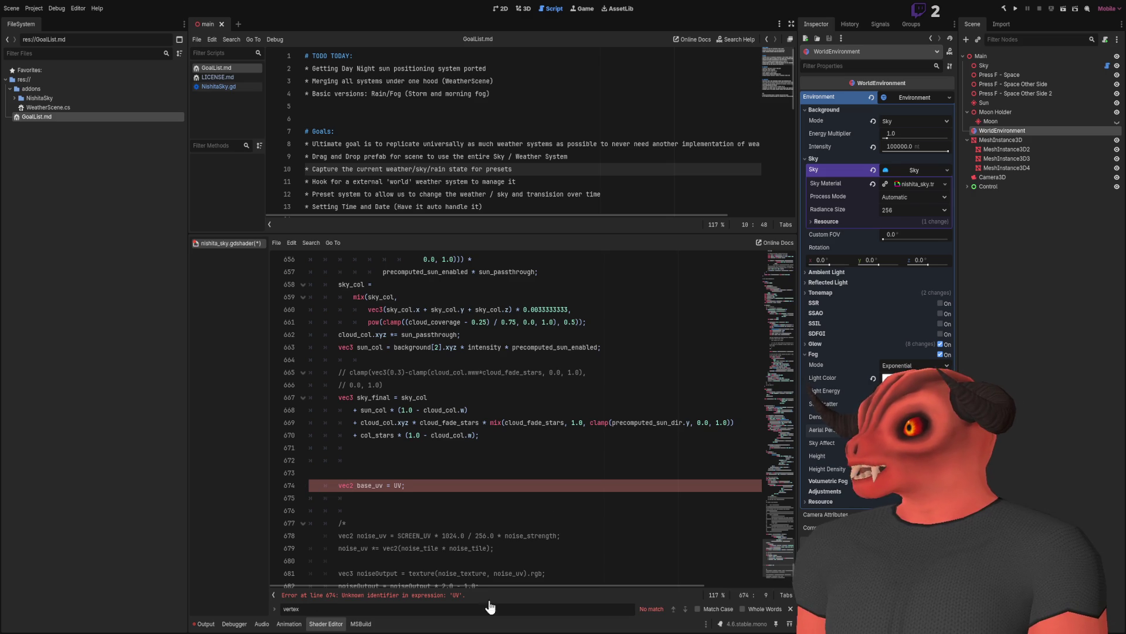
scroll(411, 446, "down", 3)
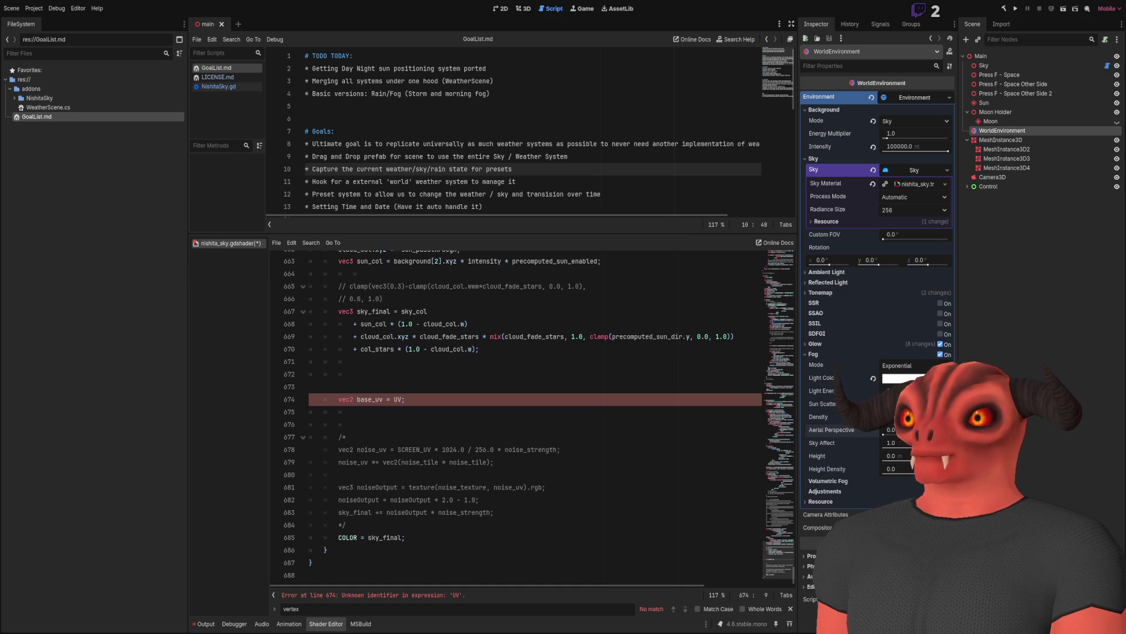
Change UV to SCREEN_UV on the base_uv line using autocomplete.
double_click(399, 399)
type("Get")
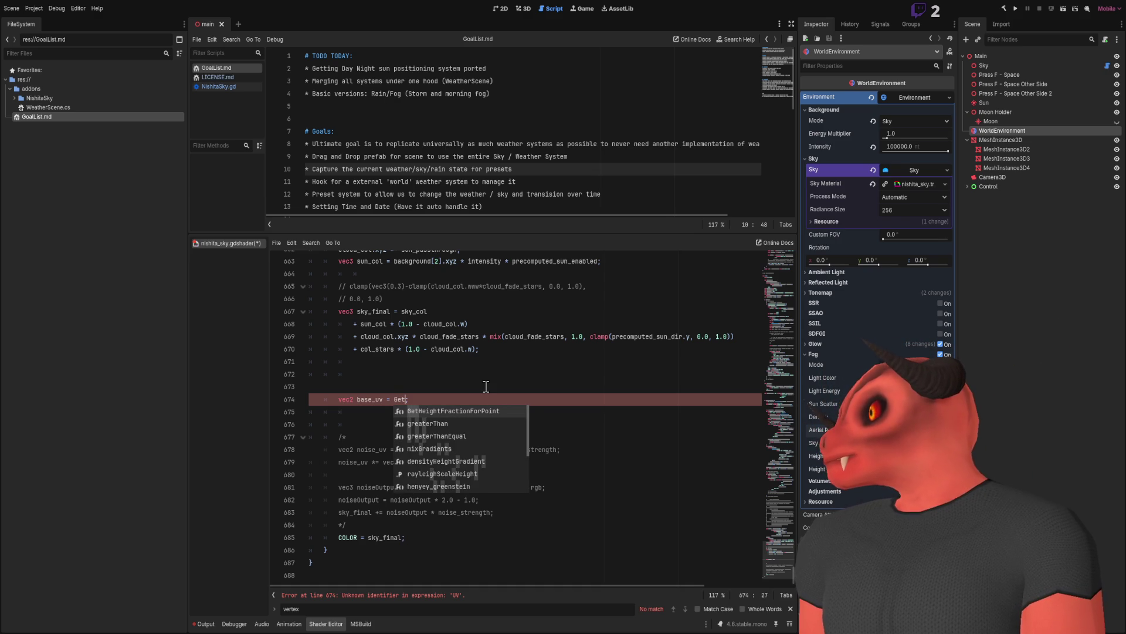
type("_")
type("texc")
key("BackSpace")
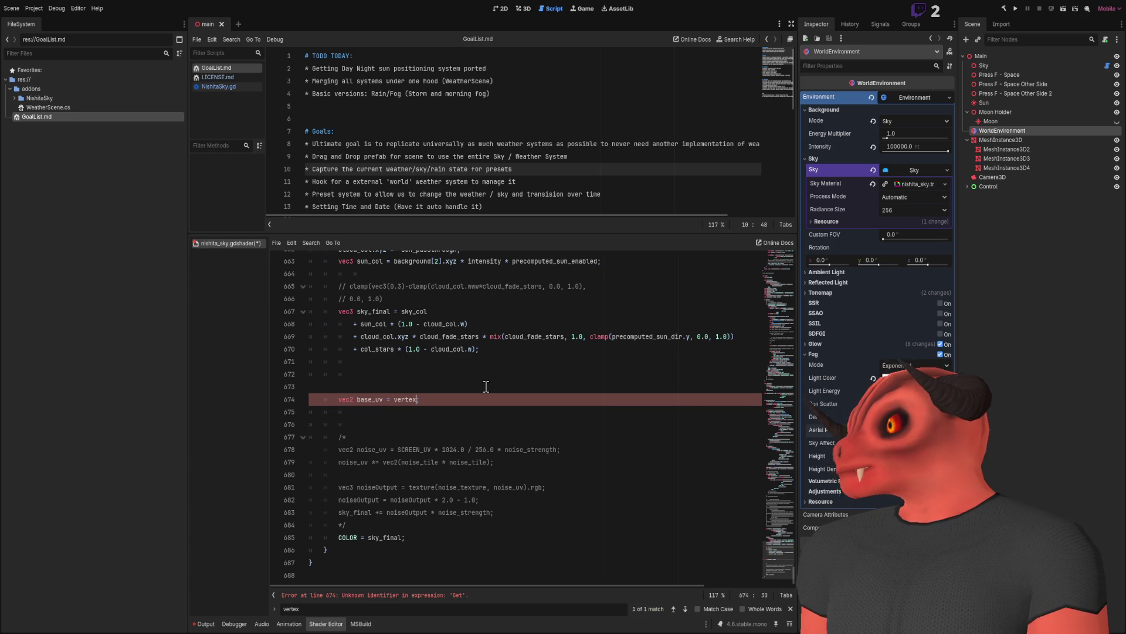
key("BackSpace")
key("BackSpace")
key("BackSpace")
type("u")
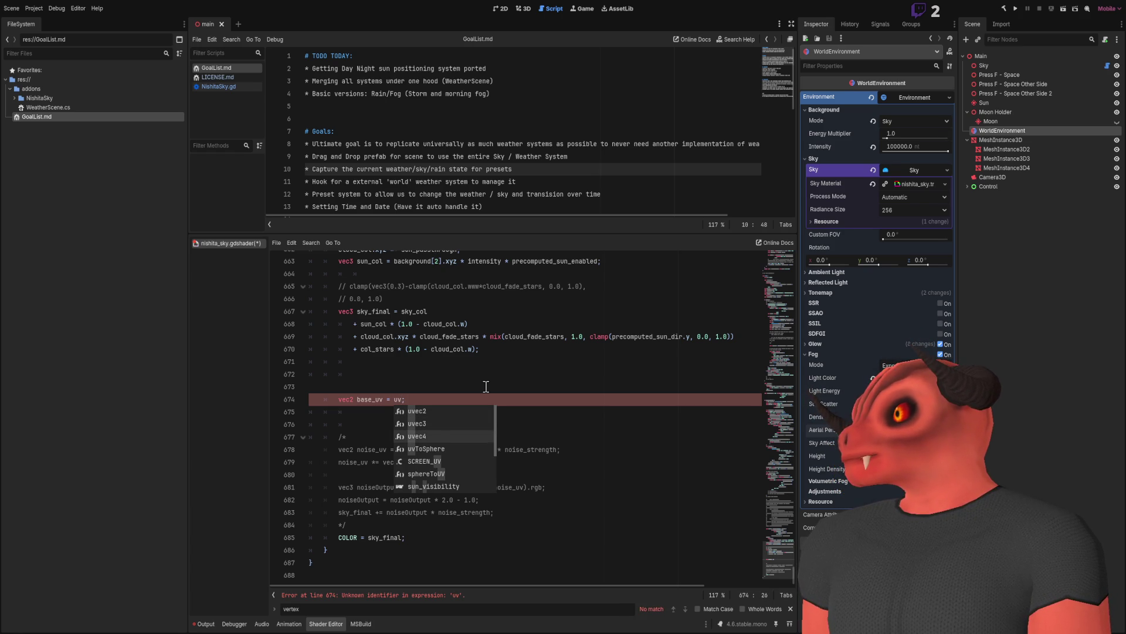
key("Down")
key("Down")
key("Down")
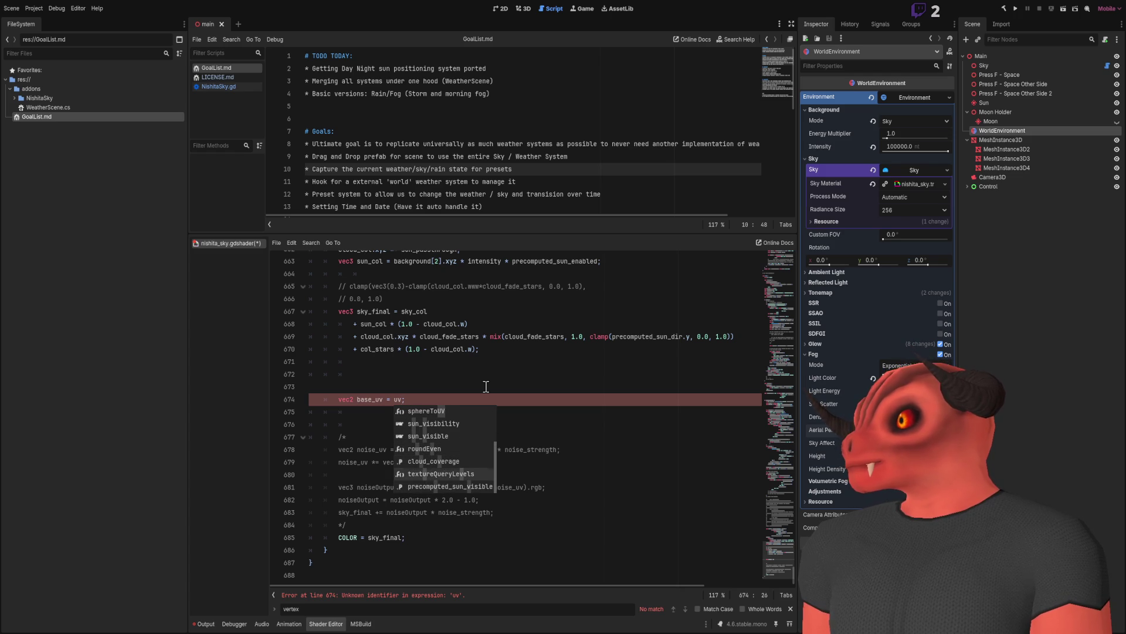
key("Up")
key("Up")
key("Up")
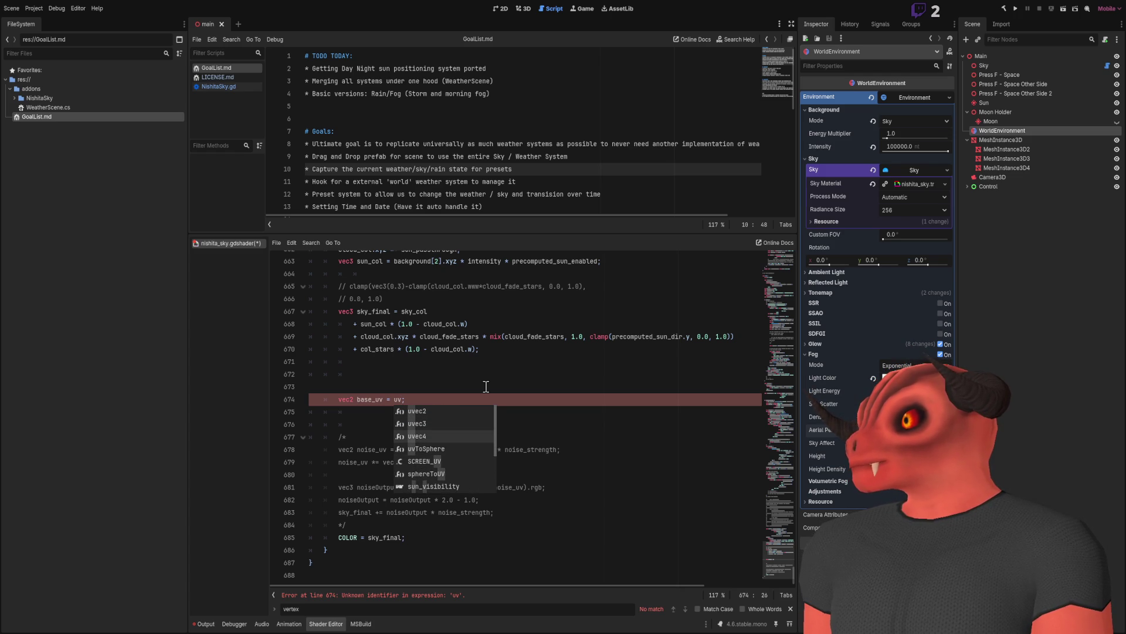
key("Return")
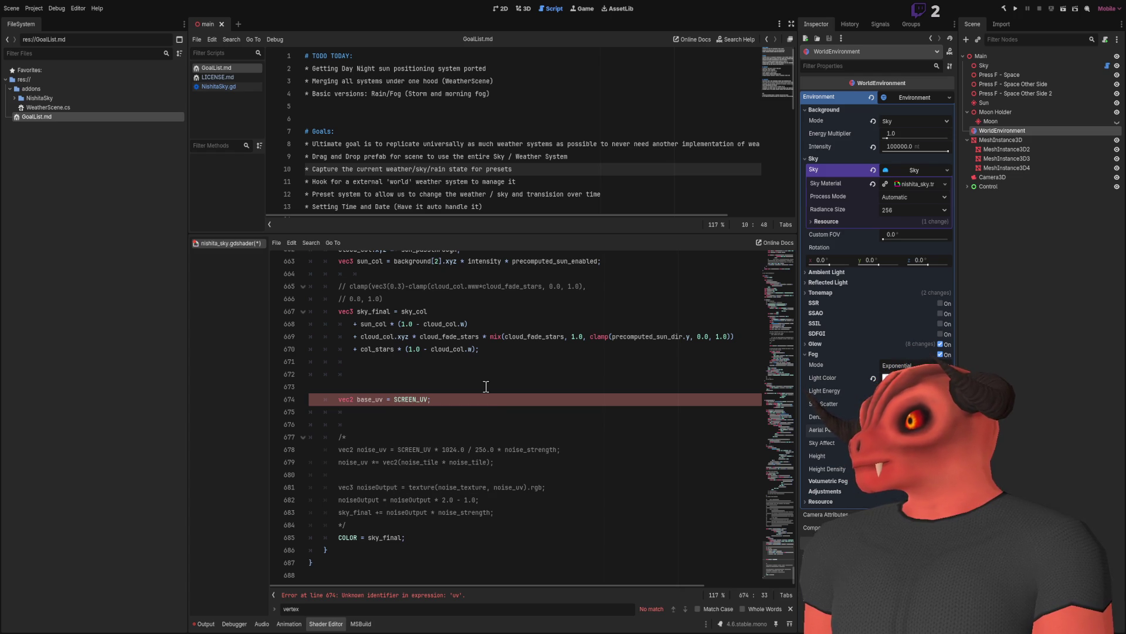
left_click(404, 411)
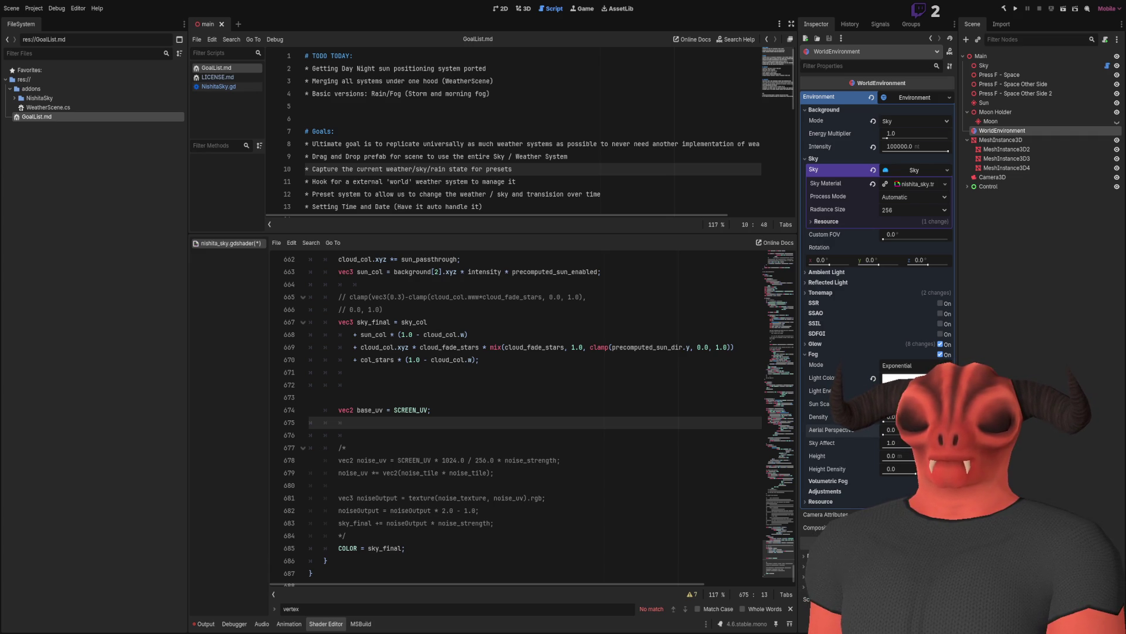
Search the shader for "fragment" and jump to the end of the code.
scroll(516, 417, "up", 15)
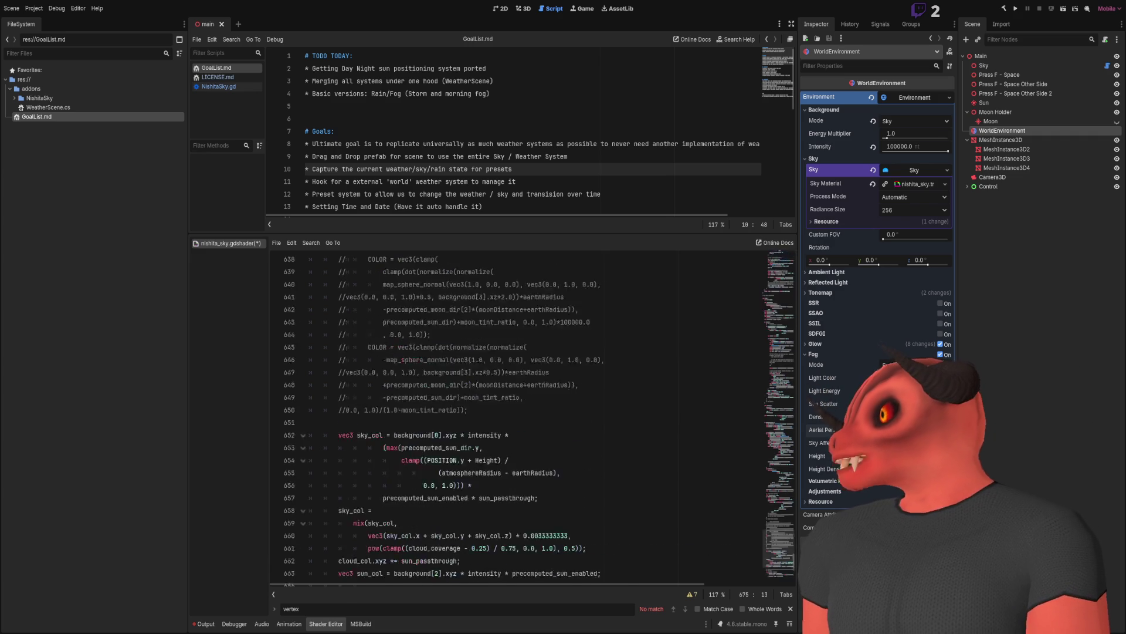
scroll(580, 322, "up", 20)
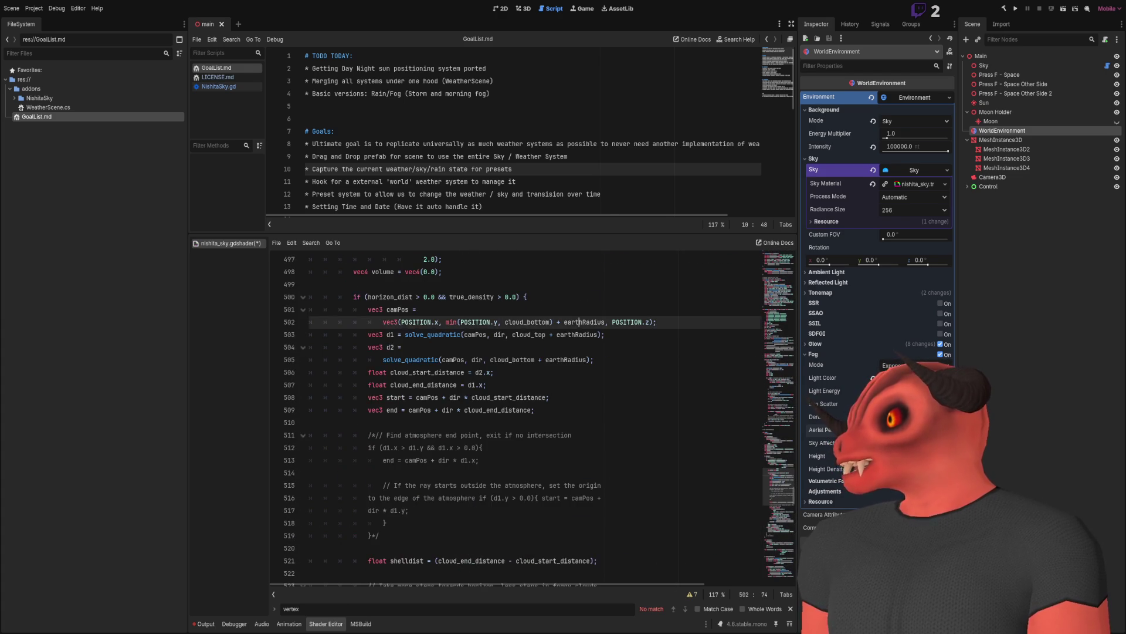
left_click(580, 322)
key("ctrl+f")
type("frag")
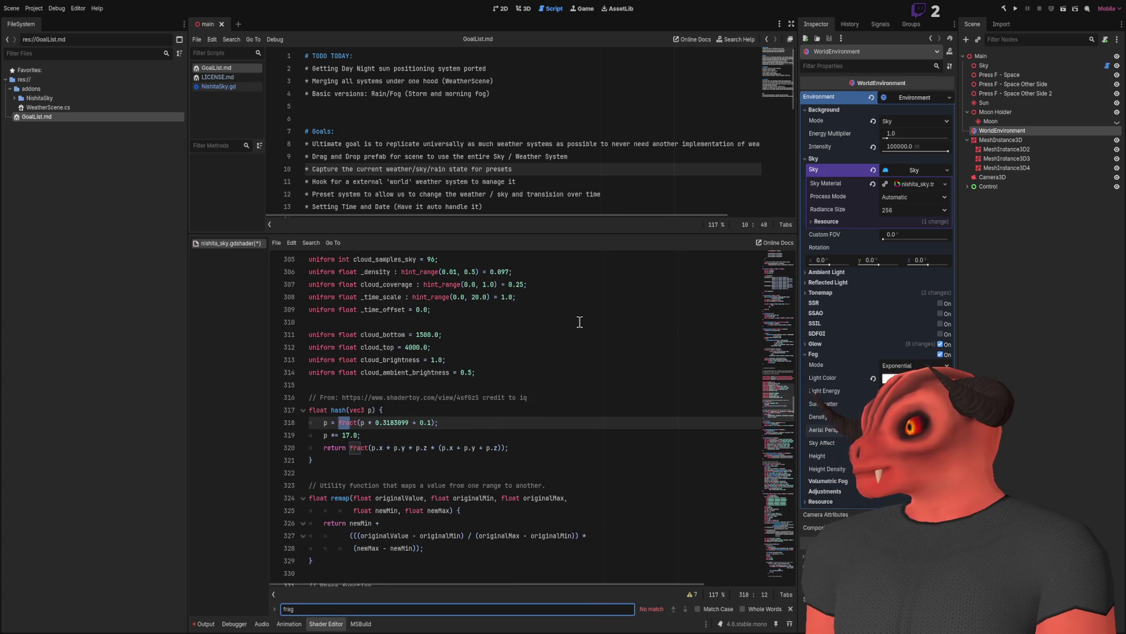
type("ment")
scroll(783, 346, "up", 20)
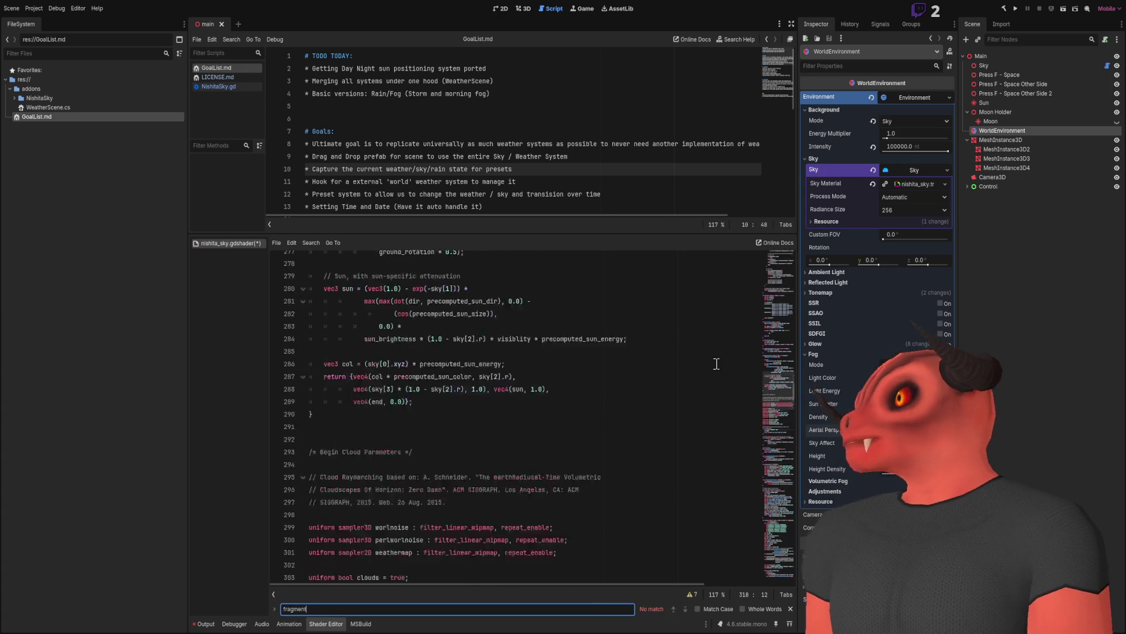
left_click_drag(782, 346, 774, 224)
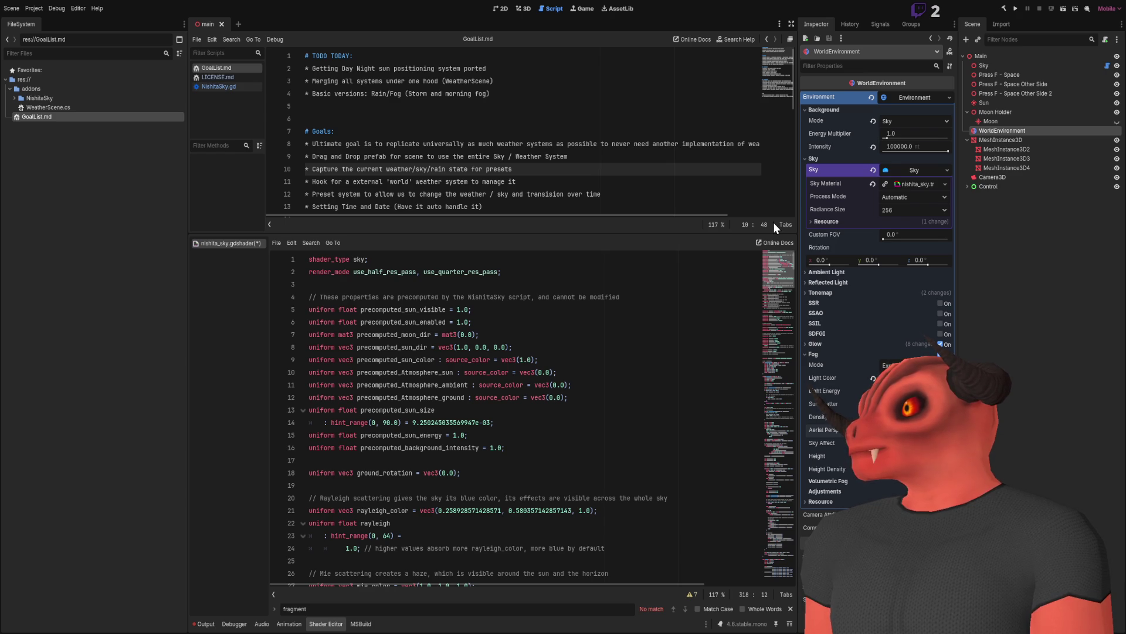
left_click(765, 585)
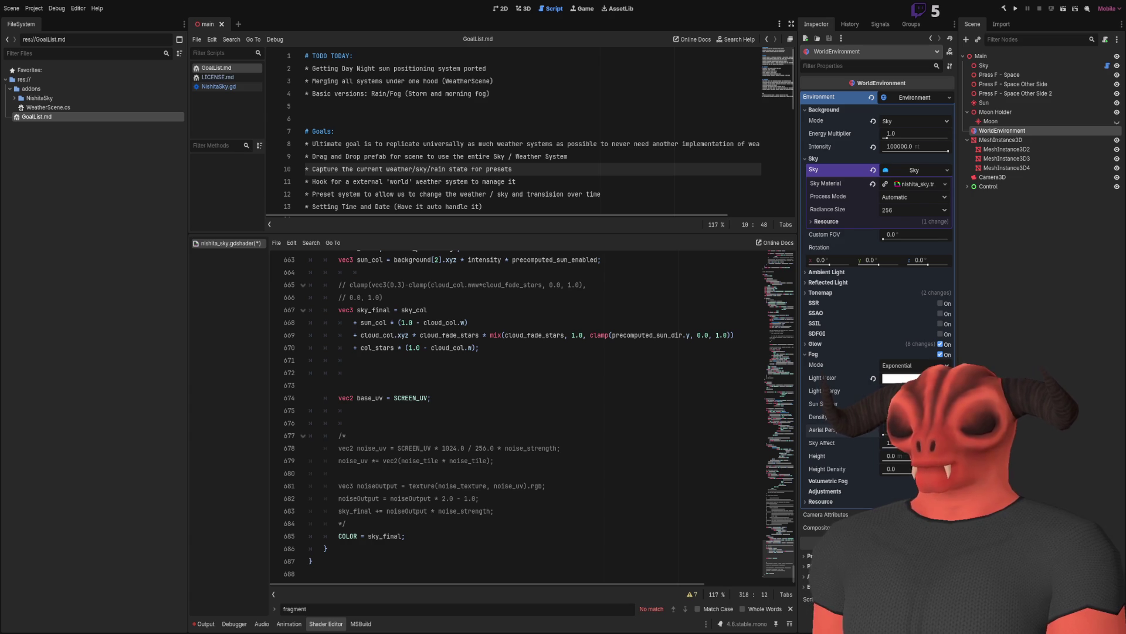
Paste and indent vec2 sky_uv = EYEDIR.xz / sqrt(EYEDIR.y) on line 673 above base_uv.
left_click(325, 385)
type("vec2 sky_uv = EYEDIR.xz / sqrt(EYEDIR.y); // Basic equirectangular mapping")
key("Tab")
scroll(783, 402, "up", 10)
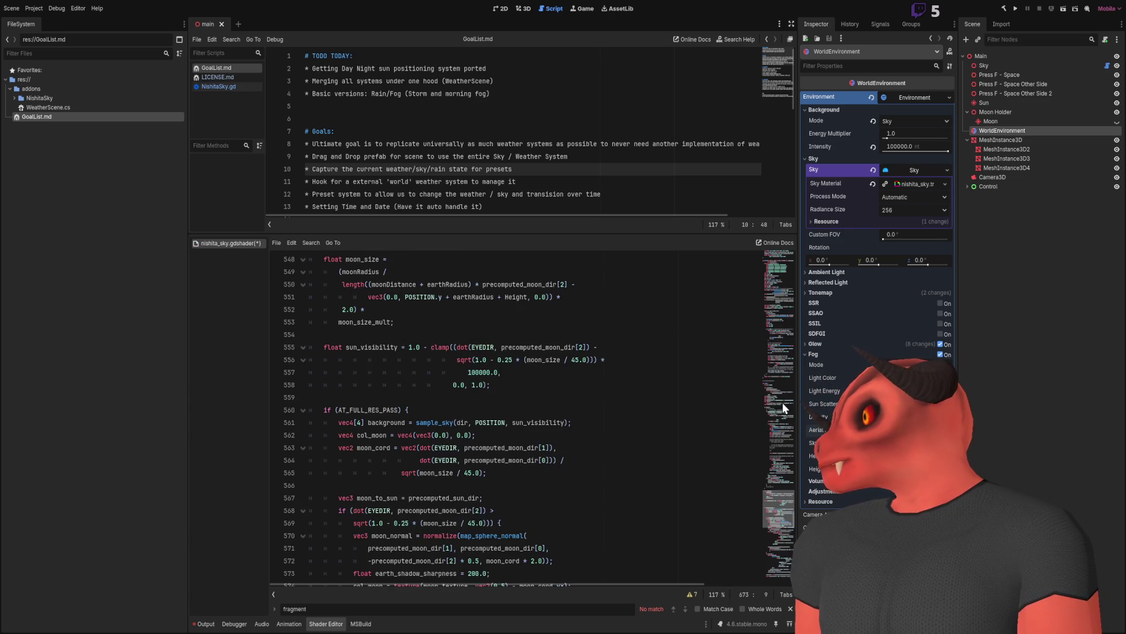
scroll(773, 544, "down", 10)
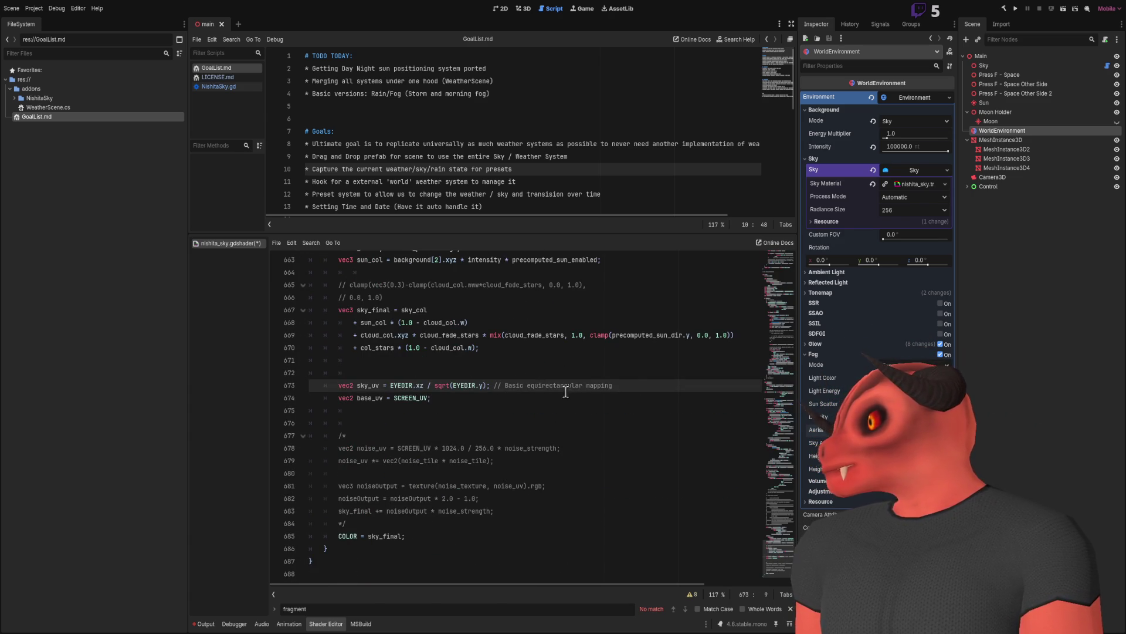
left_click_drag(324, 385, 353, 411)
left_click(420, 397)
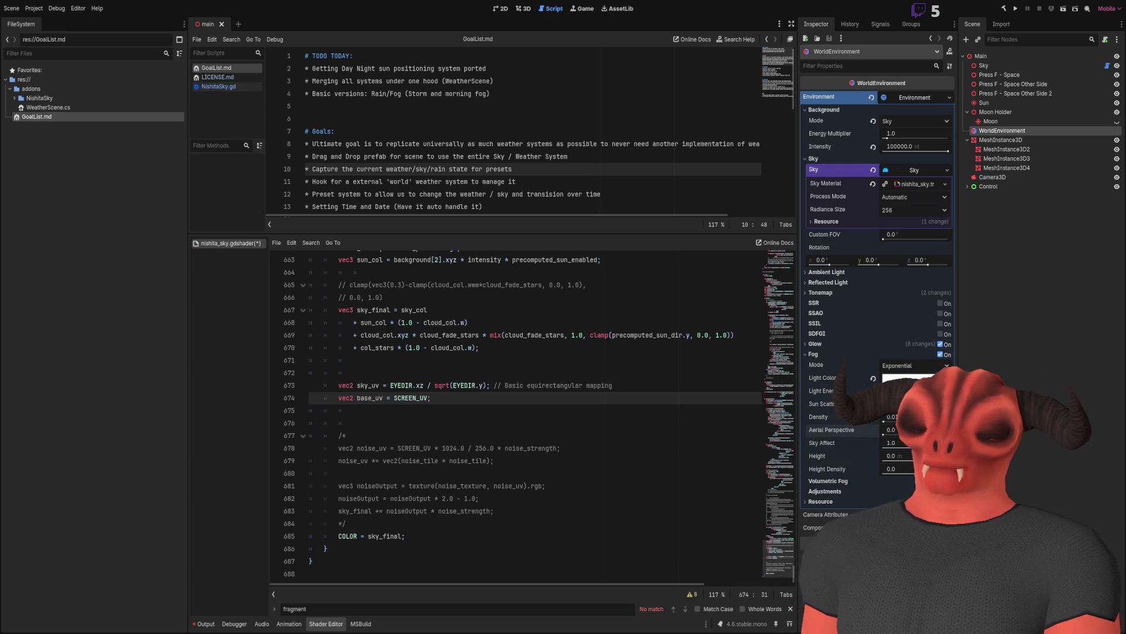
Paste a copy of the night_sky sampler above noise_magic, rename it noise_Debanding, and save.
scroll(752, 372, "up", 20)
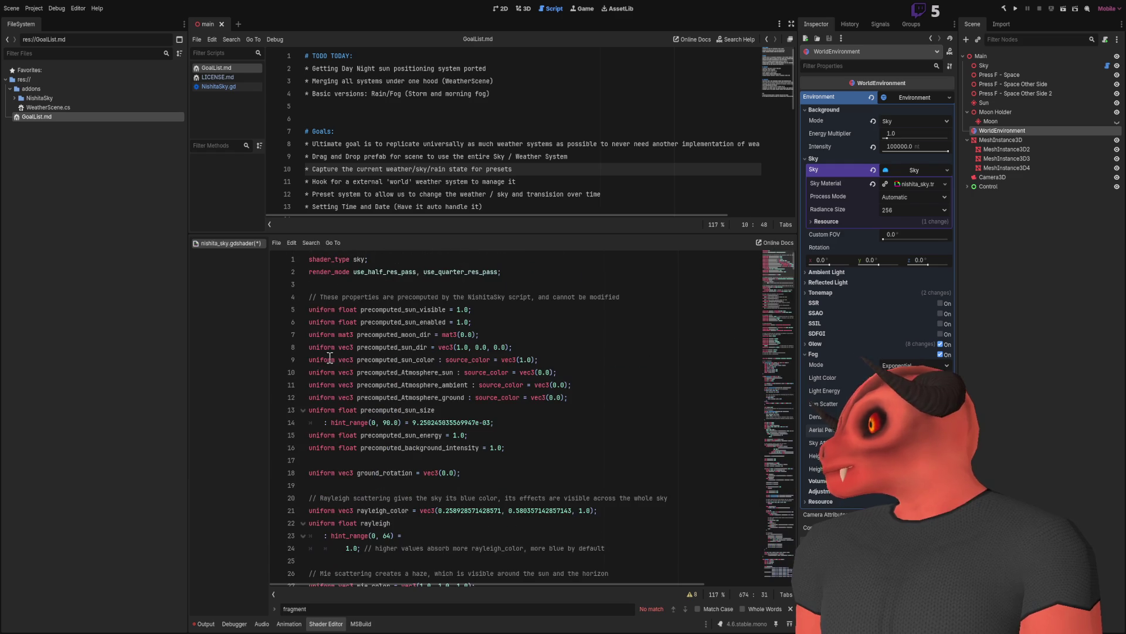
scroll(513, 367, "down", 5)
scroll(513, 367, "down", 13)
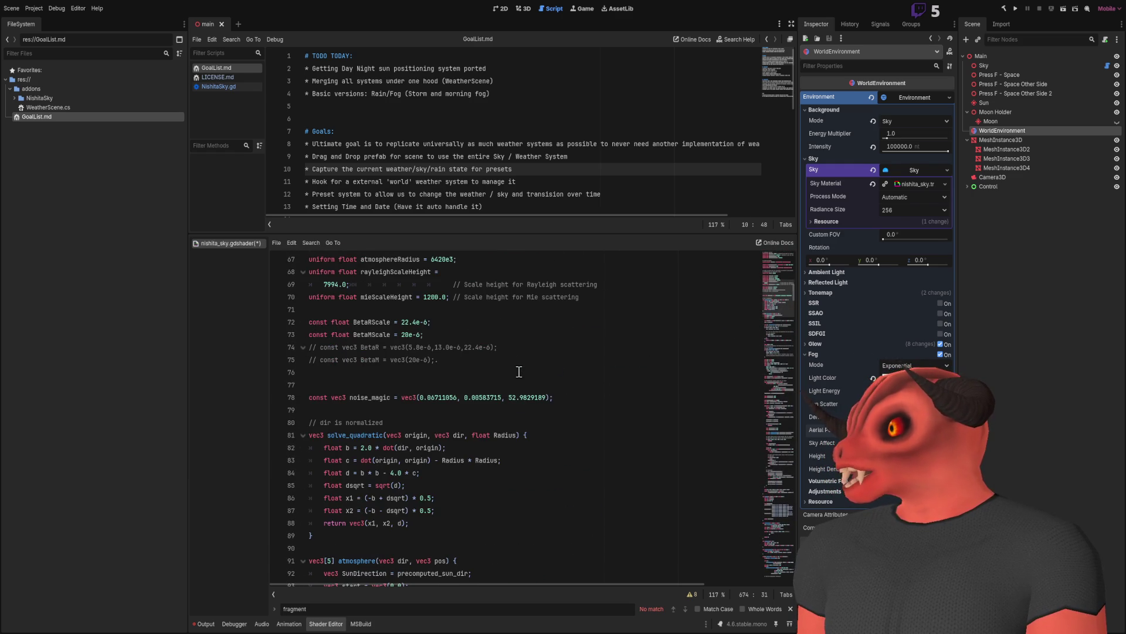
scroll(426, 360, "up", 10)
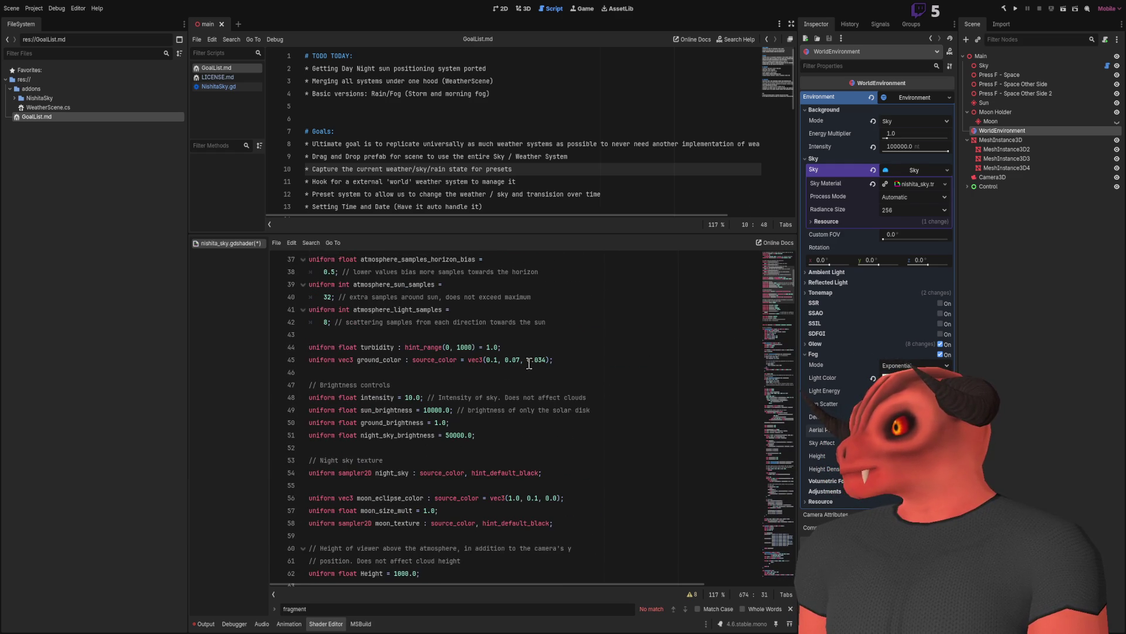
left_click(576, 460)
scroll(575, 458, "down", 10)
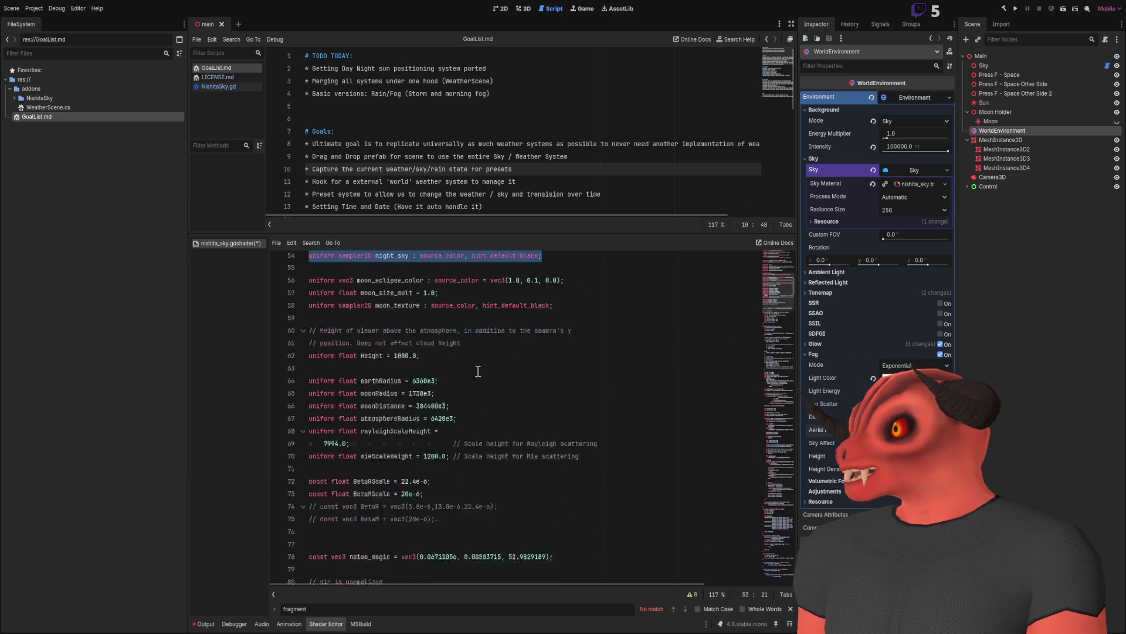
left_click(478, 384)
type("uniform sampler2D night_sky : source_color, hint_default_black;")
double_click(389, 398)
type("no")
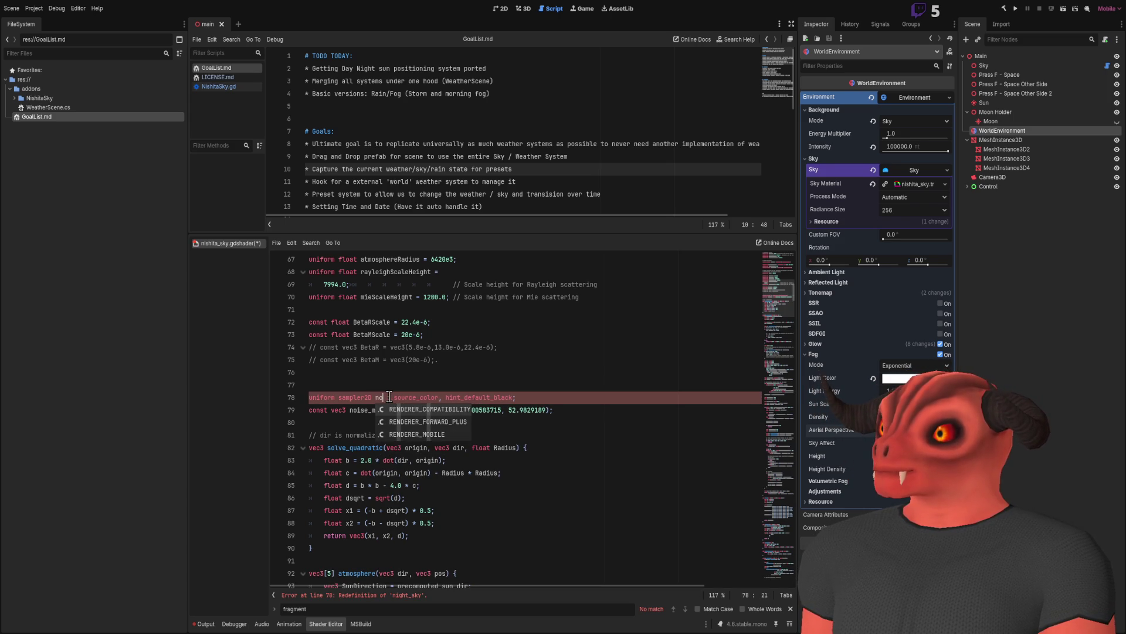
type("ise_Debanding")
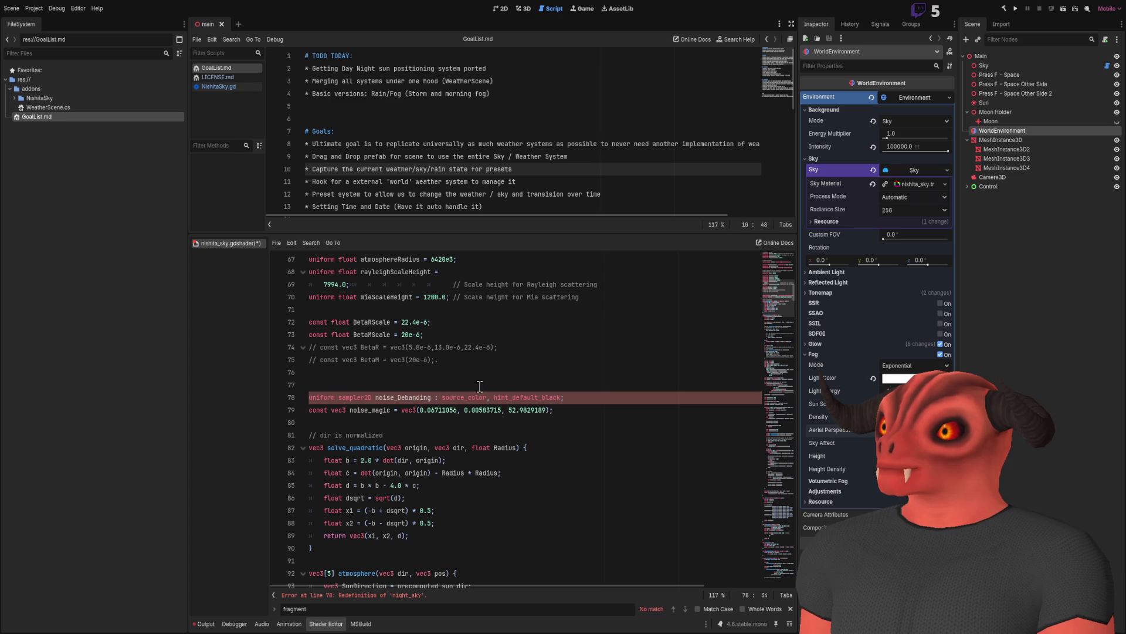
key("End")
key("ctrl+s")
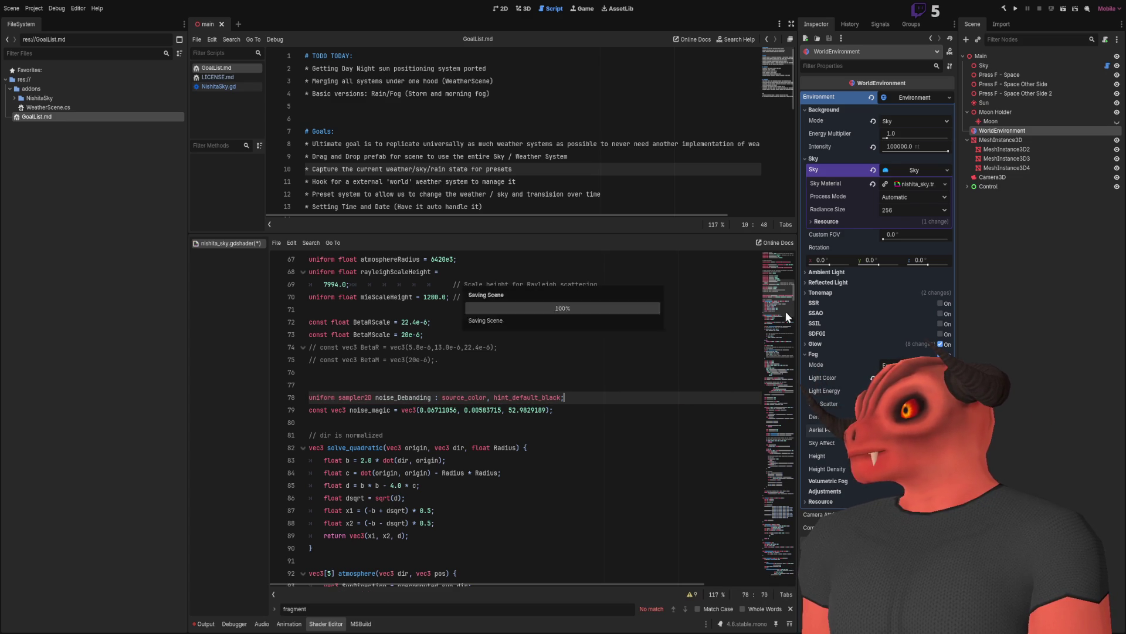
Return to the noise_magic constant and start a new line below it.
double_click(425, 397)
left_click(772, 551)
scroll(772, 552, "down", 15)
mouse_move(787, 487)
left_mouse_down()
mouse_move(783, 534)
mouse_move(798, 272)
left_mouse_up()
scroll(480, 446, "down", 3)
left_click(554, 419)
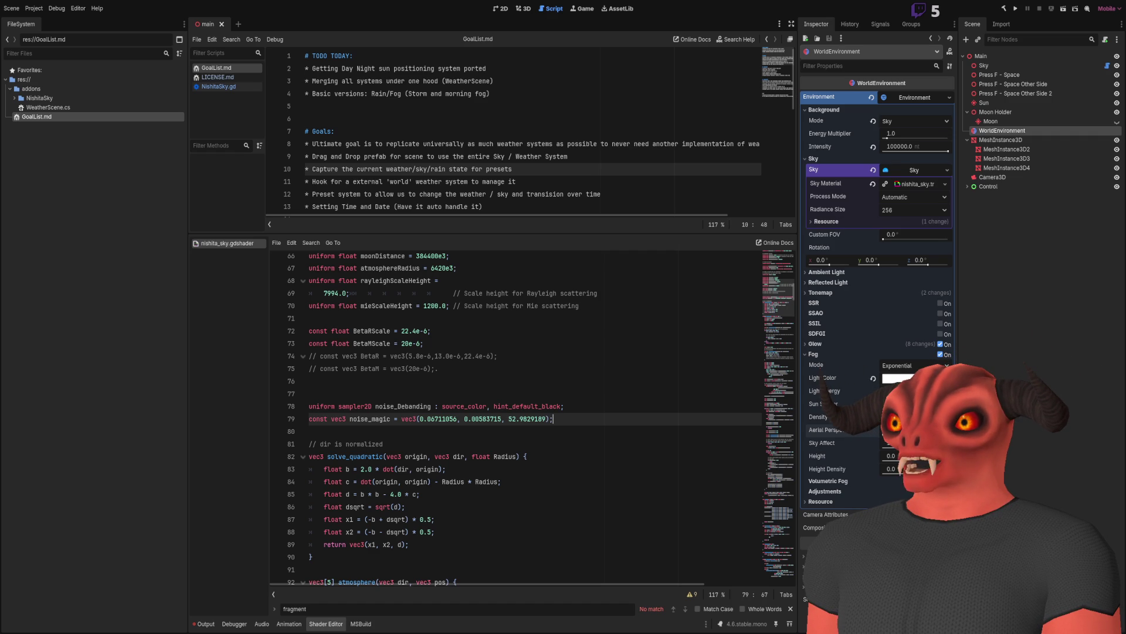
key("Return")
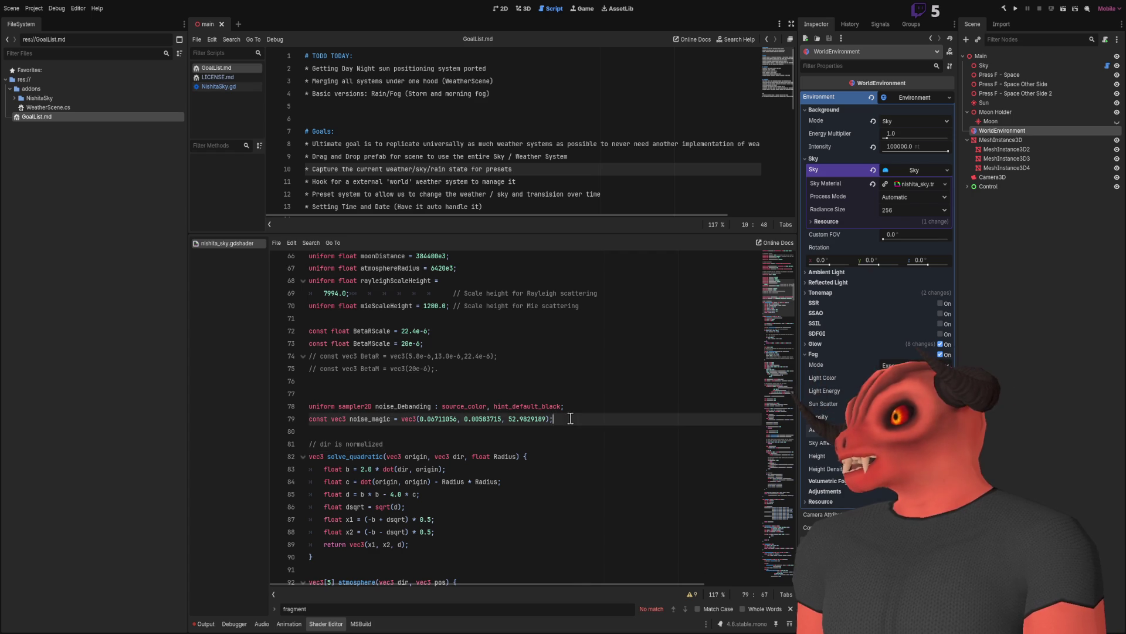
Type uniform float debanding_dither; on the line below noise_magic.
type("uniform float debanding_dither;")
double_click(391, 431)
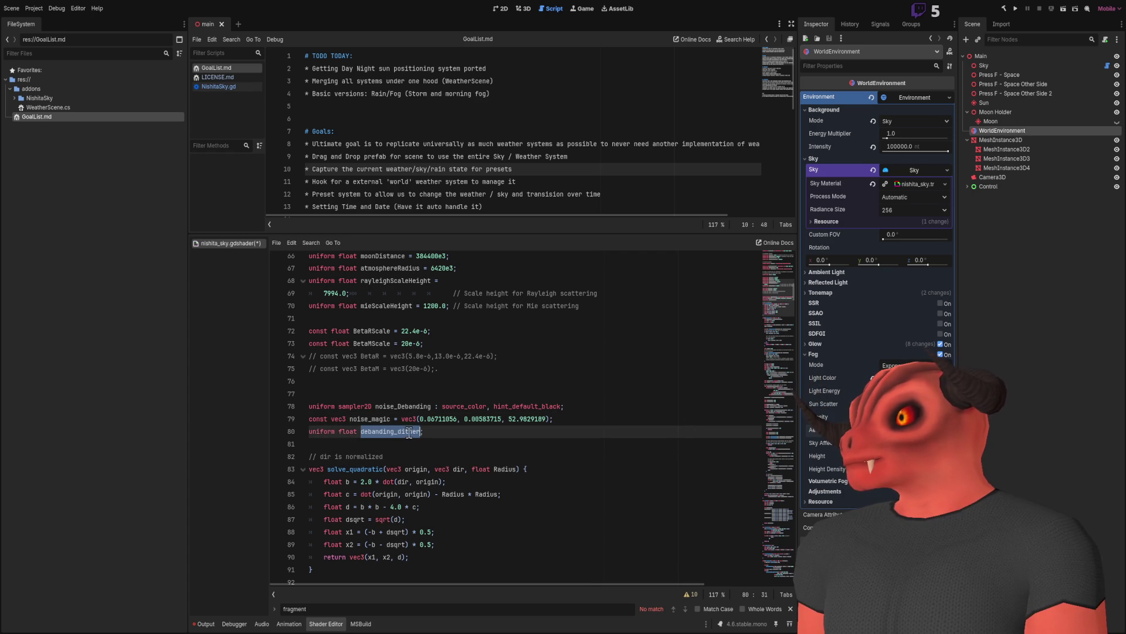
left_click_drag(774, 278, 777, 577)
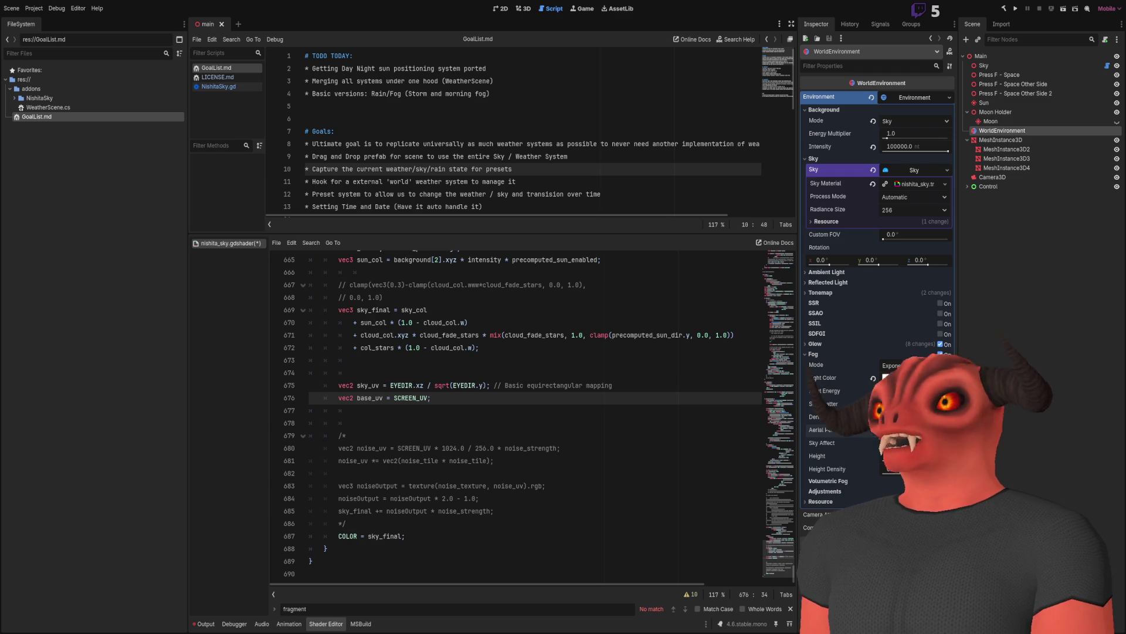
left_click(522, 406)
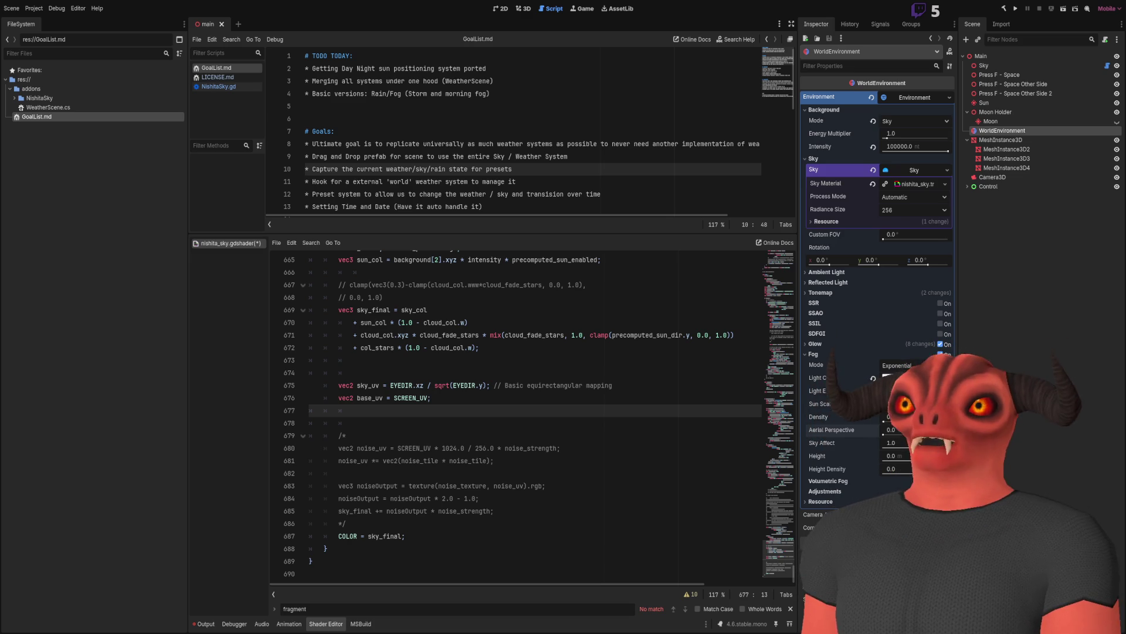
left_click(431, 398)
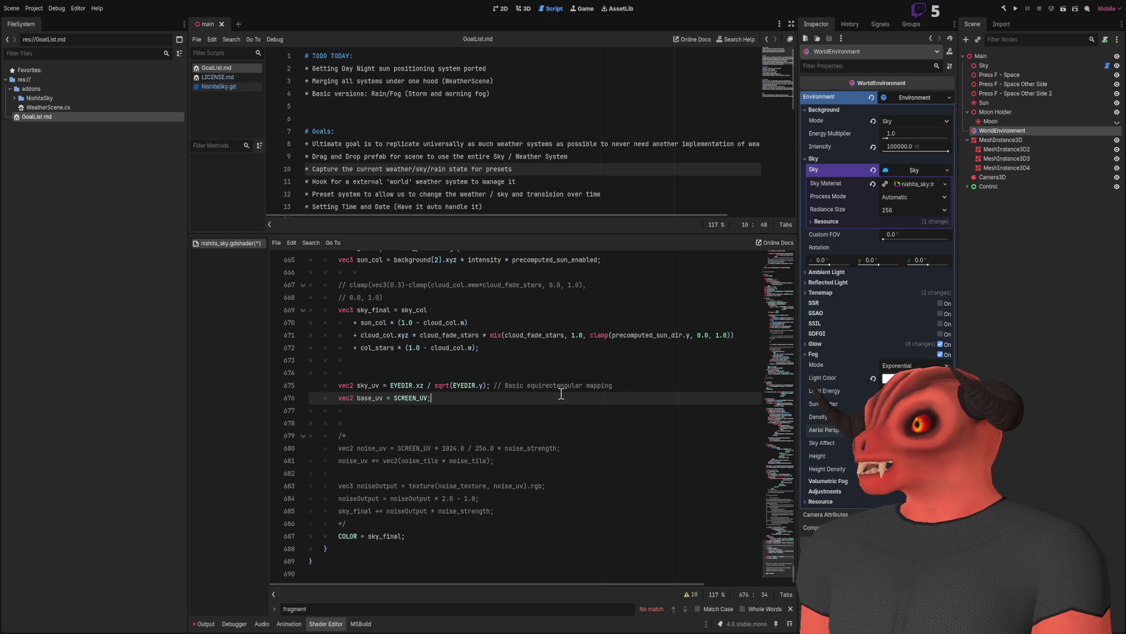
key("Return")
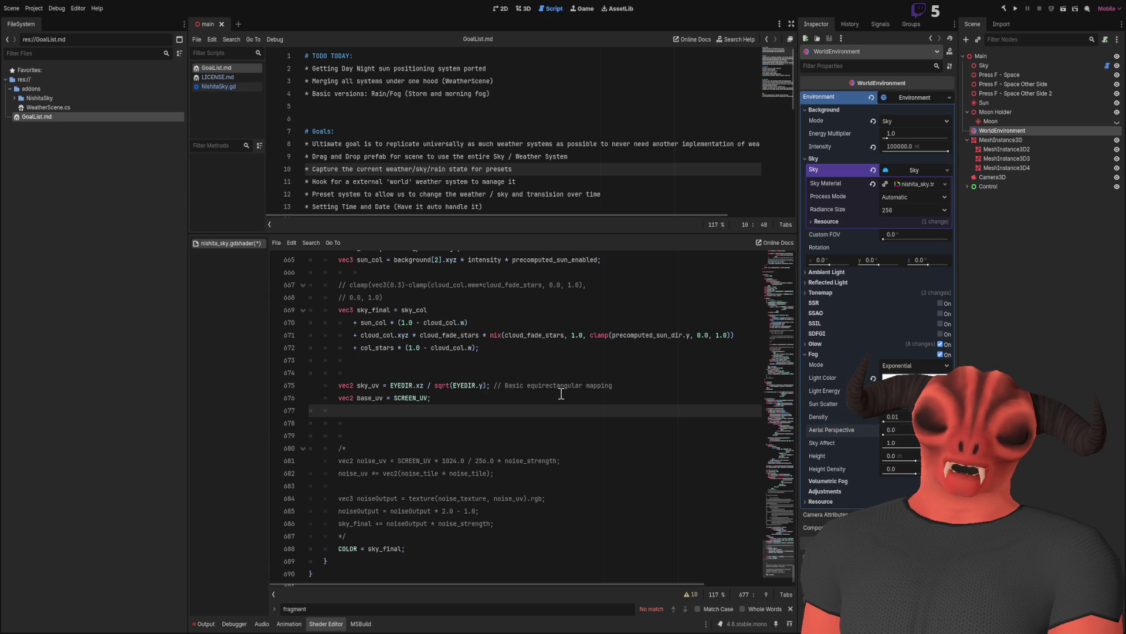
type("float")
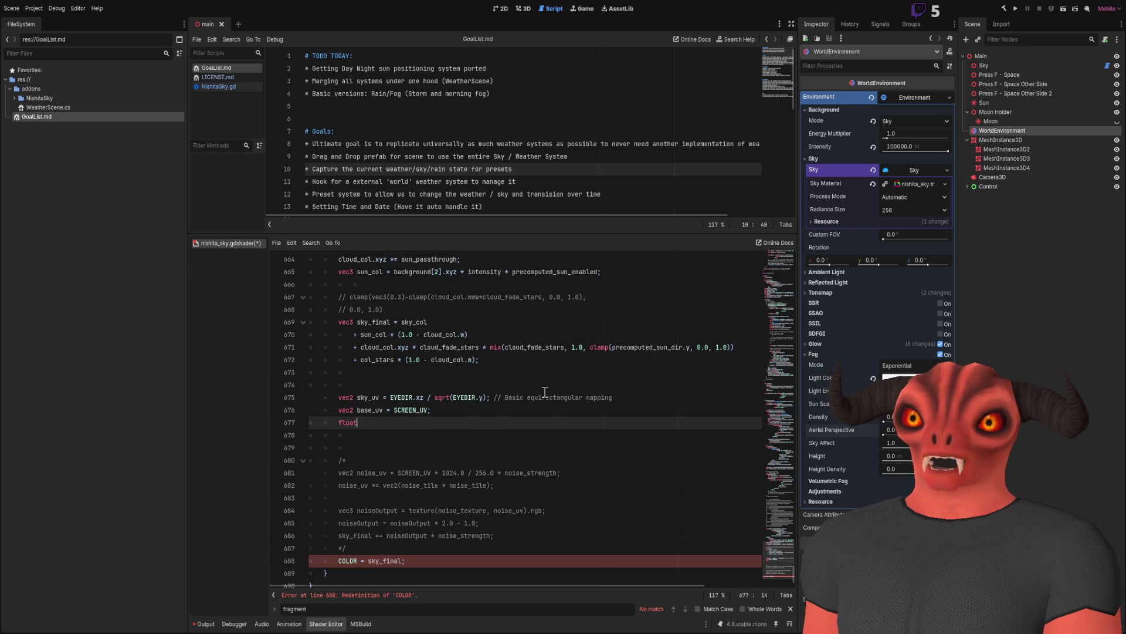
key("ctrl+BackSpace")
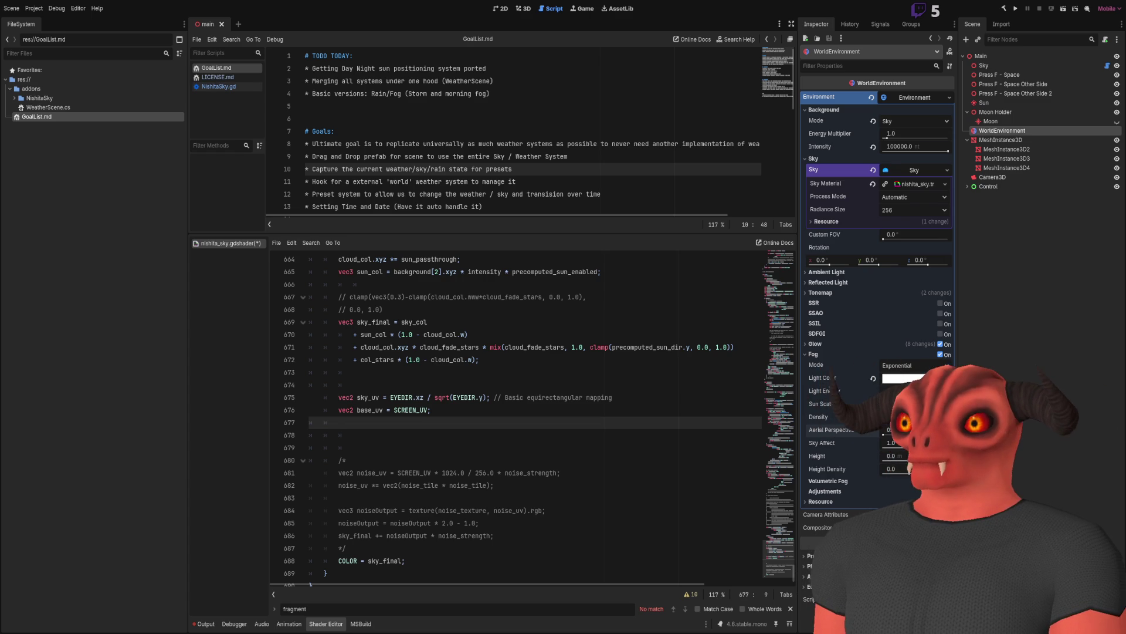
scroll(474, 530, "down", 1)
double_click(348, 536)
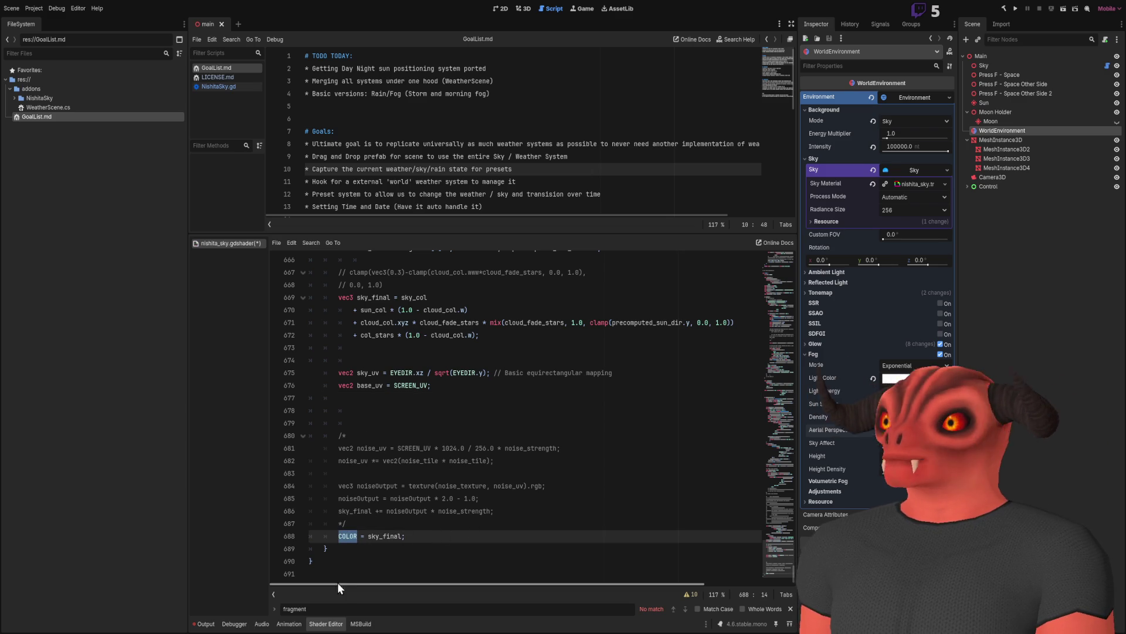
double_click(384, 536)
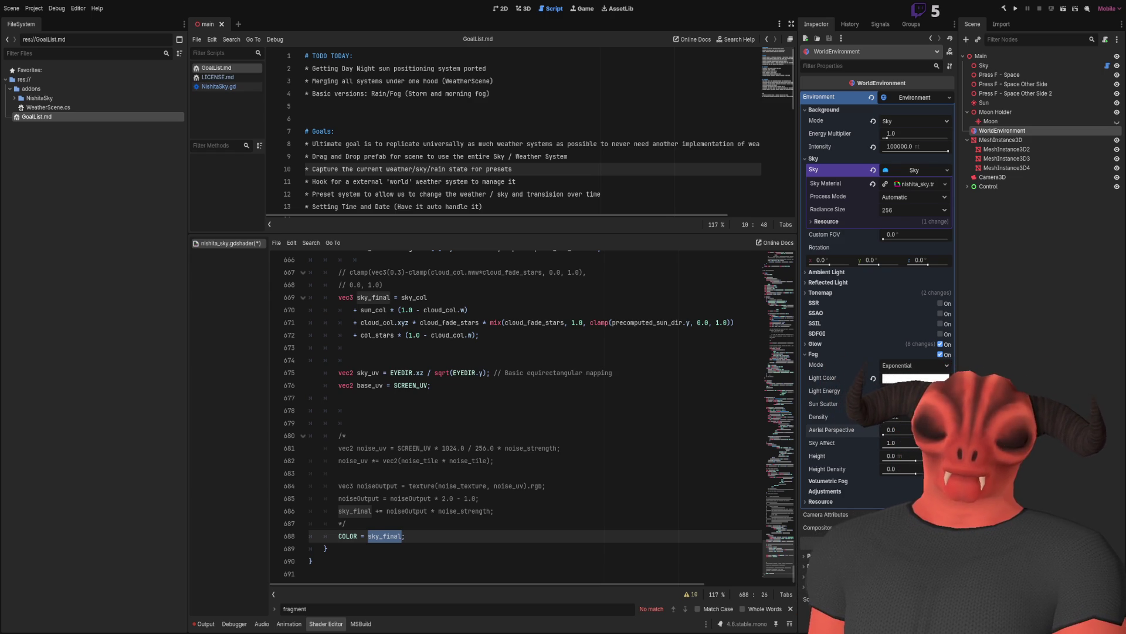
Paste and indent the offset and dither lines after base_uv, replacing albedo_tex with sky_final.
left_click(450, 398)
type("float offset = fract(noise_magic.z * fract(dot(FRAGCOORD.xy, noise_magic.xy))); albedo_tex.rgb += vec3(offset, 1.0 - offset, offset) * debanding_dither;")
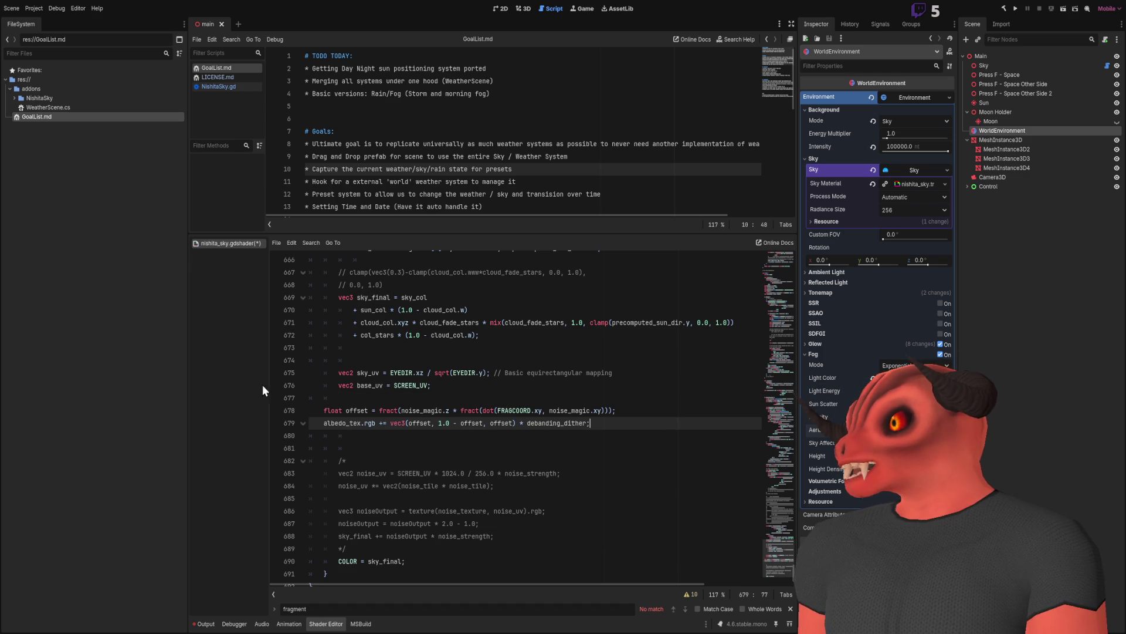
left_click(324, 414)
key("Tab")
left_click(325, 435)
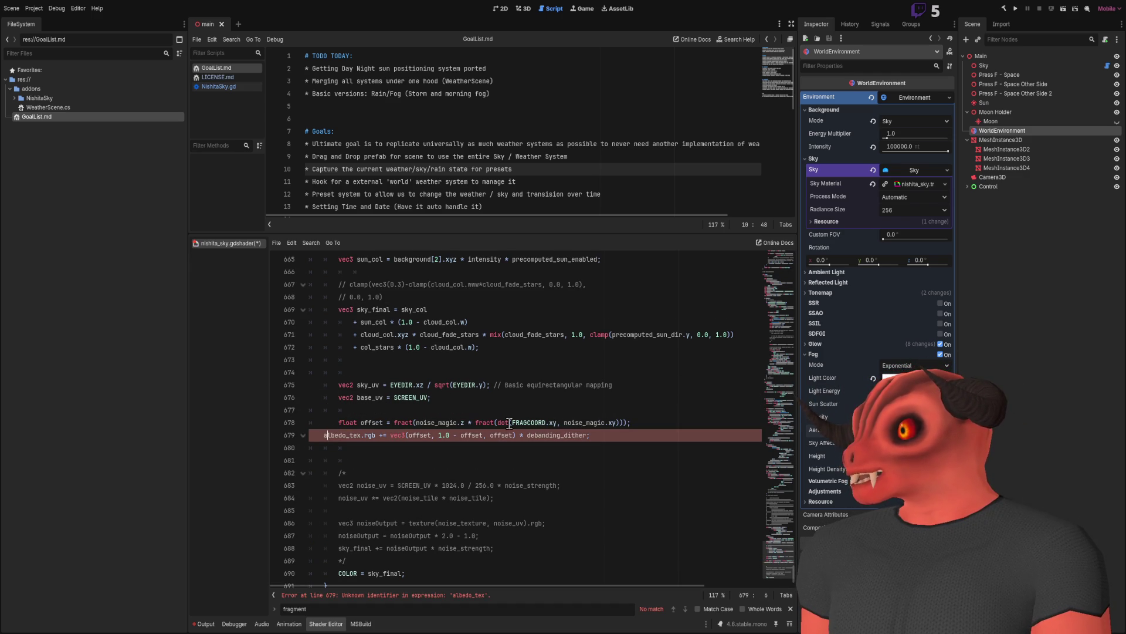
key("Tab")
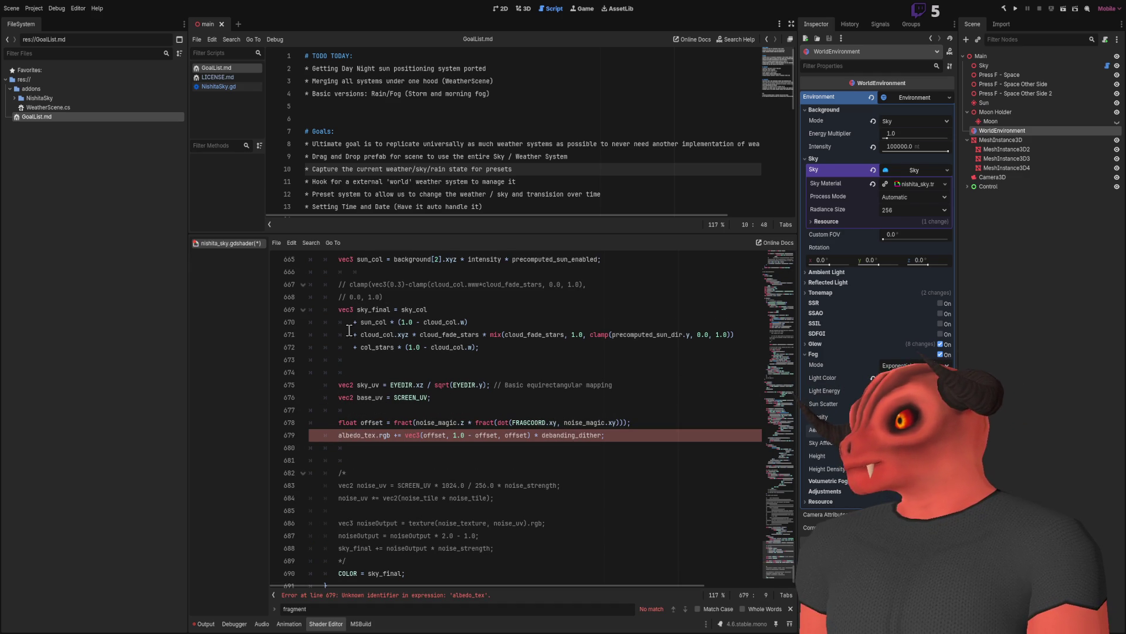
double_click(374, 310)
key("ctrl+c")
double_click(355, 435)
key("ctrl+v")
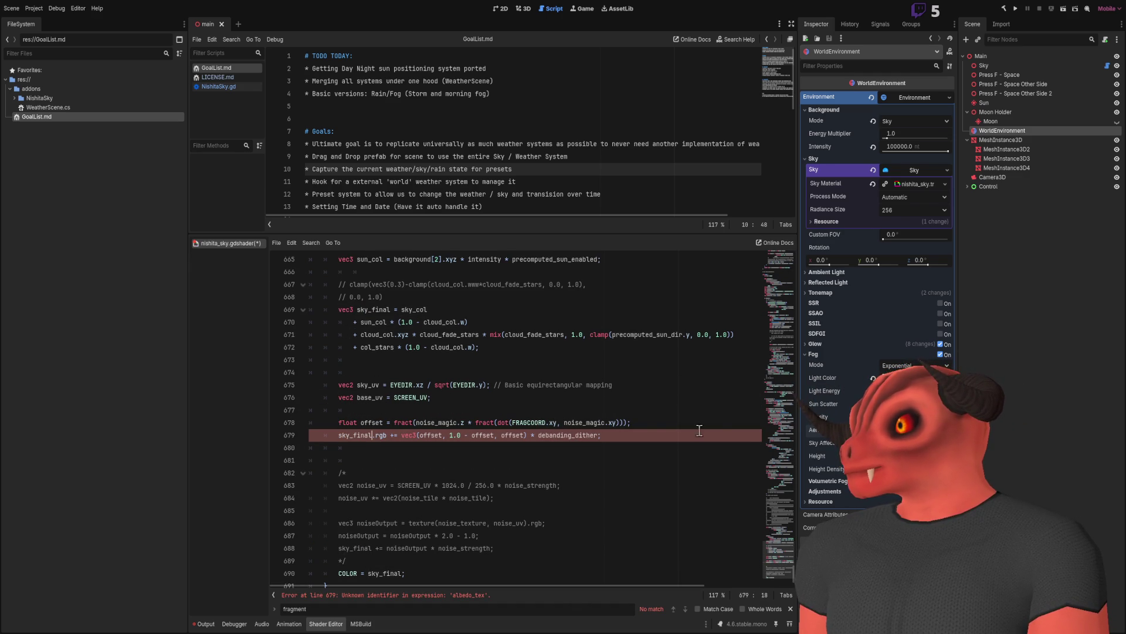
Check the sky_final.rgb += dither line, then save the sky shader.
scroll(547, 365, "down", 1)
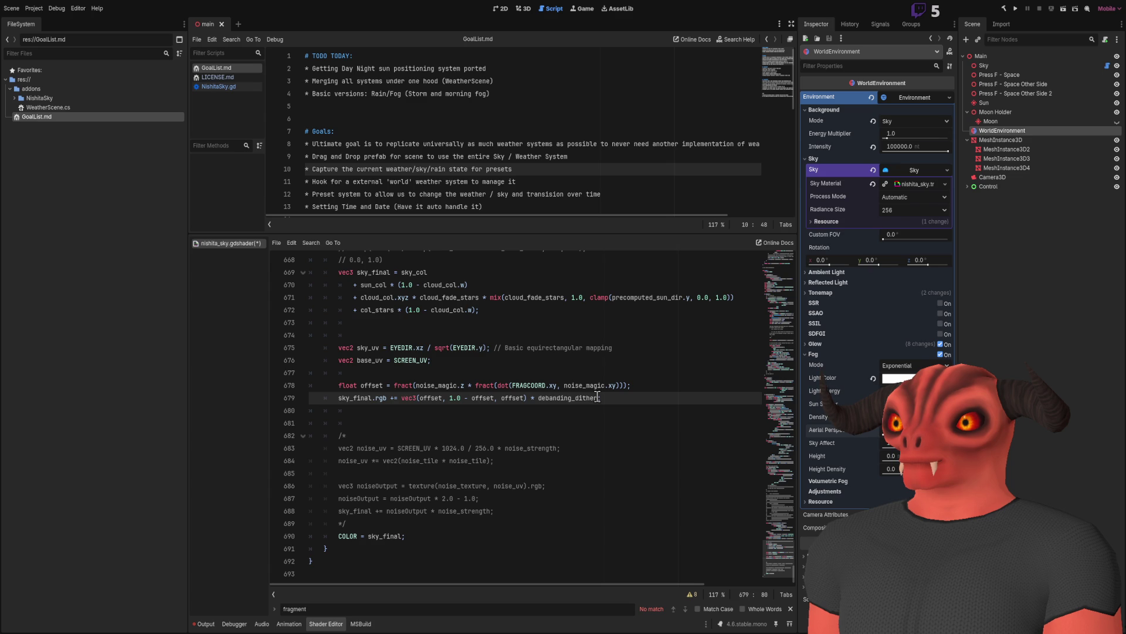
left_click(556, 509)
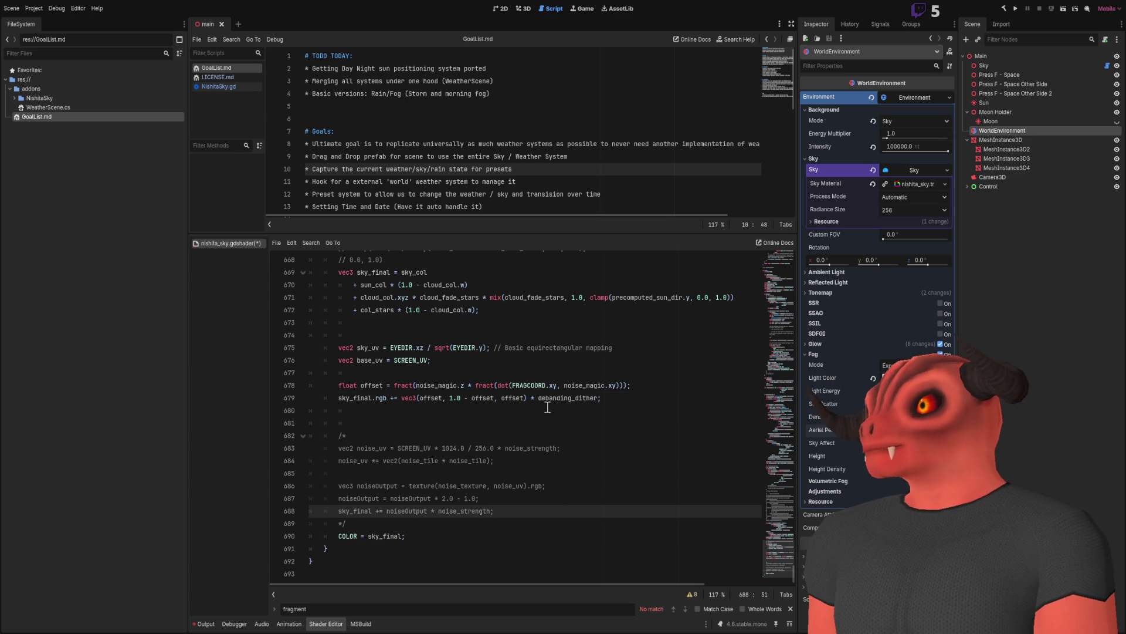
left_click(339, 397)
key("shift+End")
left_click_drag(357, 285, 734, 297)
left_click_drag(339, 398, 401, 398)
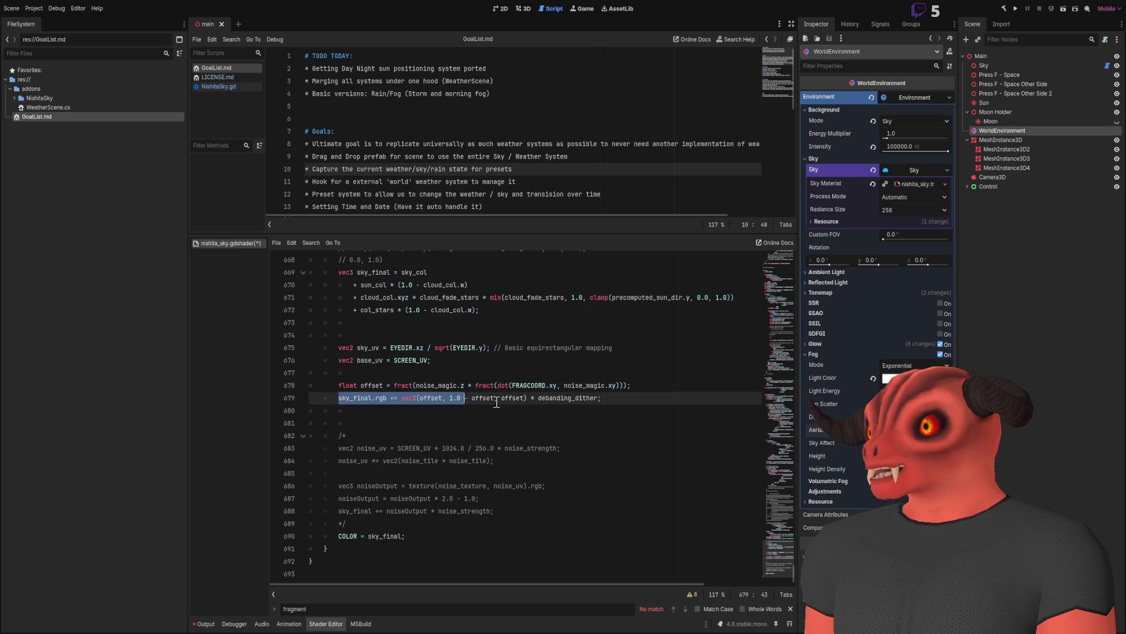
left_click(598, 447)
key("ctrl+s")
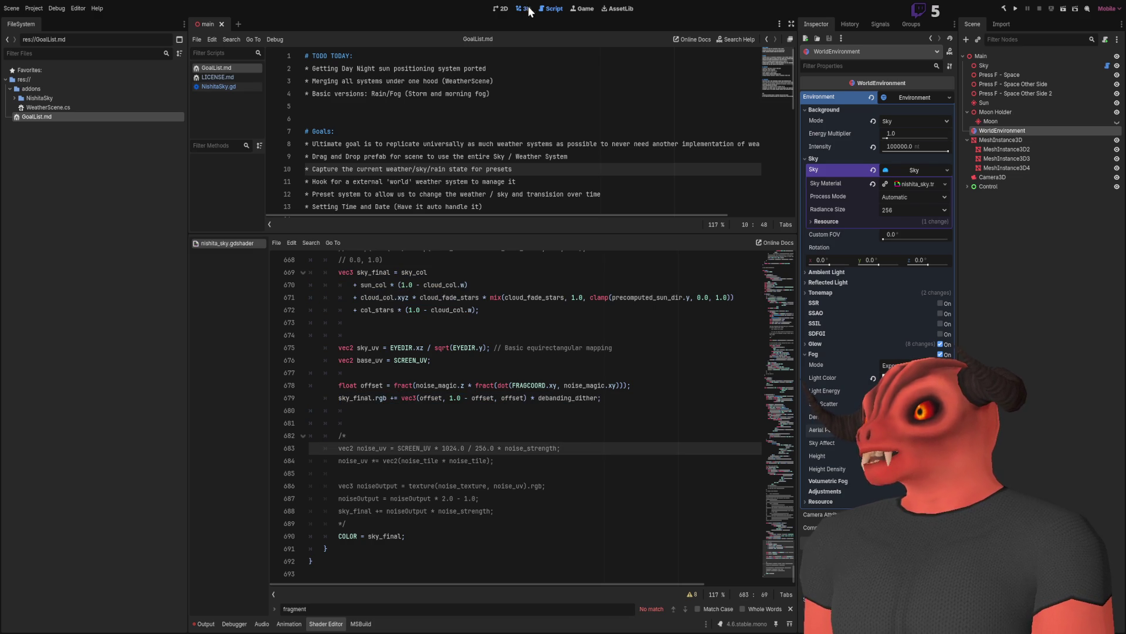
Switch to the 3D view, enlarge the viewport above the shader code, and turn off environment fog.
left_click(528, 9)
mouse_move(541, 232)
left_mouse_down()
mouse_move(524, 439)
mouse_move(862, 273)
left_mouse_up()
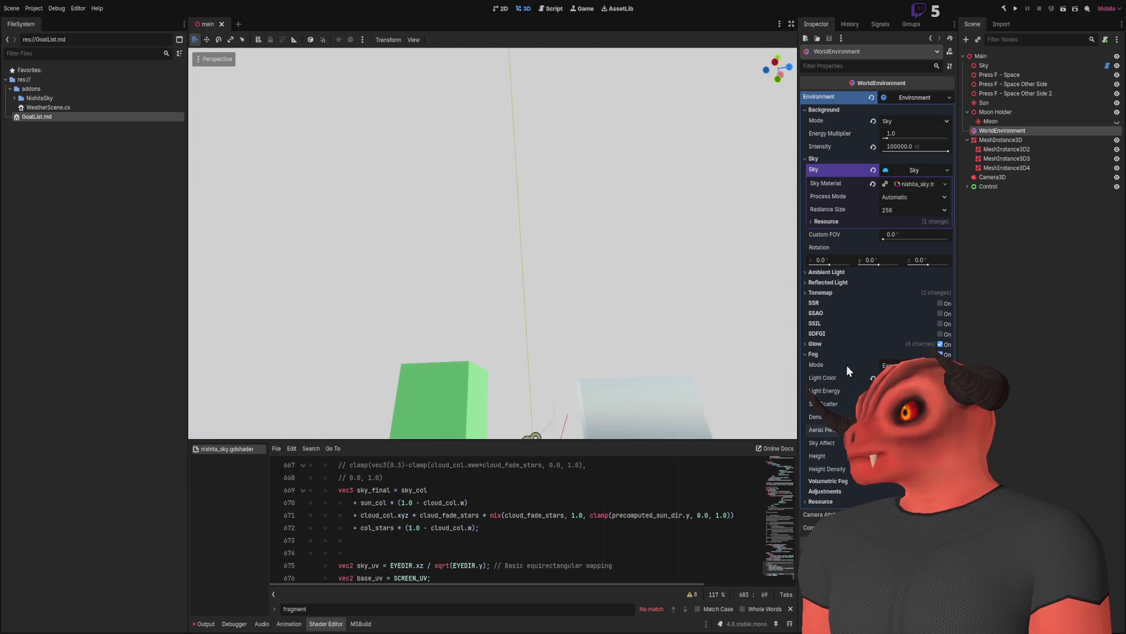
left_click(813, 354)
mouse_move(493, 247)
left_mouse_down()
mouse_move(493, 199)
mouse_move(458, 193)
left_mouse_up()
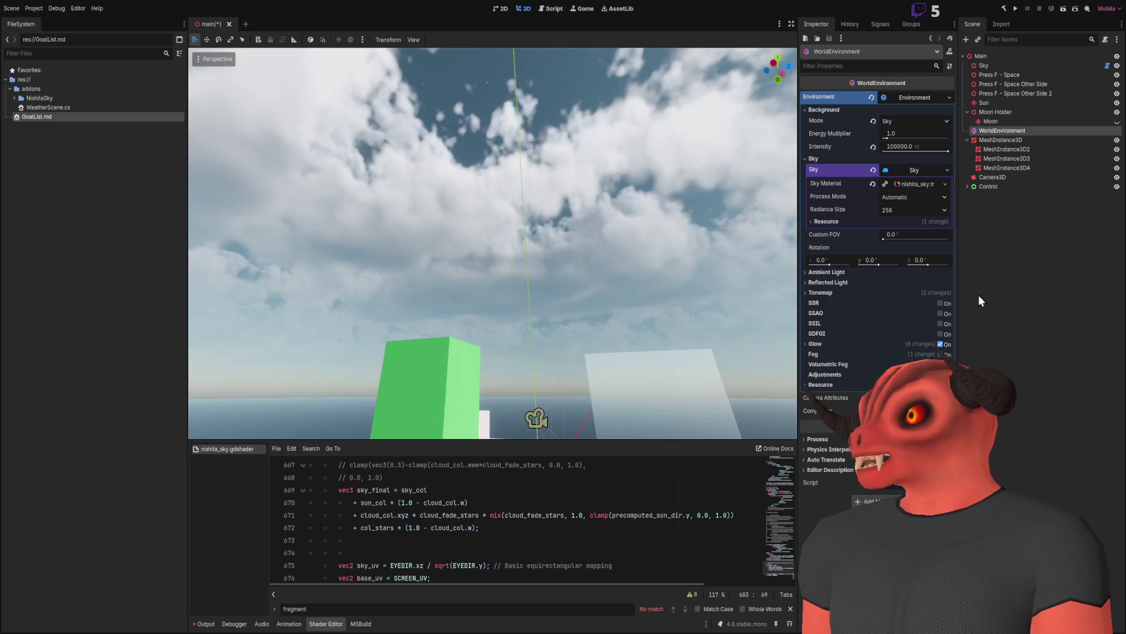
Raise the sky material's Cloud Coverage from 0.25 to about 0.916 for an overcast sky.
left_click(908, 165)
scroll(914, 206, "down", 10)
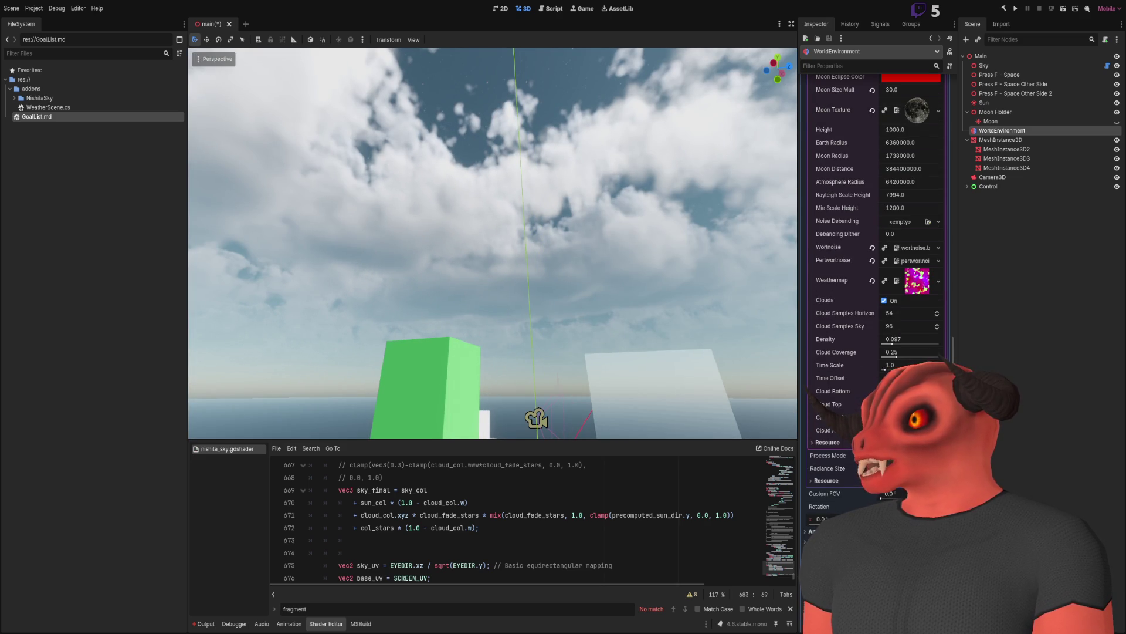
left_click_drag(895, 358, 933, 357)
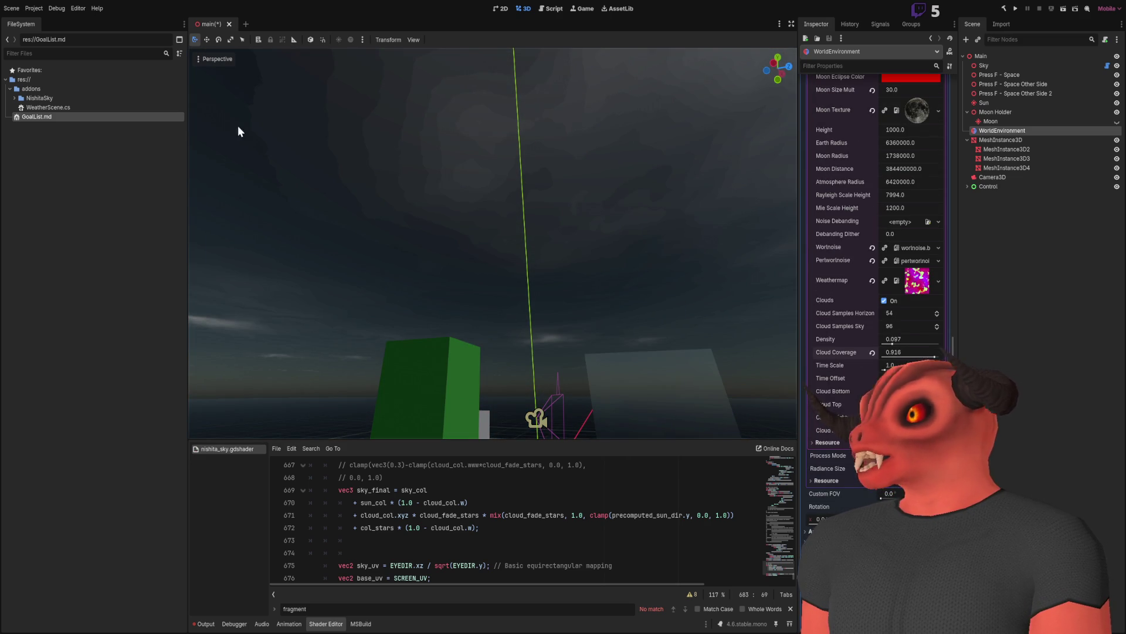
left_click_drag(513, 67, 528, 79)
scroll(858, 293, "up", 8)
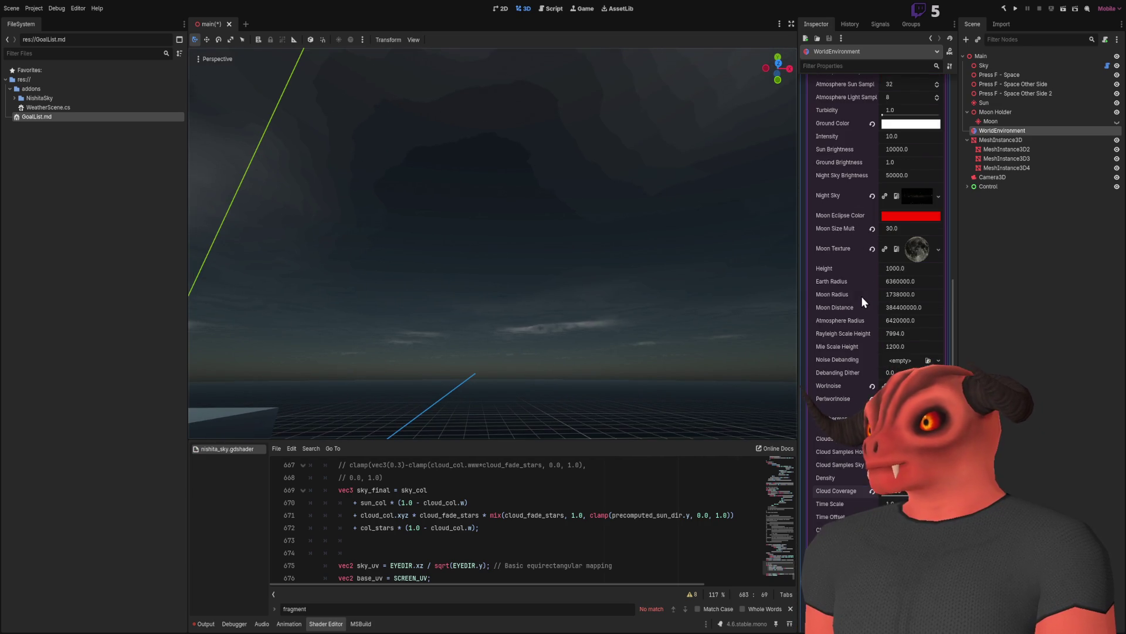
scroll(861, 296, "down", 8)
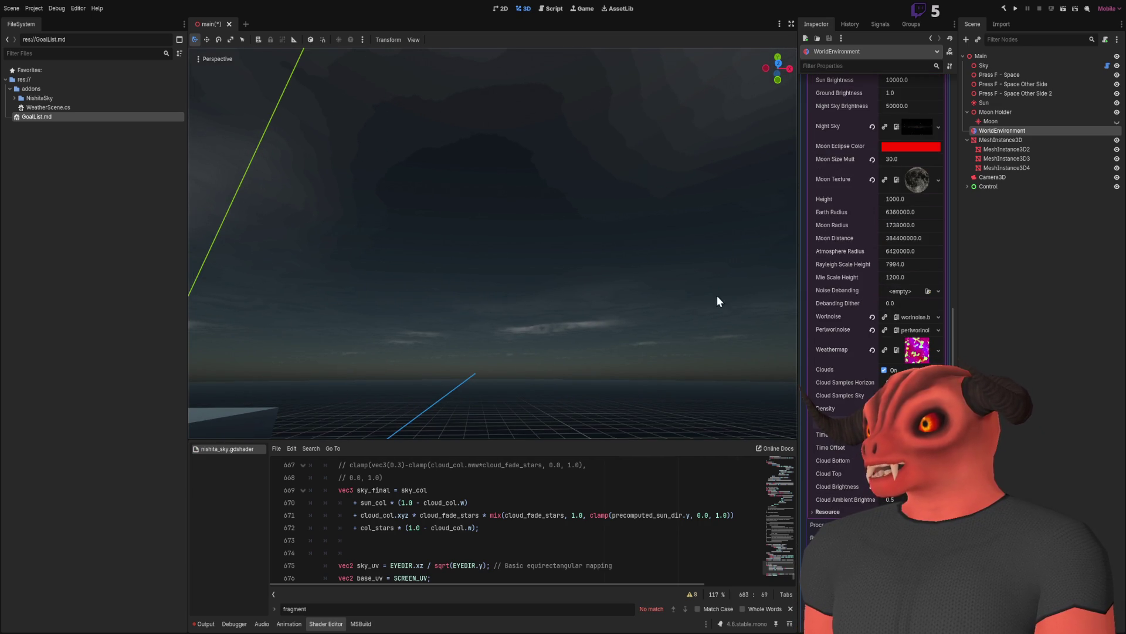
Save the scene with Ctrl+S and begin choosing a Noise Debanding texture.
left_click(480, 504)
key("ctrl+s")
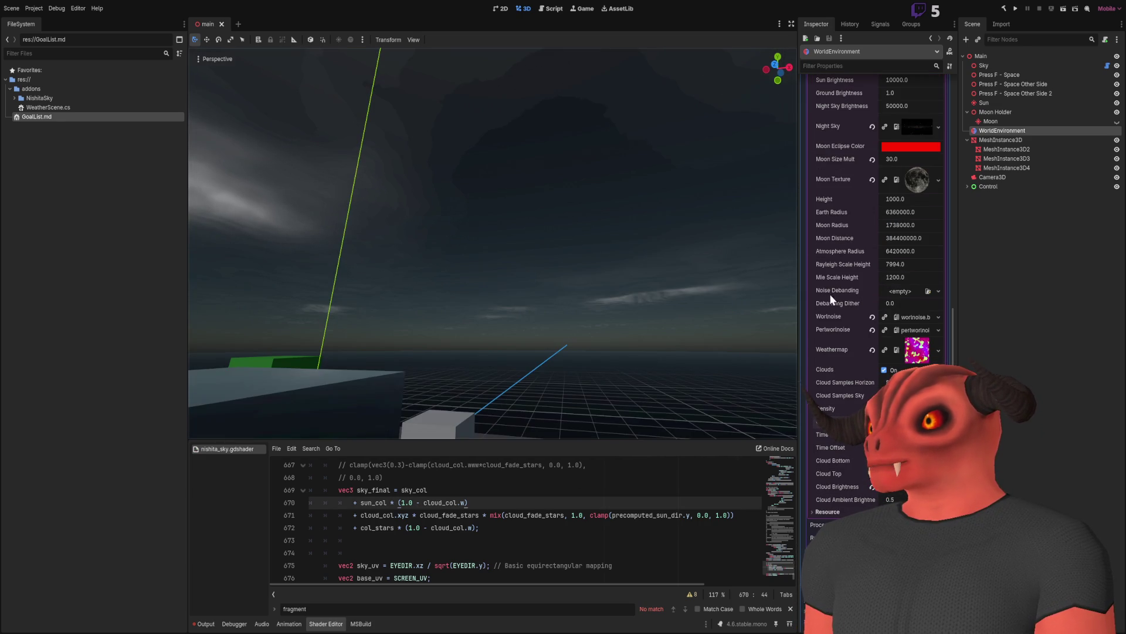
left_click(931, 291)
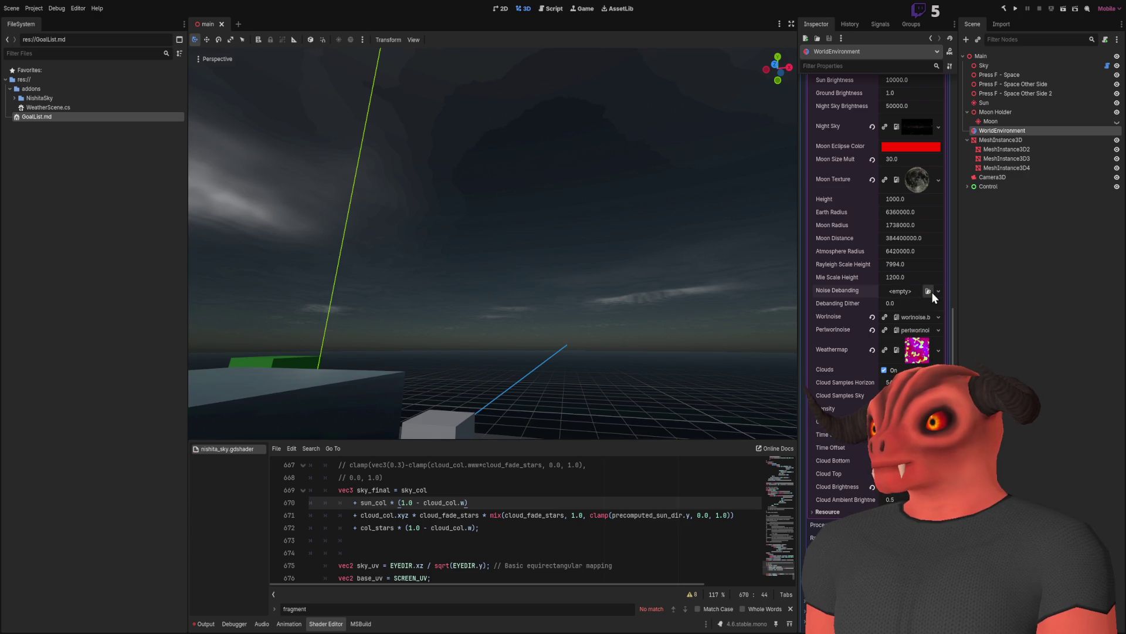
Set the sky's Debanding Dither to 0.005 and enlarge the shader code panel.
left_click_drag(560, 280, 658, 293)
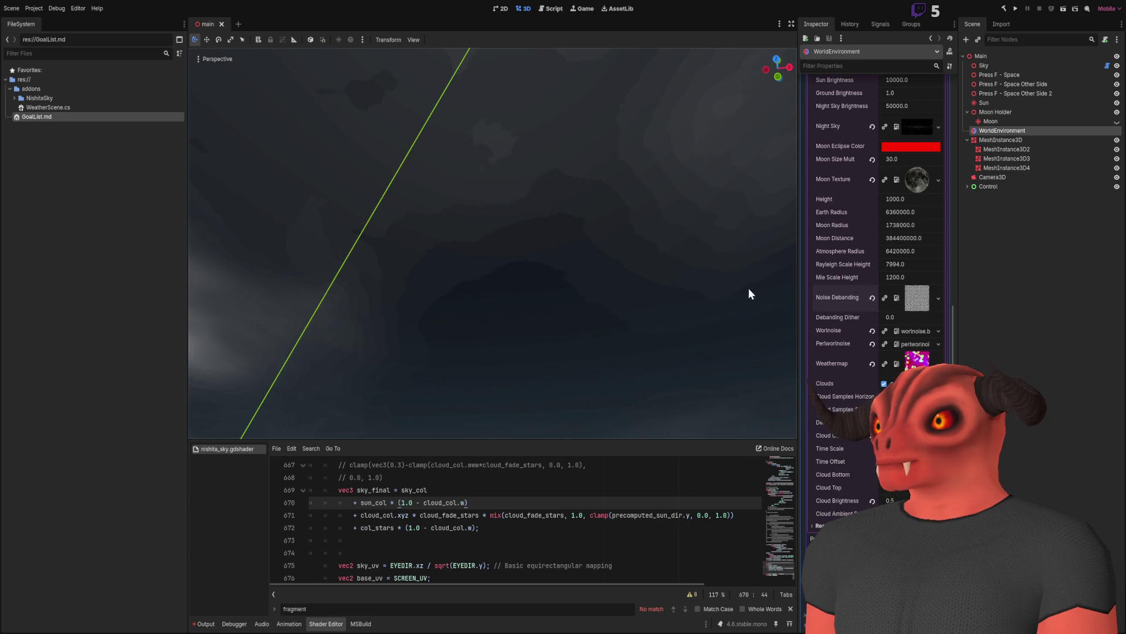
mouse_move(896, 318)
left_mouse_down()
mouse_move(915, 318)
mouse_move(895, 319)
left_mouse_up()
mouse_move(531, 328)
left_mouse_down()
mouse_move(528, 420)
mouse_move(622, 311)
mouse_move(526, 306)
mouse_move(560, 306)
mouse_move(526, 308)
mouse_move(526, 328)
mouse_move(523, 311)
mouse_move(601, 312)
left_mouse_up()
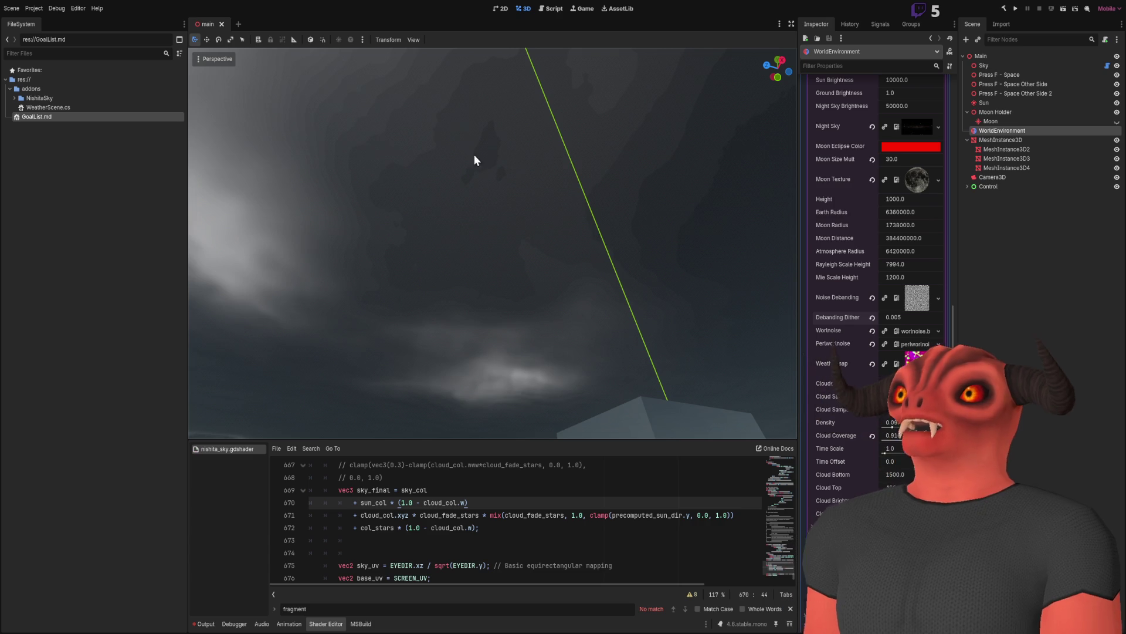
double_click(906, 319)
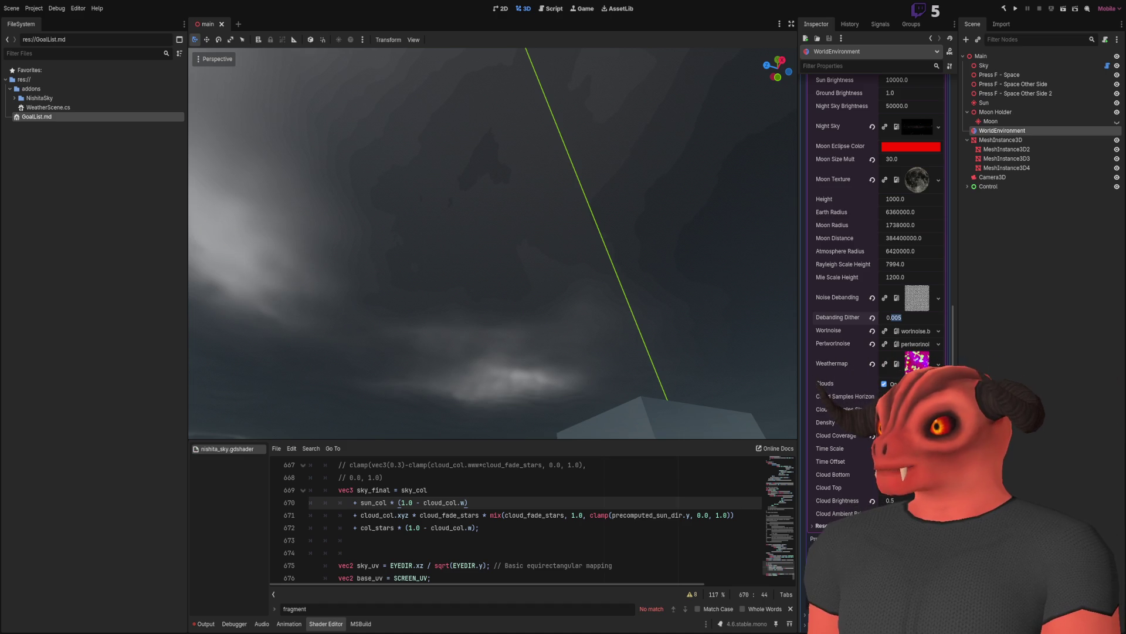
left_click_drag(493, 439, 530, 230)
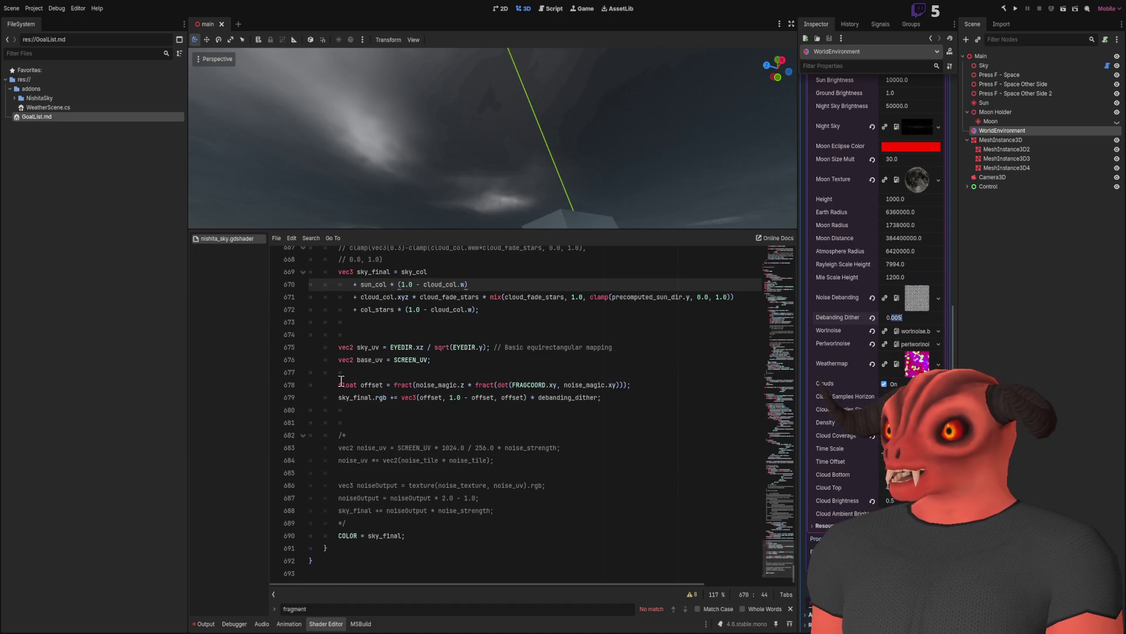
left_click_drag(343, 380, 724, 398)
left_click(620, 395)
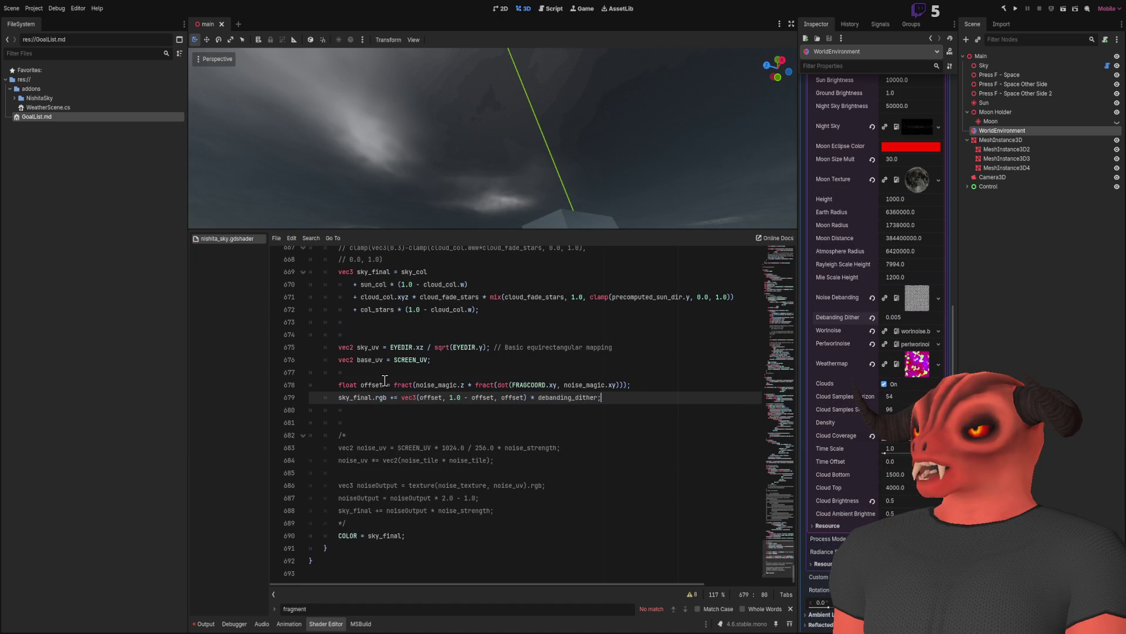
scroll(422, 462, "up", 5)
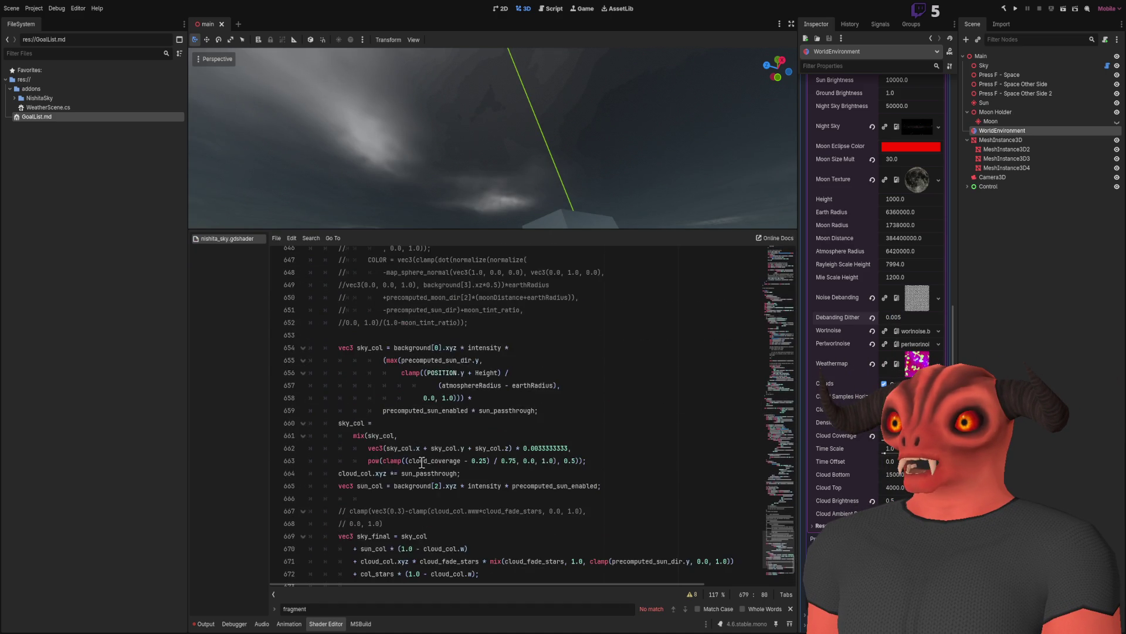
scroll(421, 462, "down", 5)
left_click(378, 378)
double_click(379, 386)
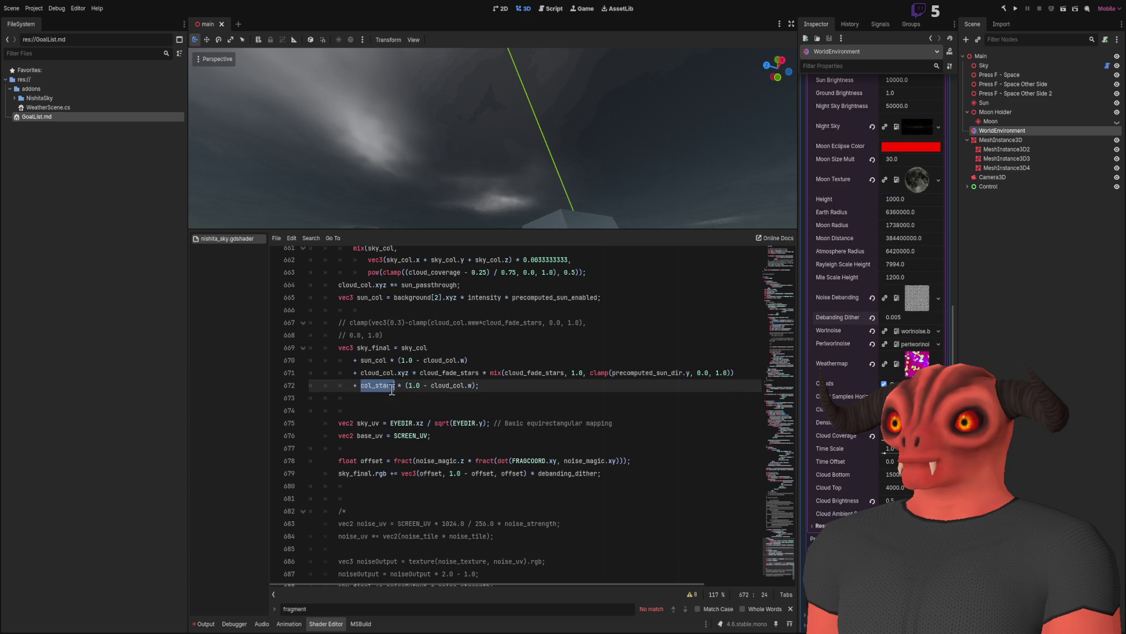
left_click(373, 372)
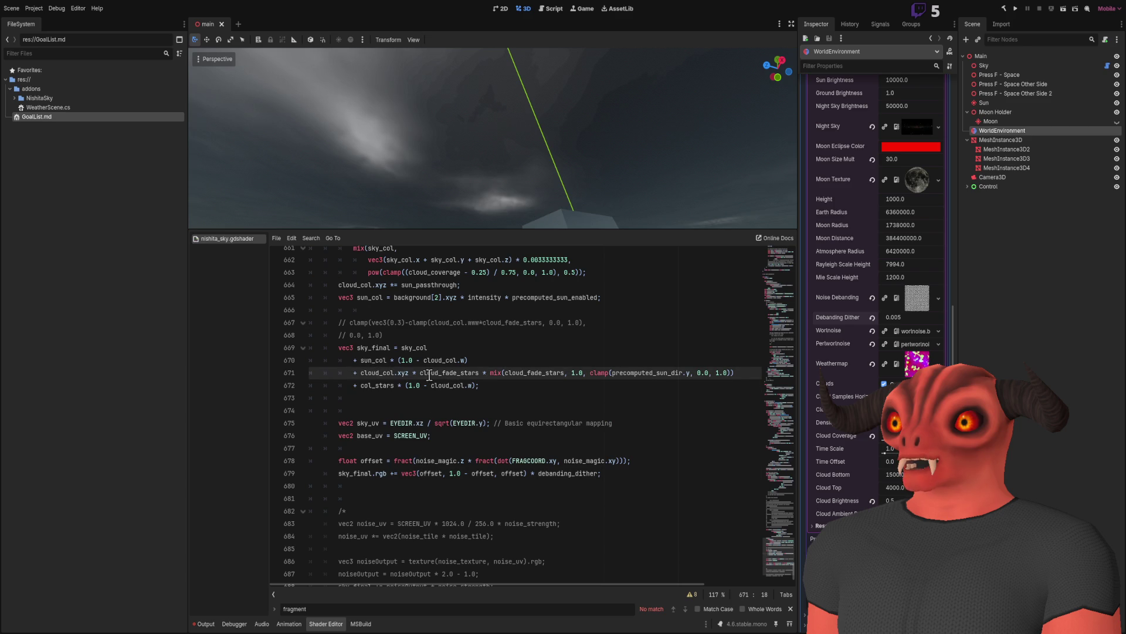
double_click(384, 372)
scroll(477, 387, "up", 3)
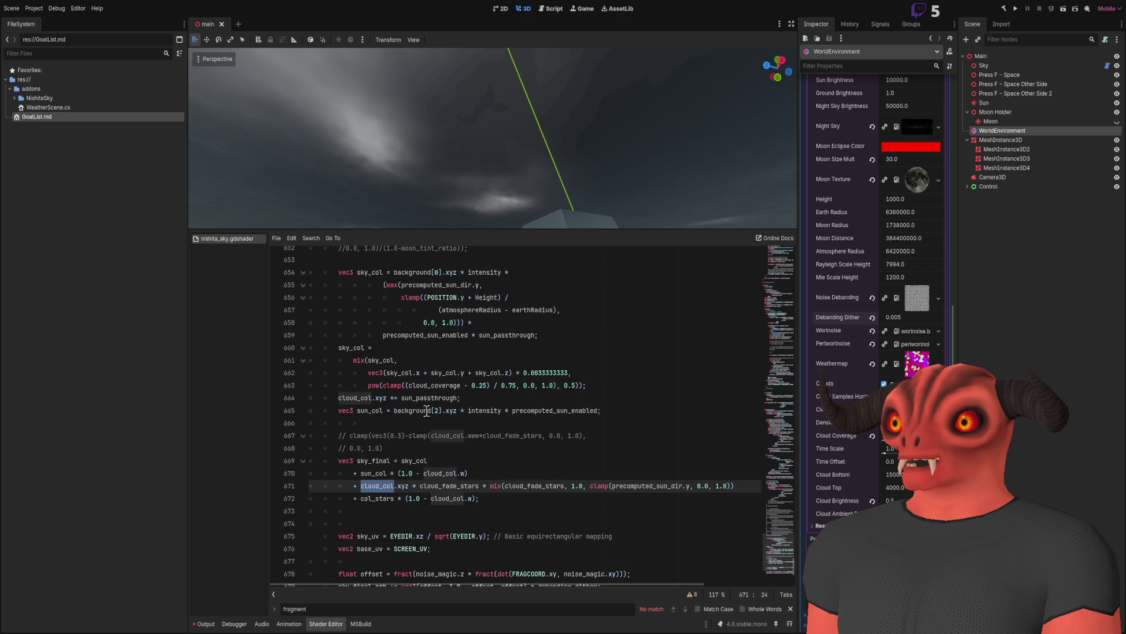
scroll(446, 421, "down", 1)
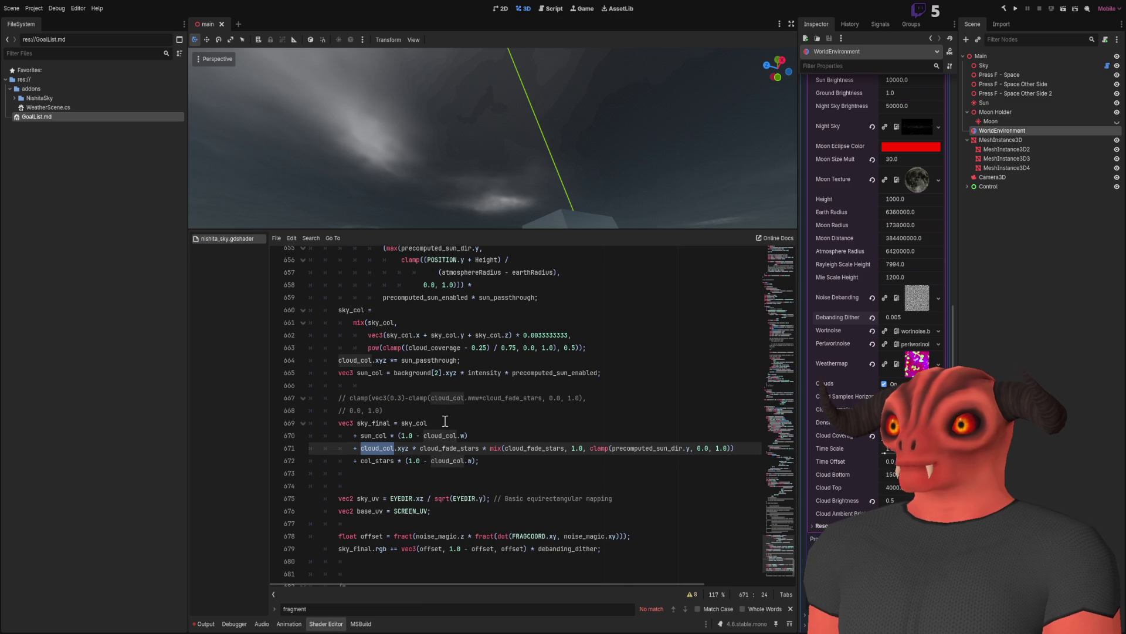
scroll(445, 421, "down", 1)
scroll(445, 421, "up", 1)
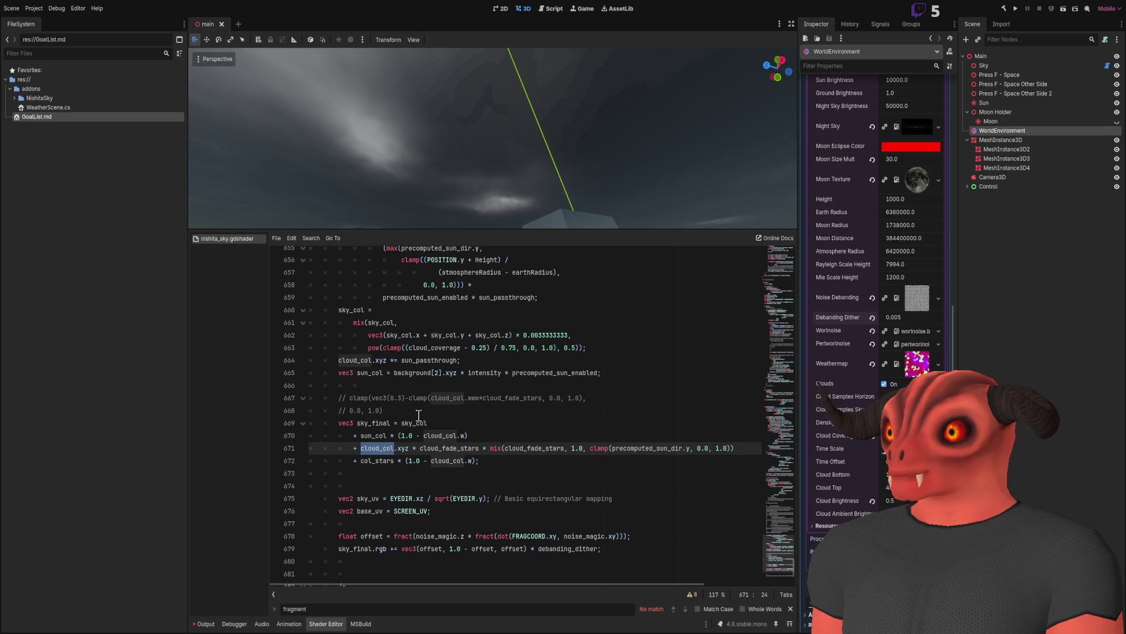
left_click(478, 361)
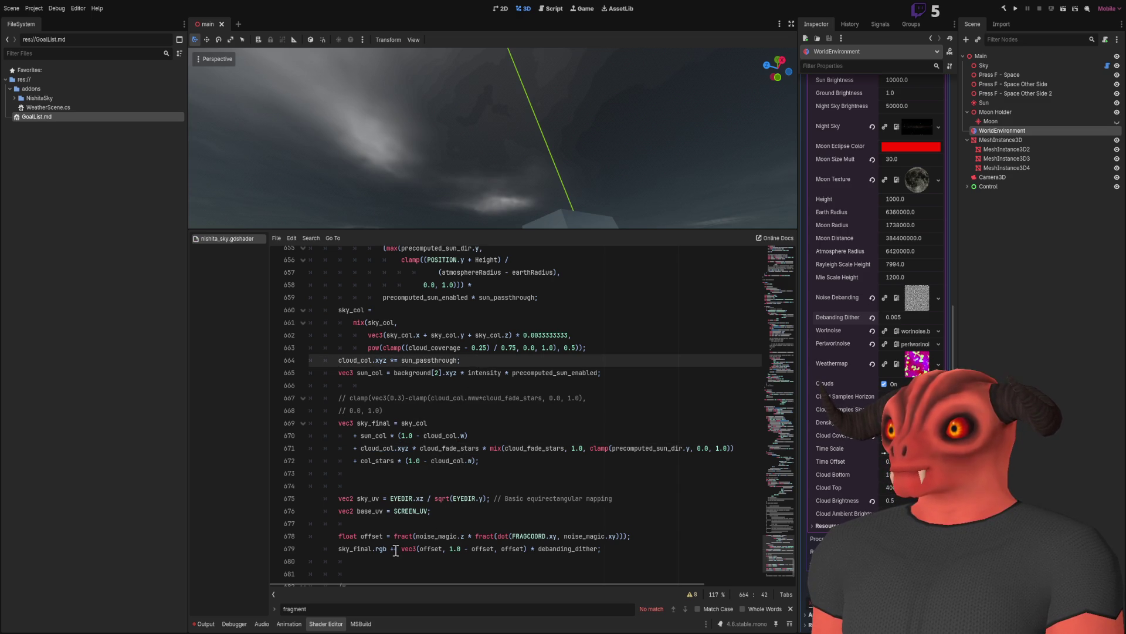
left_click_drag(642, 540, 646, 528)
key("ctrl+c")
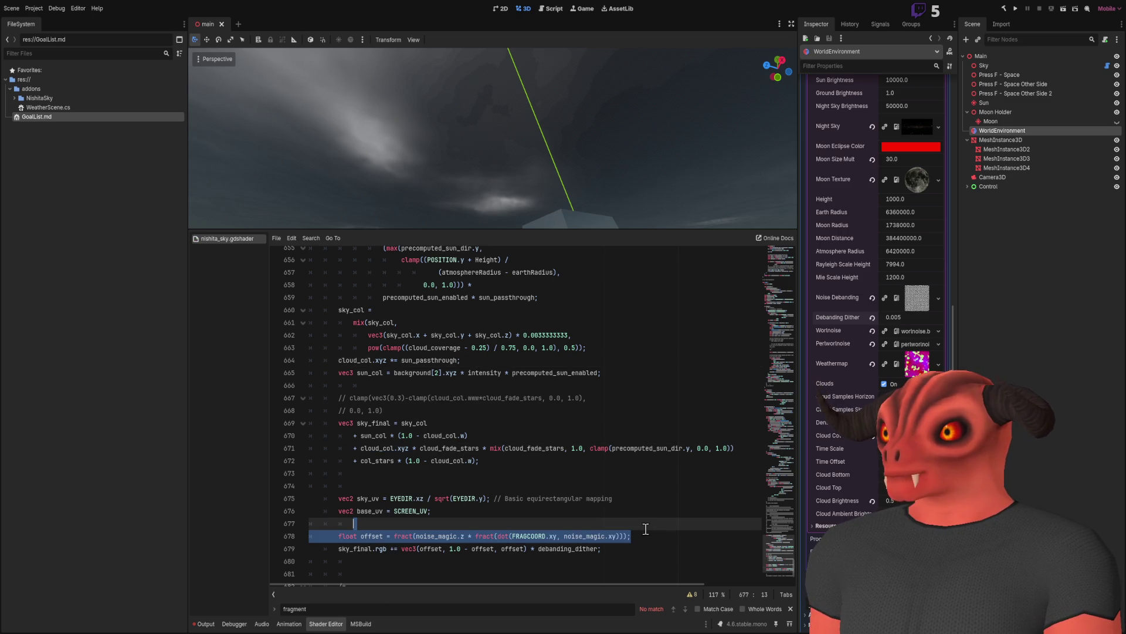
Move the float offset line up to line 653, above the sky colour calculation.
key("Delete")
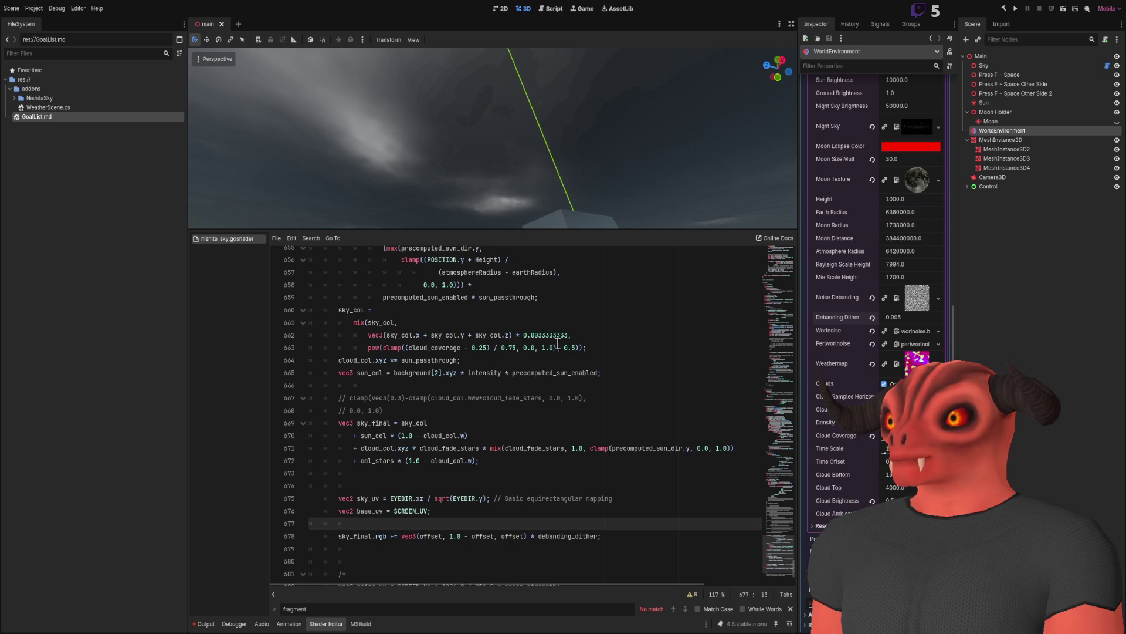
scroll(559, 343, "up", 3)
left_click(520, 331)
key("Return")
key("ctrl+v")
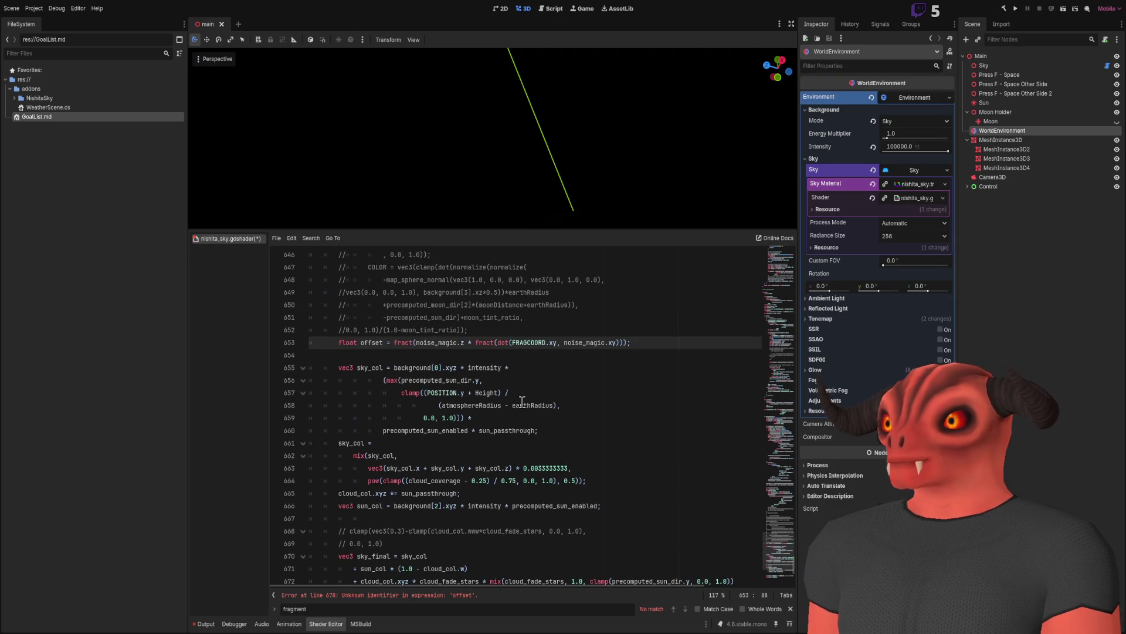
Select the line-679 dither addition, then add and undo blank lines after line 665.
scroll(521, 401, "down", 6)
left_click_drag(390, 442, 702, 443)
scroll(520, 420, "up", 3)
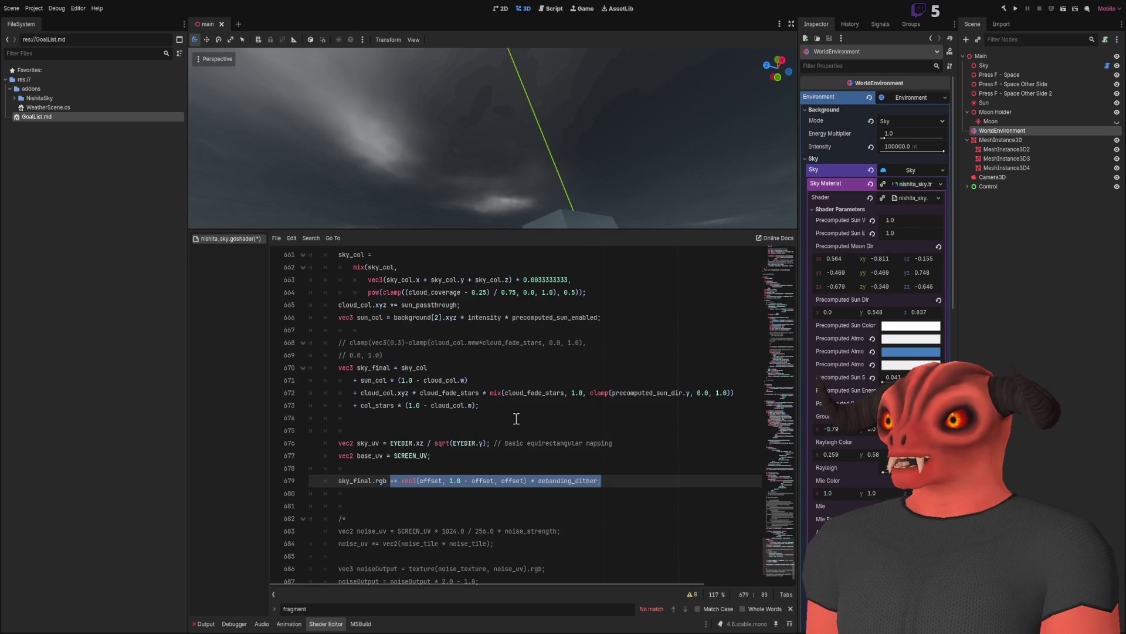
left_click(522, 379)
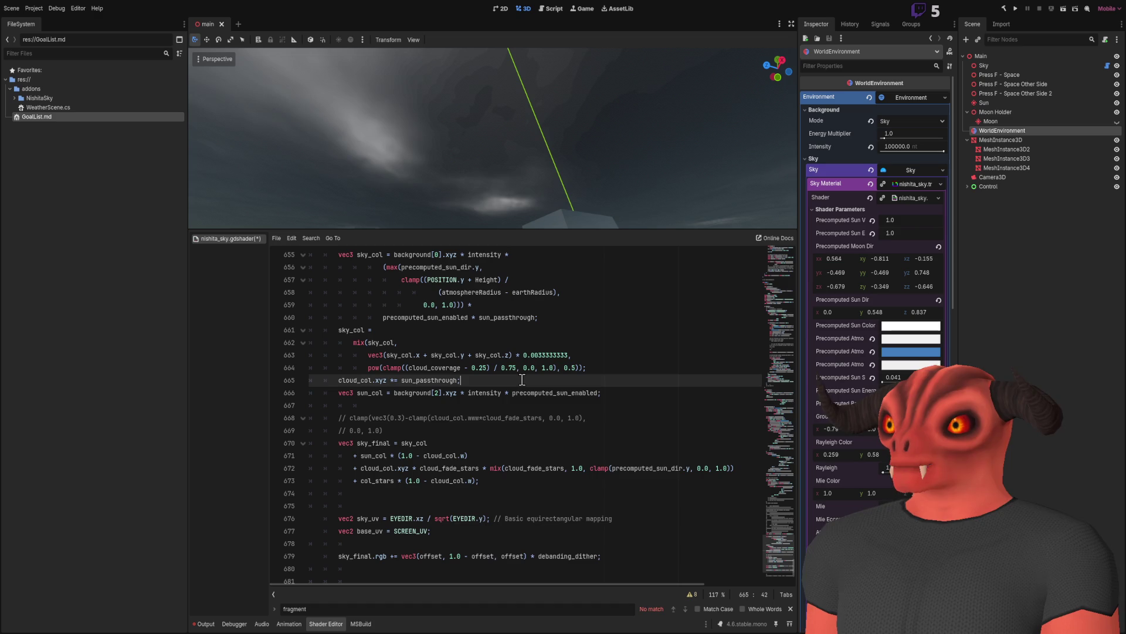
key("Return")
key("Return")
key("Up")
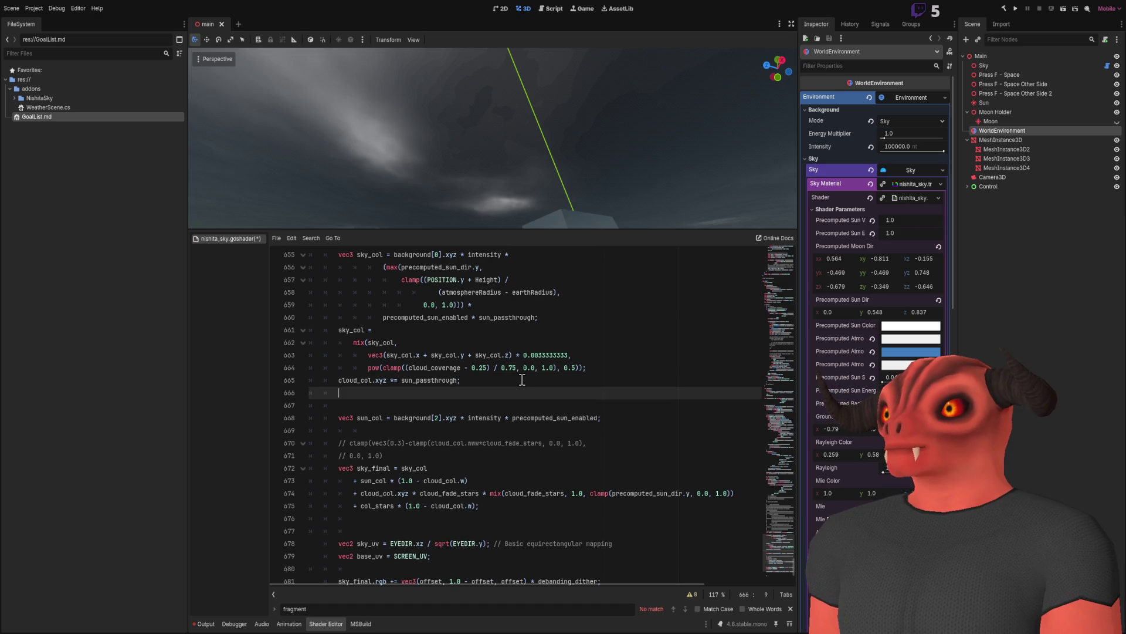
key("ctrl+z")
key("ctrl+z")
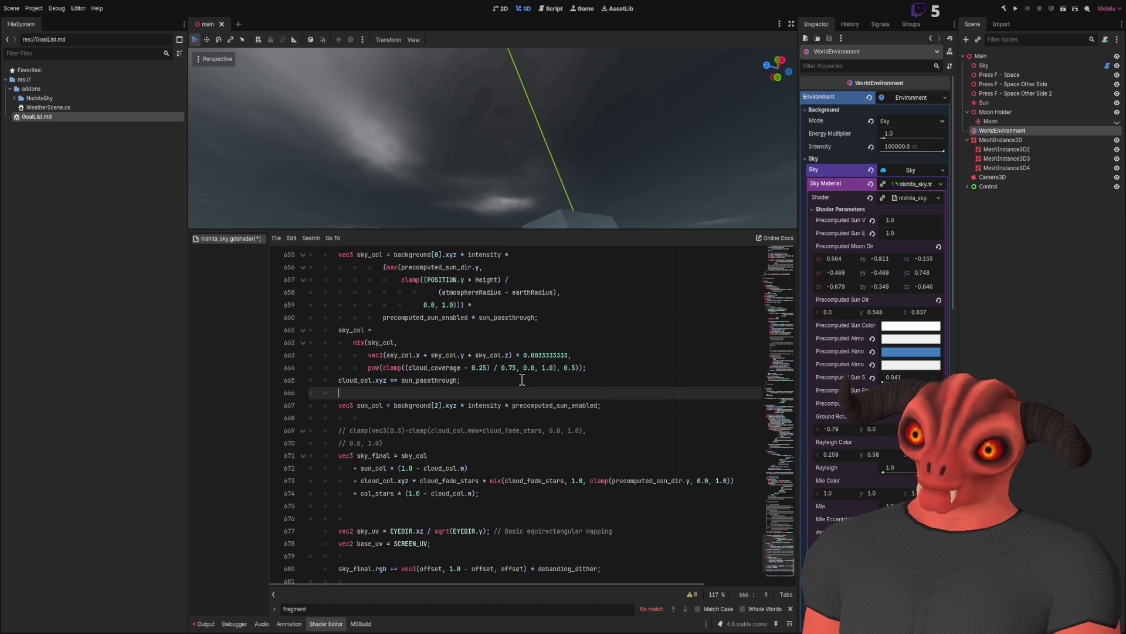
Highlight the uses of sky_col and cloud_col to find where the dither belongs.
scroll(521, 379, "up", 2)
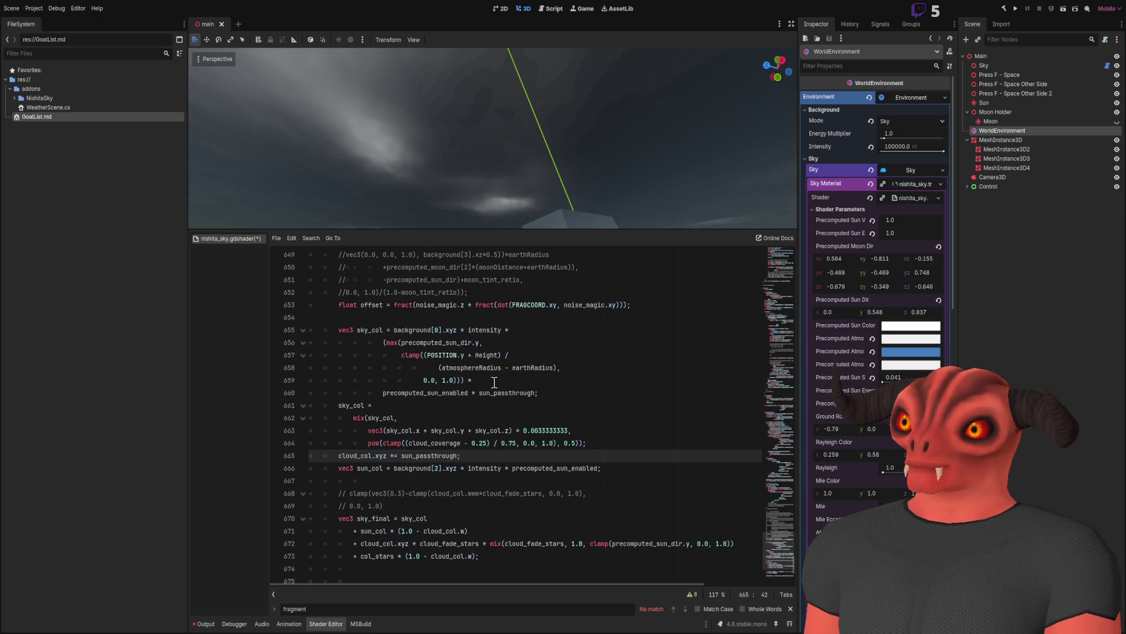
double_click(347, 406)
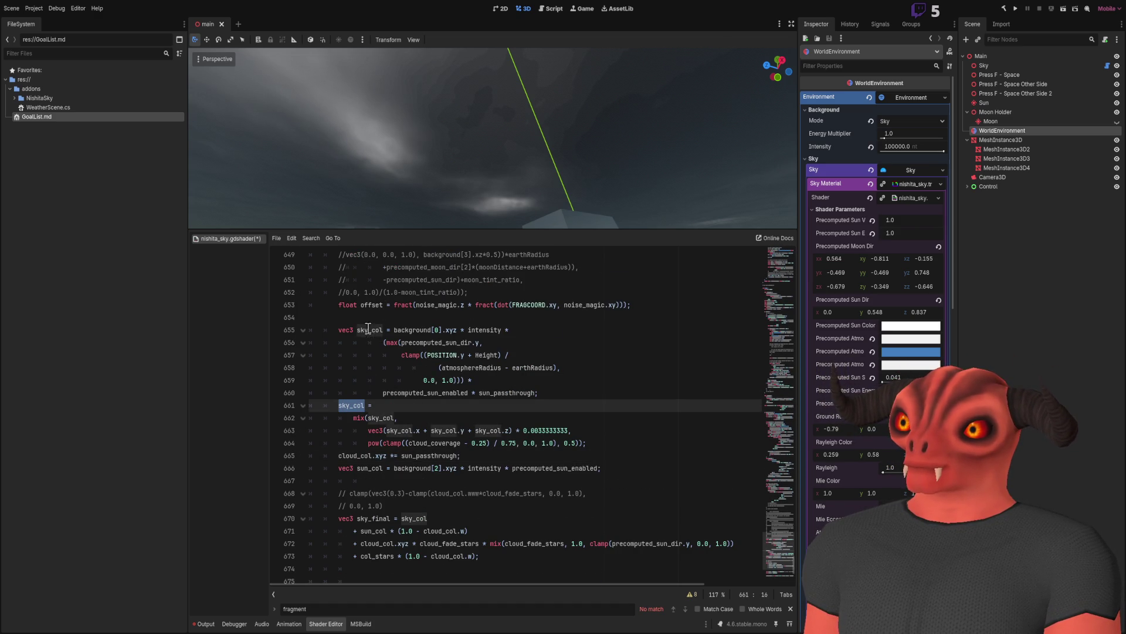
left_click(569, 397)
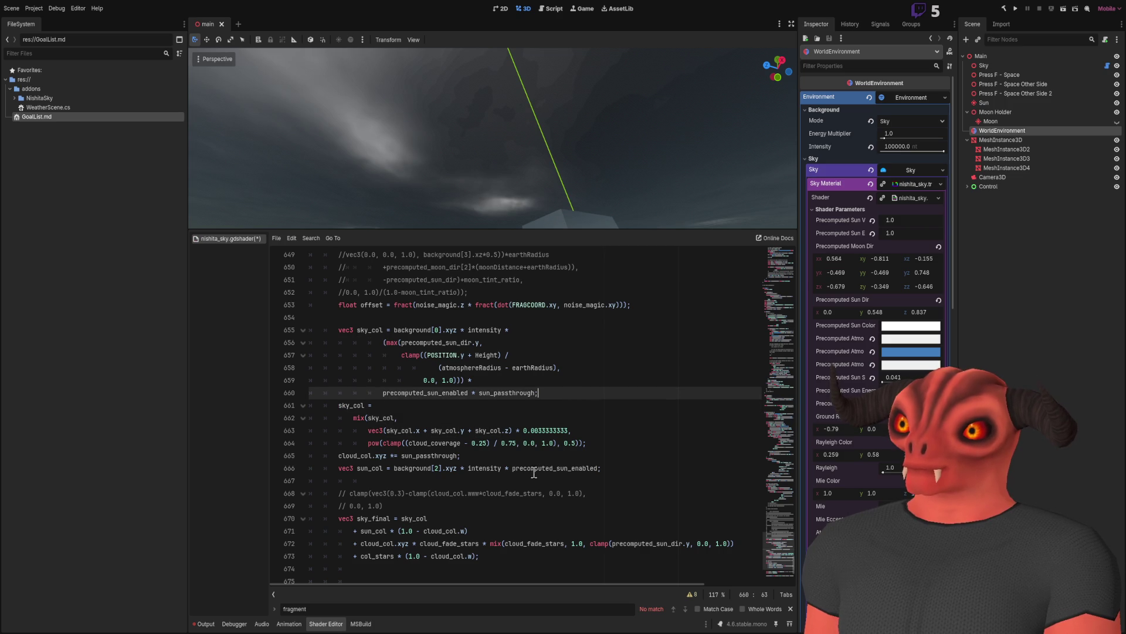
scroll(534, 472, "down", 3)
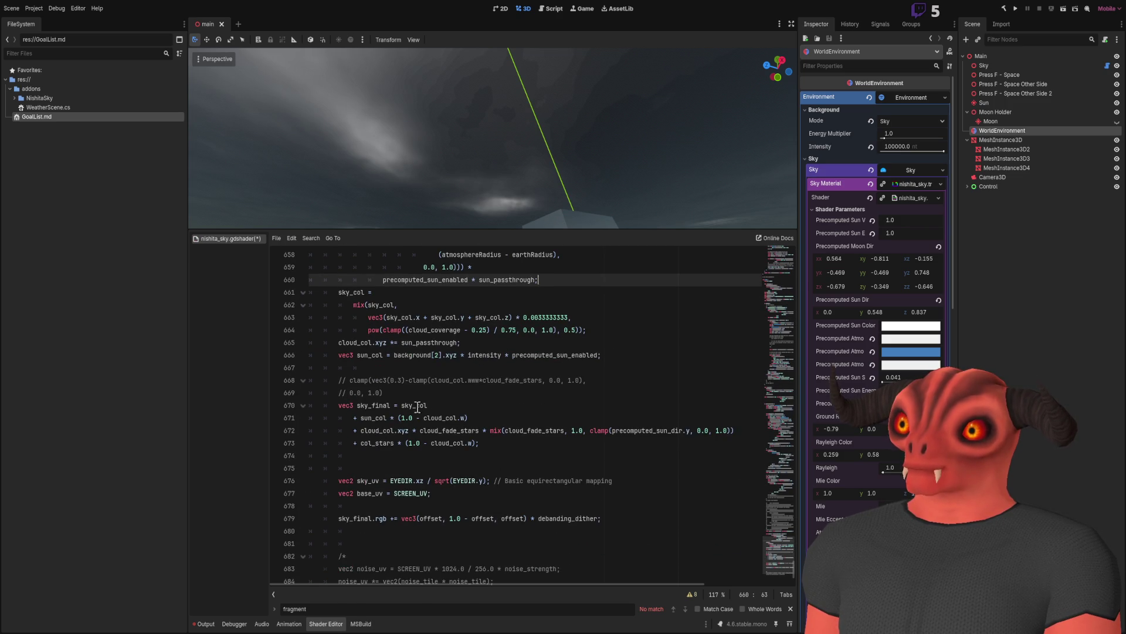
scroll(409, 407, "up", 2)
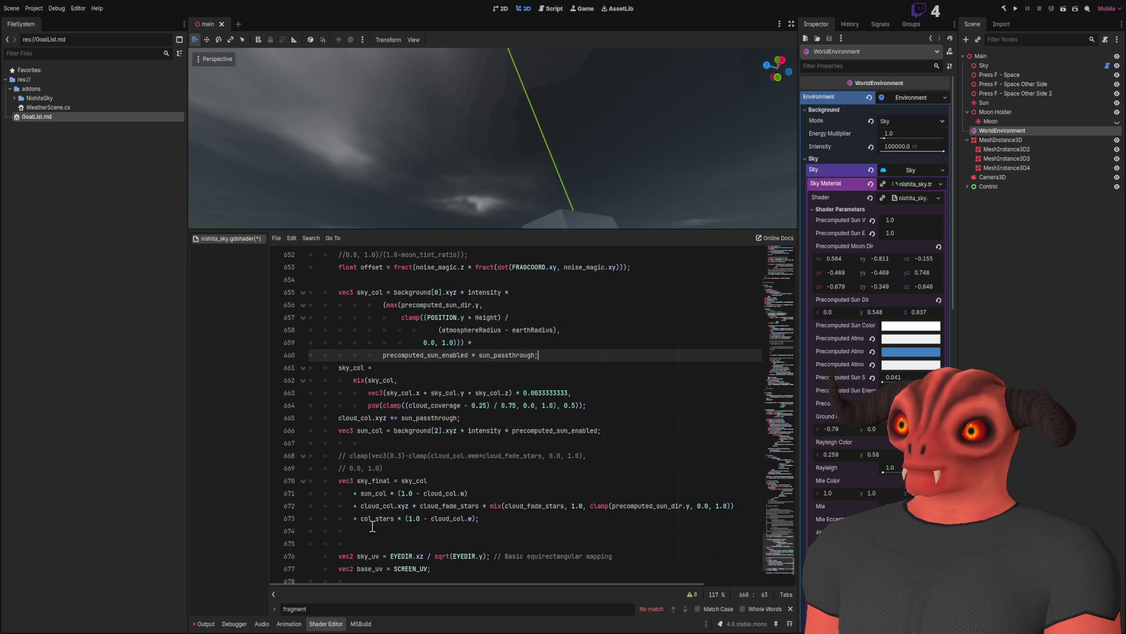
double_click(379, 505)
left_click(614, 443)
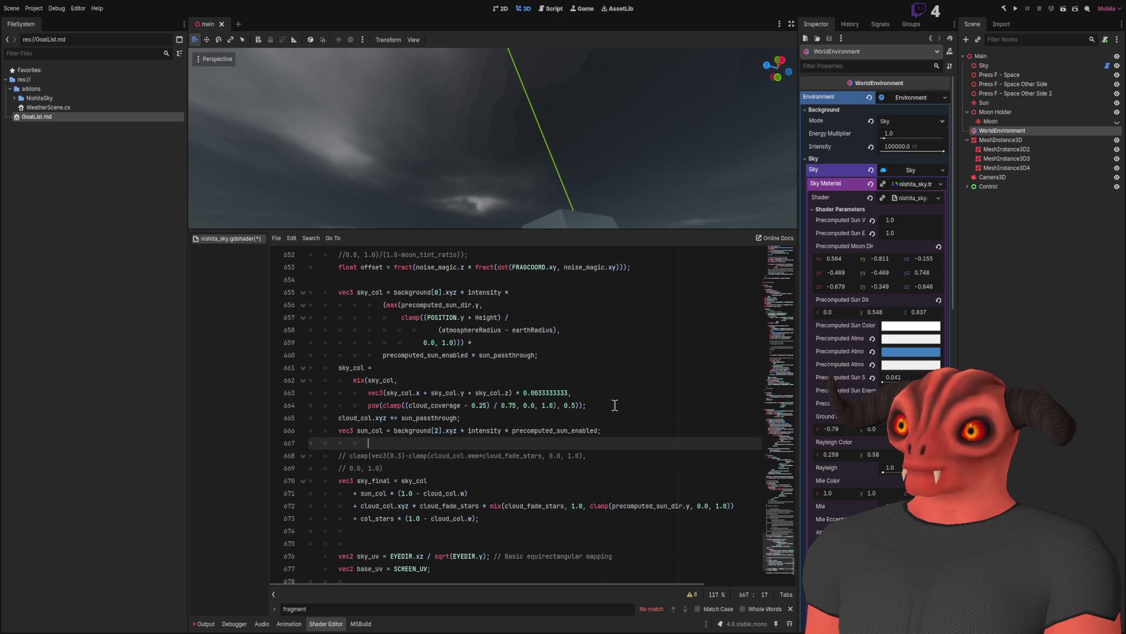
scroll(588, 388, "up", 2)
scroll(579, 393, "down", 2)
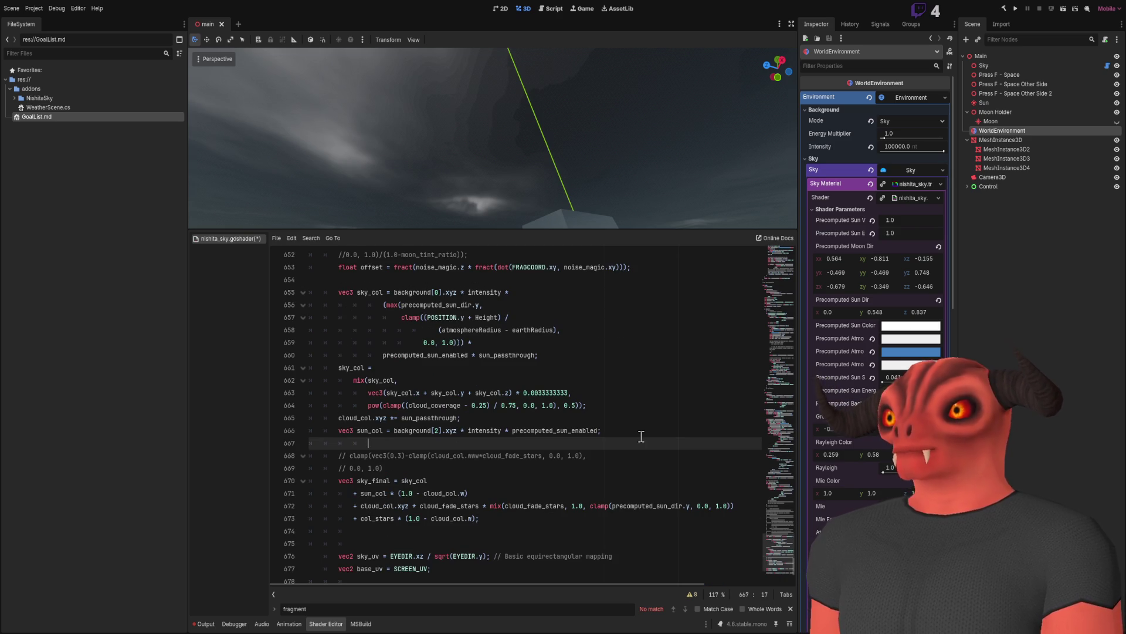
Insert line 668 'cloud_col.rgb += vec3(offset, 1.0 - offset, offset) * debanding_dither;'.
key("Return")
key("Return")
key("Up")
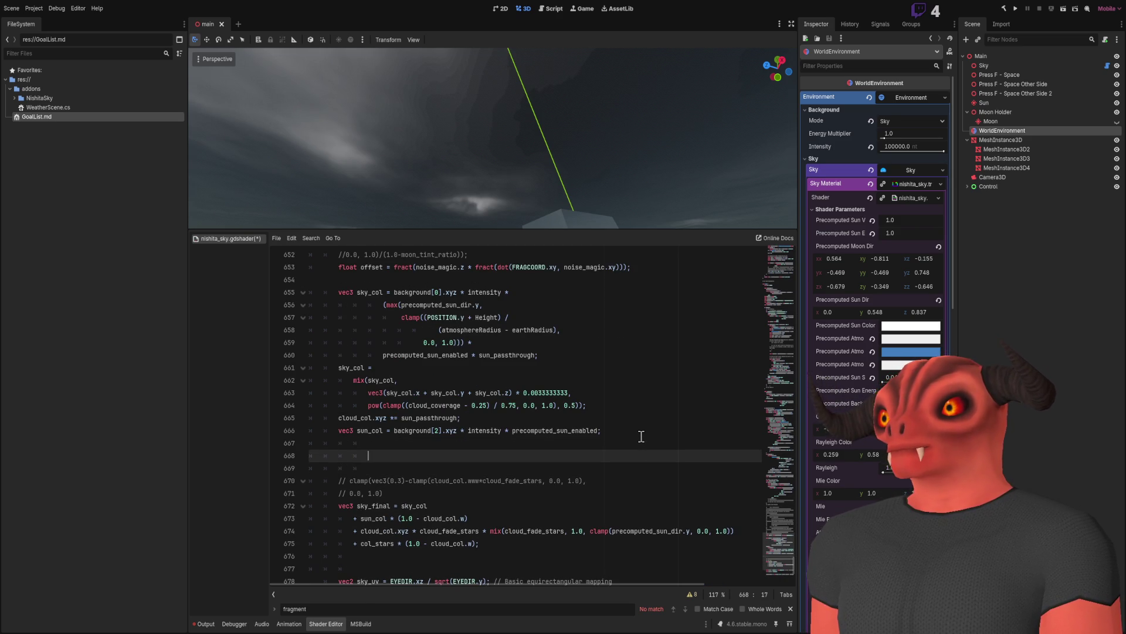
type("cloud_co")
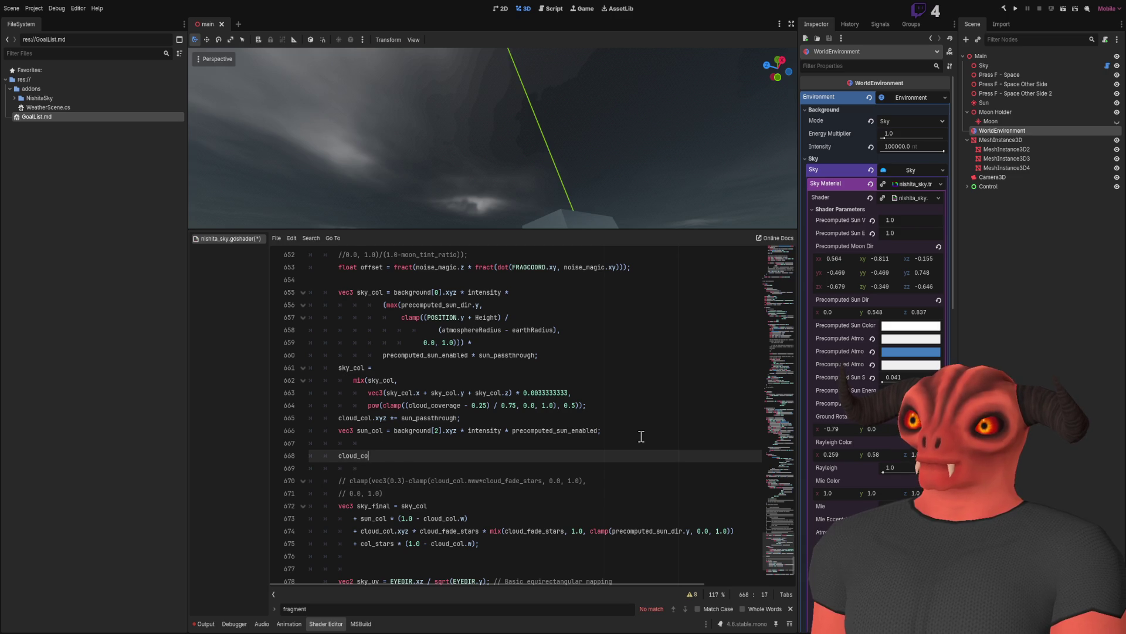
type("l += vec3(offset, 1.0 - offset, offset) * debanding_dither;")
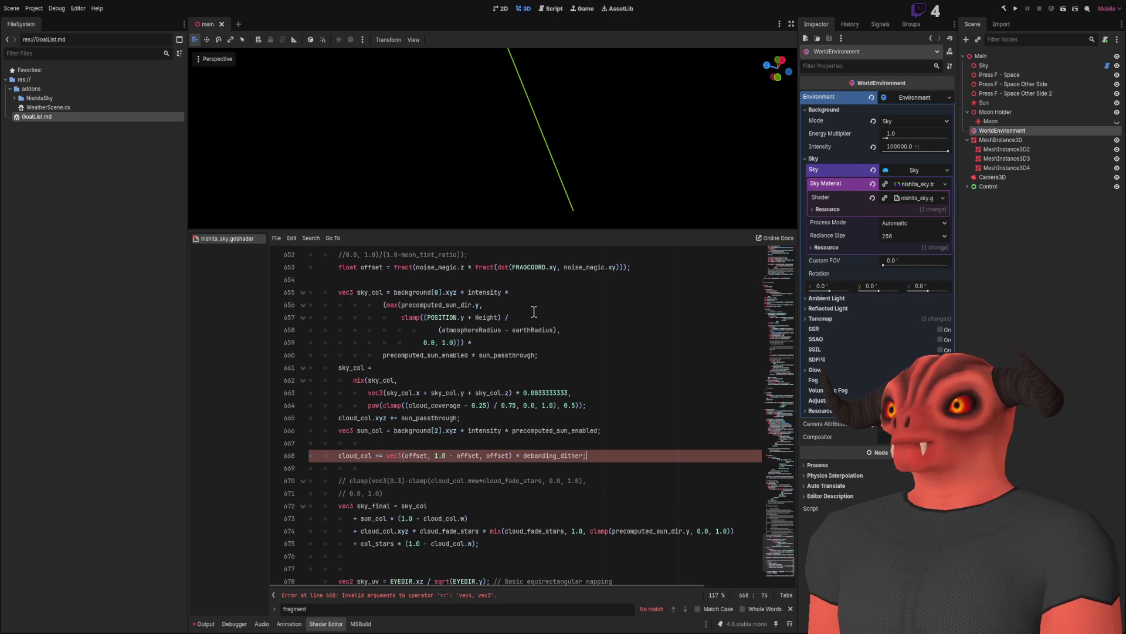
double_click(349, 457)
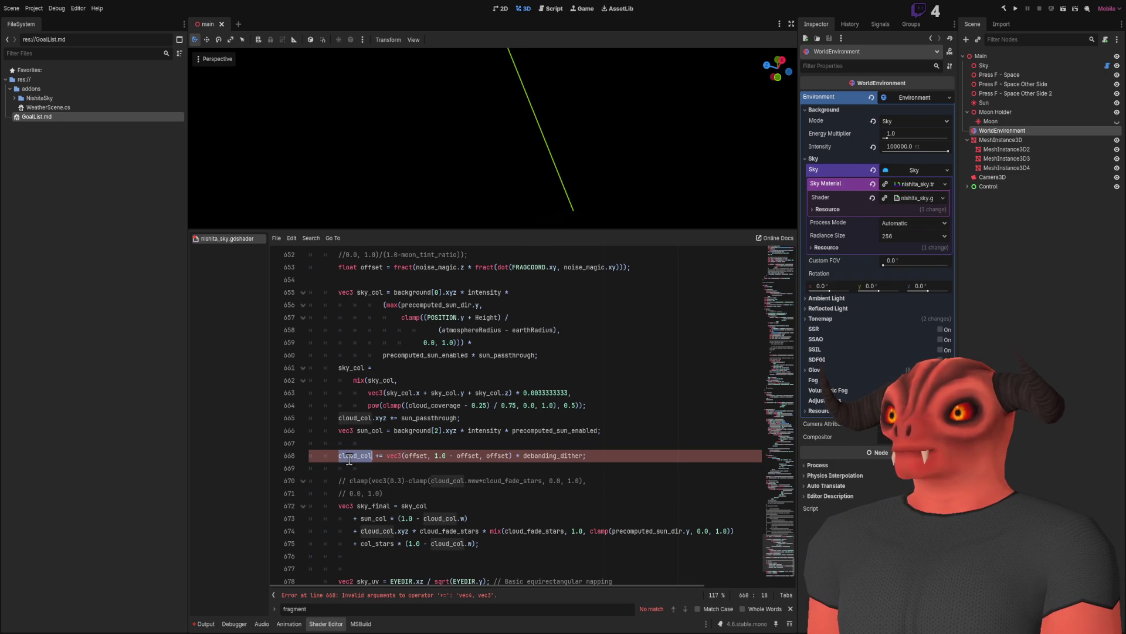
left_click(373, 456)
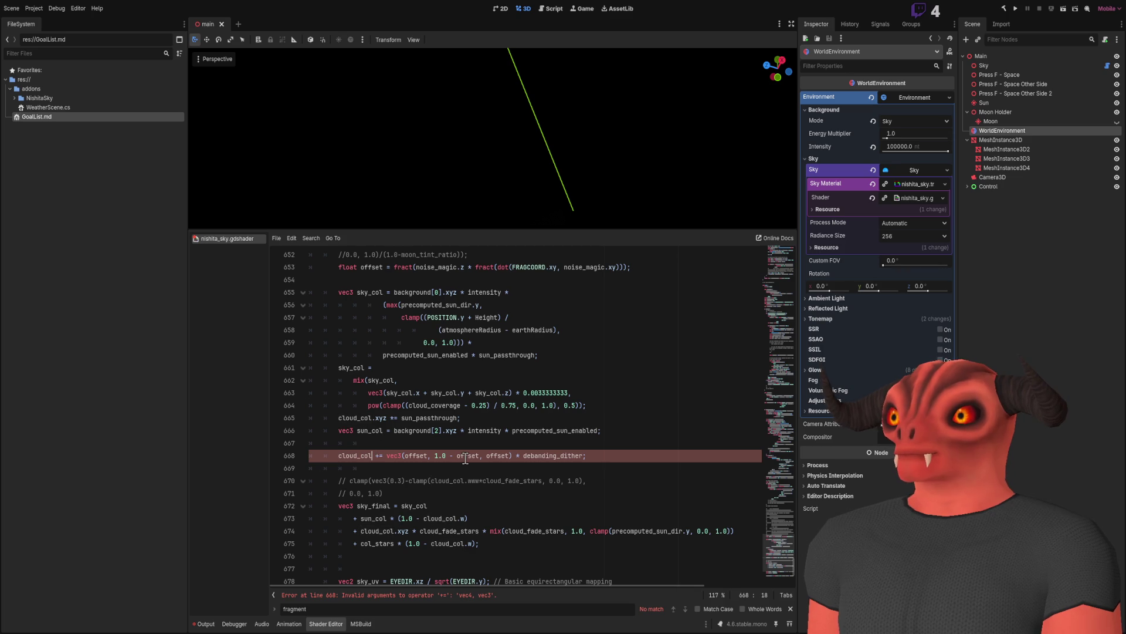
type(".rgb")
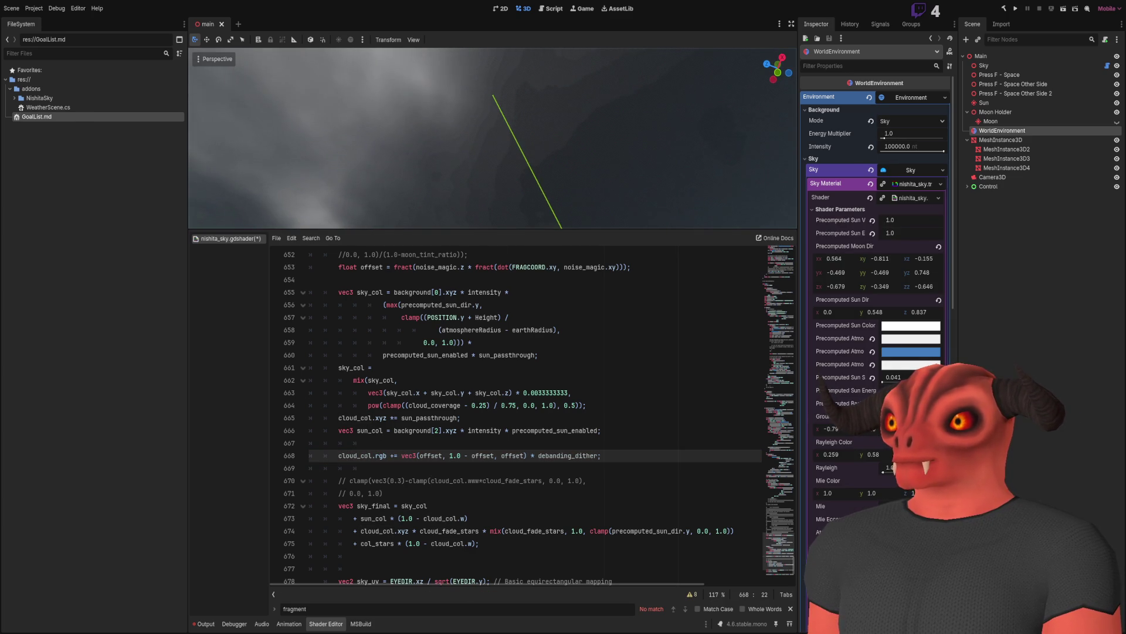
scroll(872, 333, "down", 5)
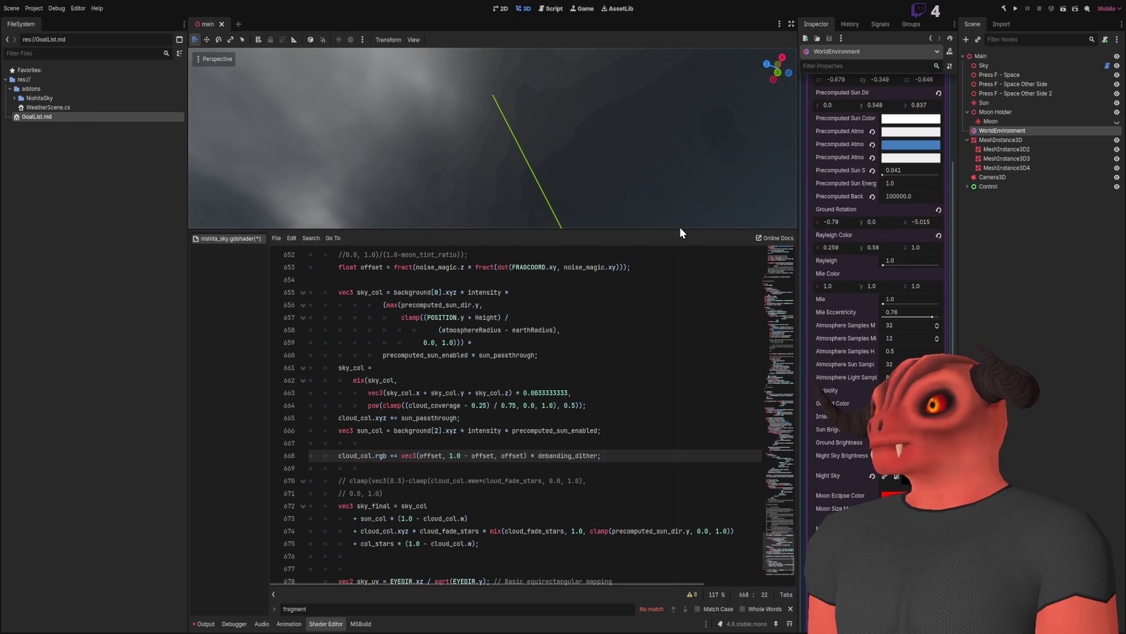
mouse_move(680, 228)
left_mouse_down()
mouse_move(687, 379)
mouse_move(674, 490)
mouse_move(672, 284)
left_mouse_up()
scroll(874, 281, "down", 6)
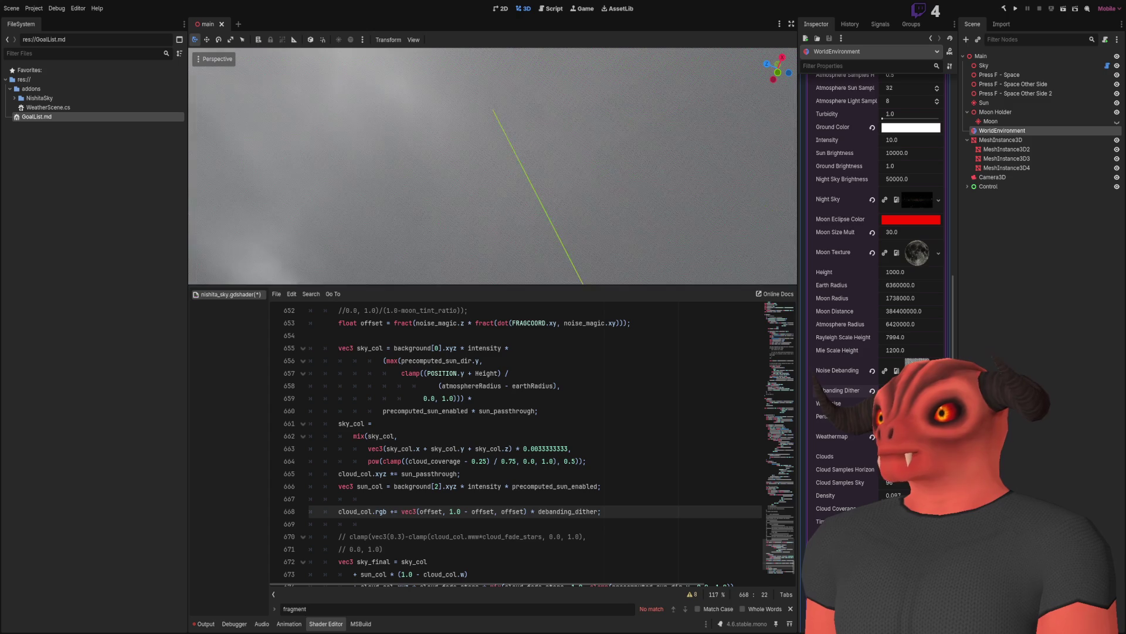
mouse_move(493, 176)
left_mouse_down()
mouse_move(492, 129)
mouse_move(464, 193)
mouse_move(487, 141)
mouse_move(487, 158)
mouse_move(513, 170)
left_mouse_up()
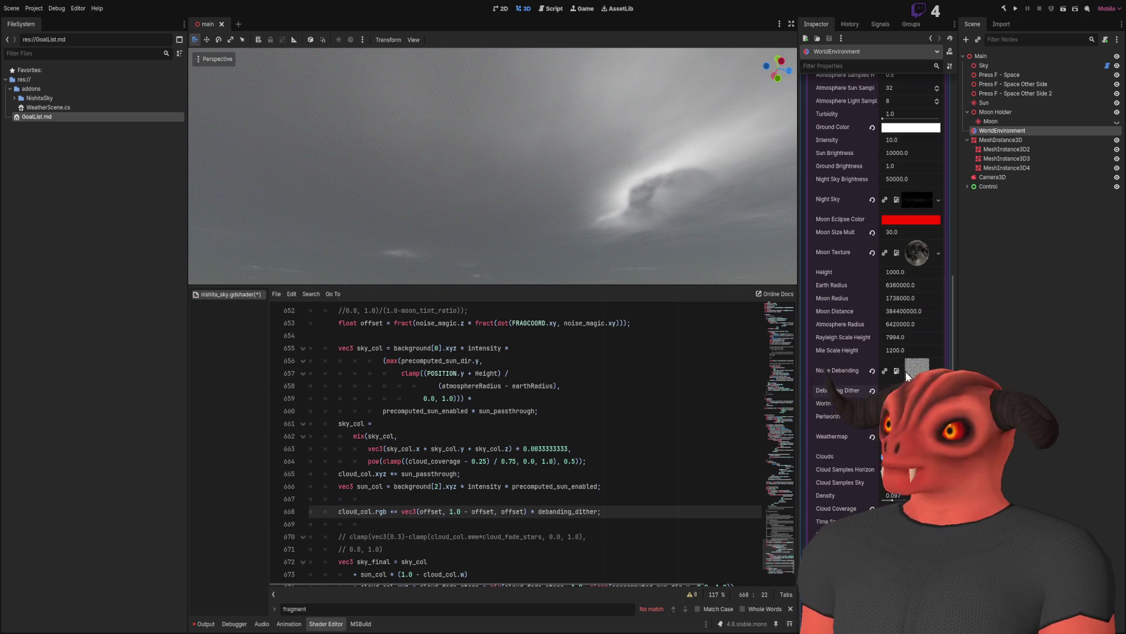
left_click_drag(493, 164, 527, 177)
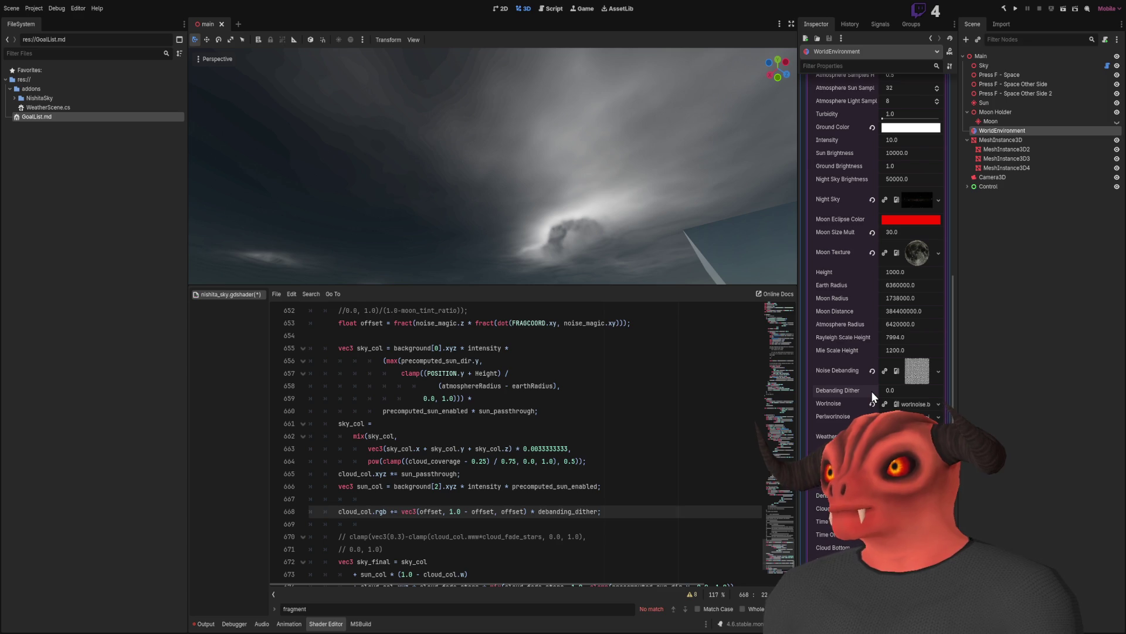
mouse_move(784, 229)
left_mouse_down()
mouse_move(622, 203)
mouse_move(630, 128)
left_mouse_up()
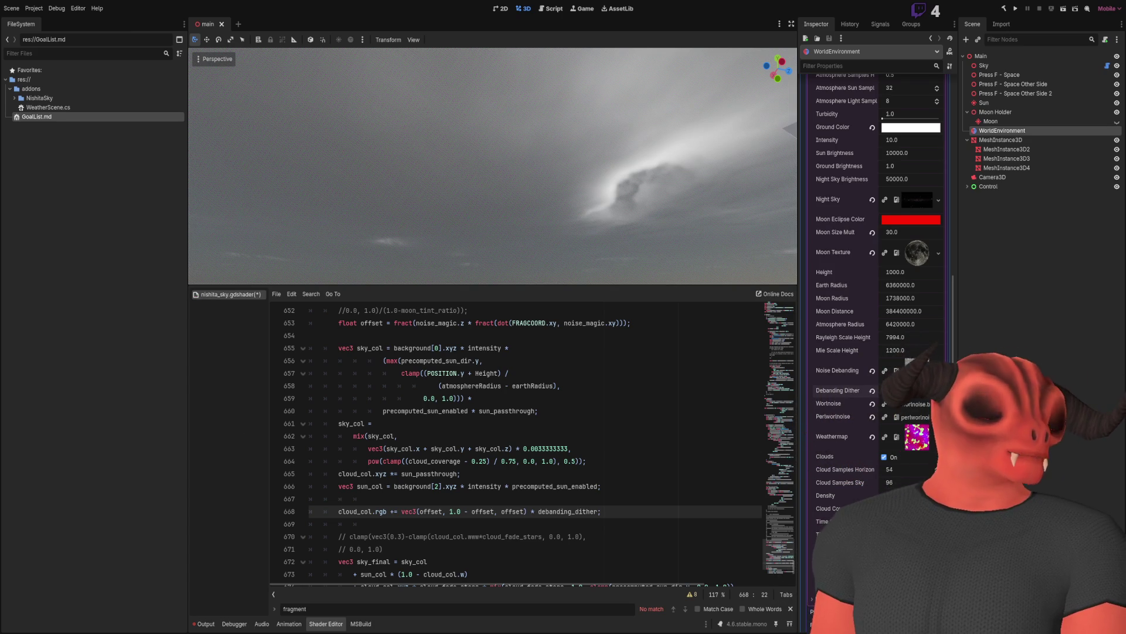
Delete and restore the cloud_col dither line, then comment out the line-681 sky_final.rgb dither with //.
scroll(446, 469, "down", 2)
triple_click(622, 436)
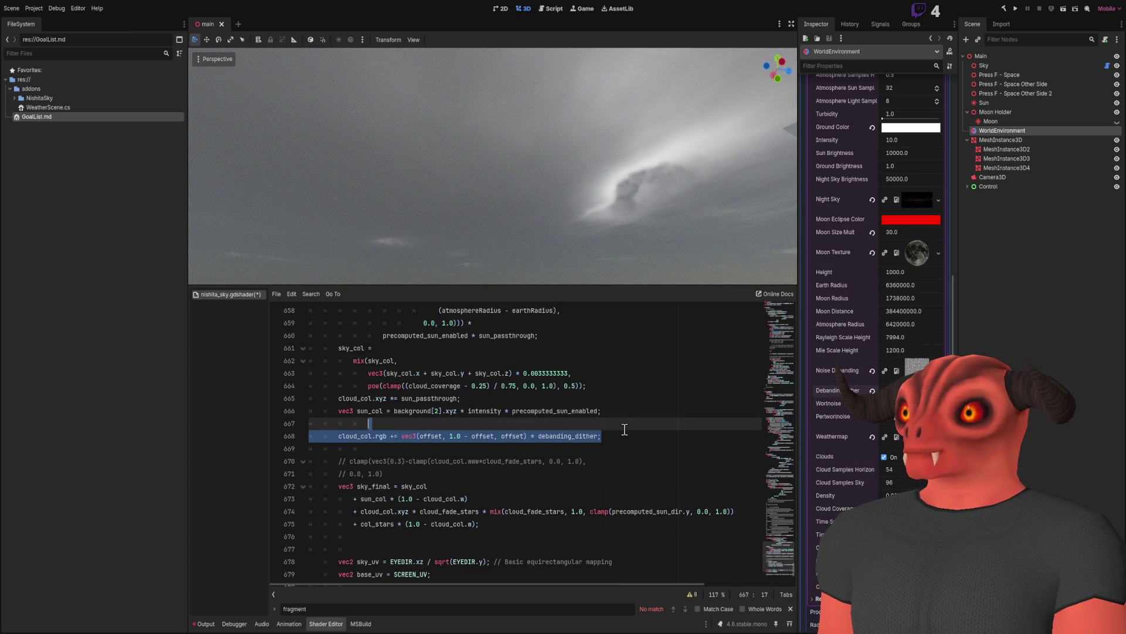
key("BackSpace")
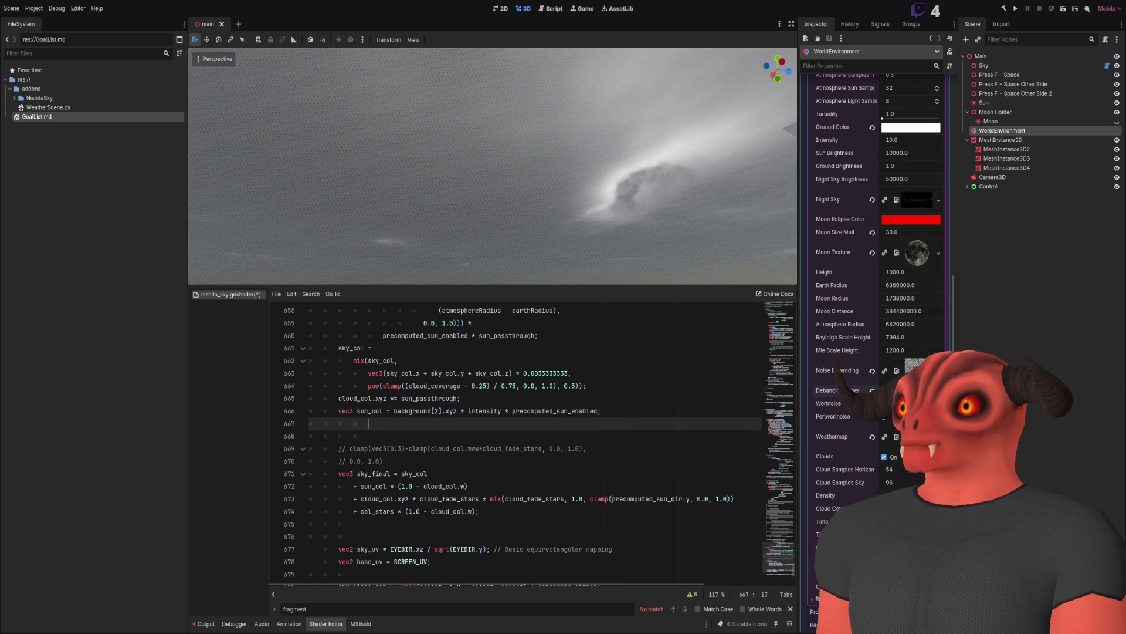
key("ctrl+z")
scroll(581, 421, "down", 3)
key("ctrl+z")
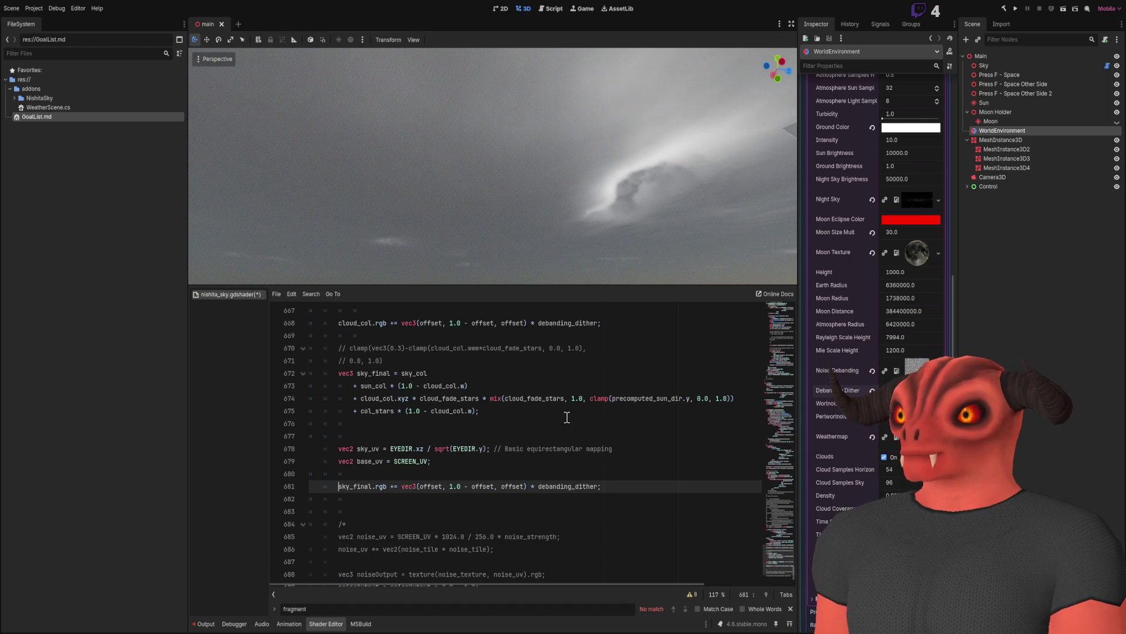
type("//")
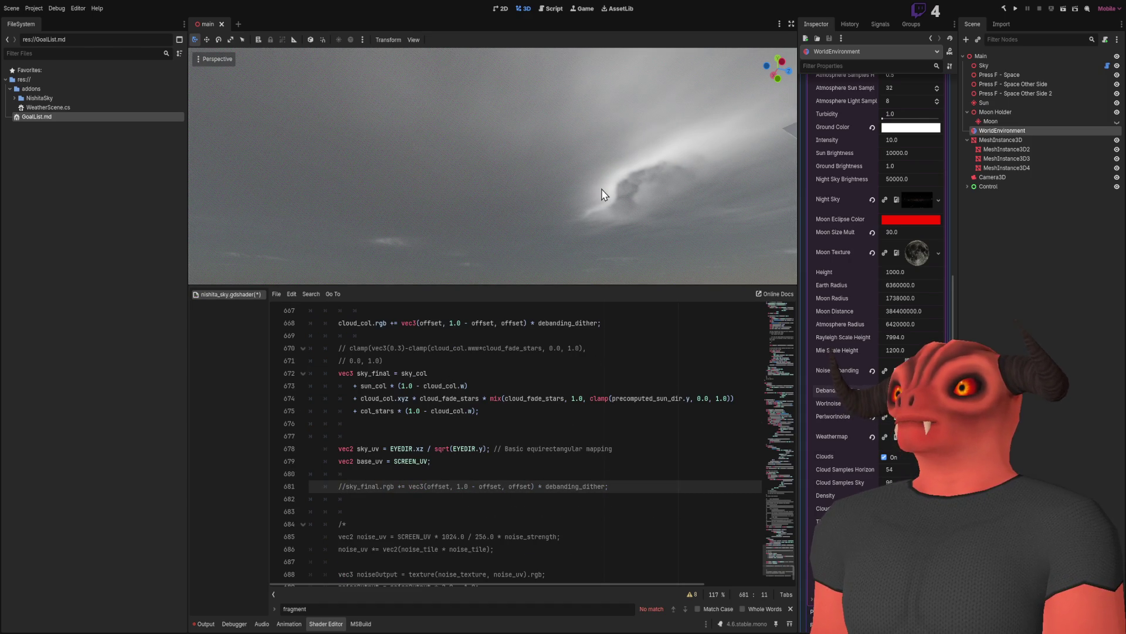
Scroll the shader up to the noise_Debanding, noise_magic and debanding_dither declarations at lines 78–80.
mouse_move(603, 188)
left_mouse_down()
mouse_move(604, 258)
mouse_move(352, 252)
mouse_move(352, 223)
mouse_move(603, 193)
left_mouse_up()
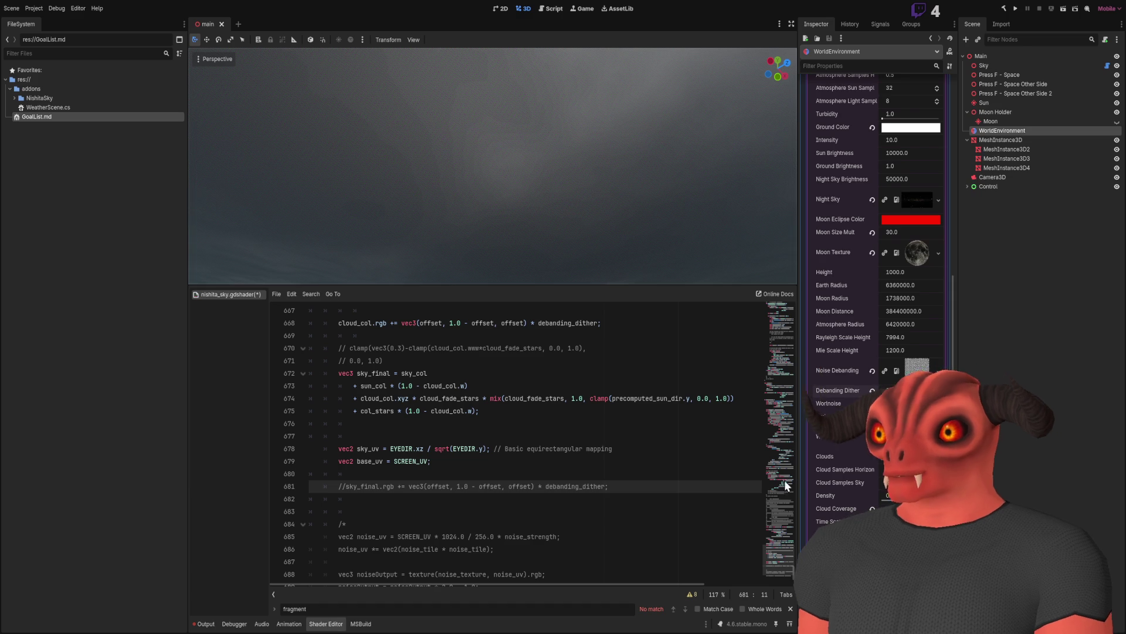
left_click_drag(781, 558, 776, 305)
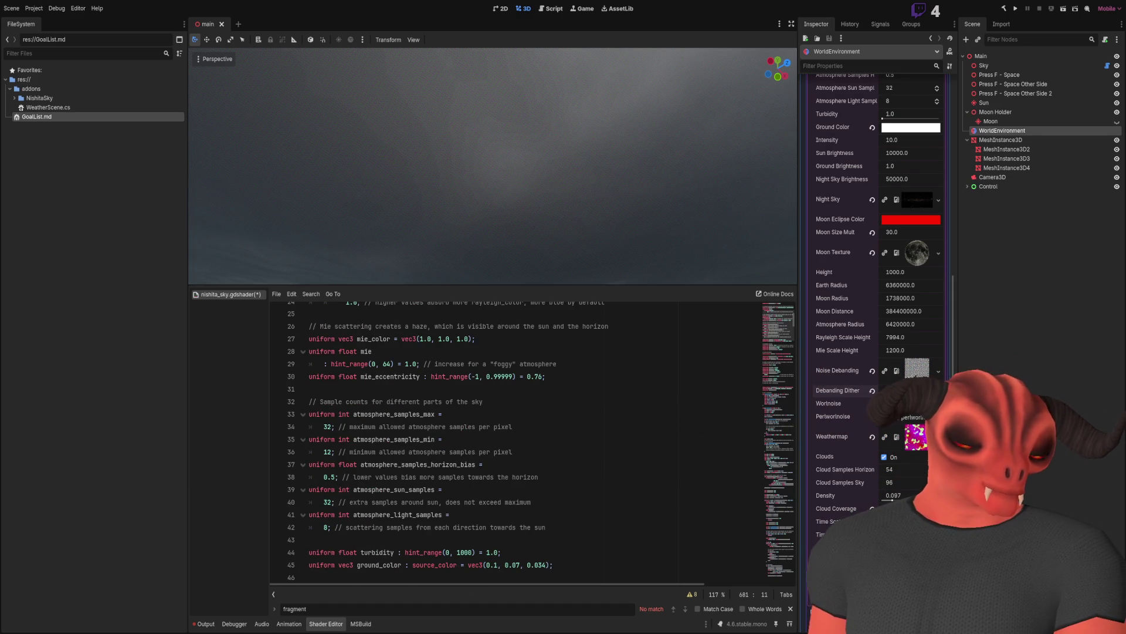
left_click(778, 312)
left_click_drag(778, 312, 776, 343)
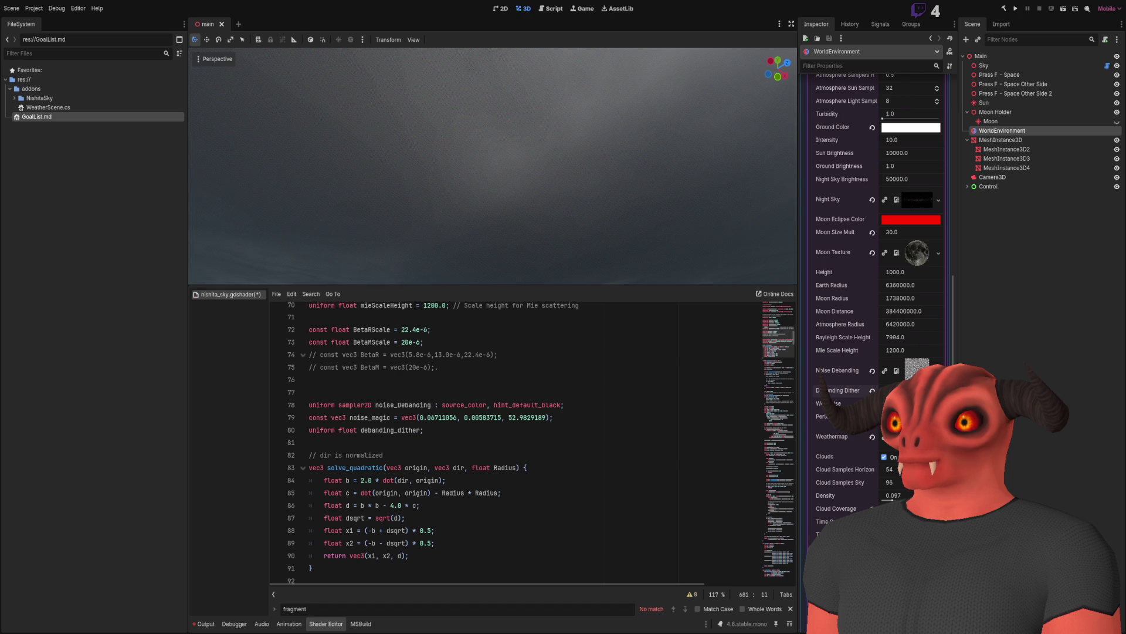
scroll(516, 440, "down", 4)
scroll(516, 440, "up", 6)
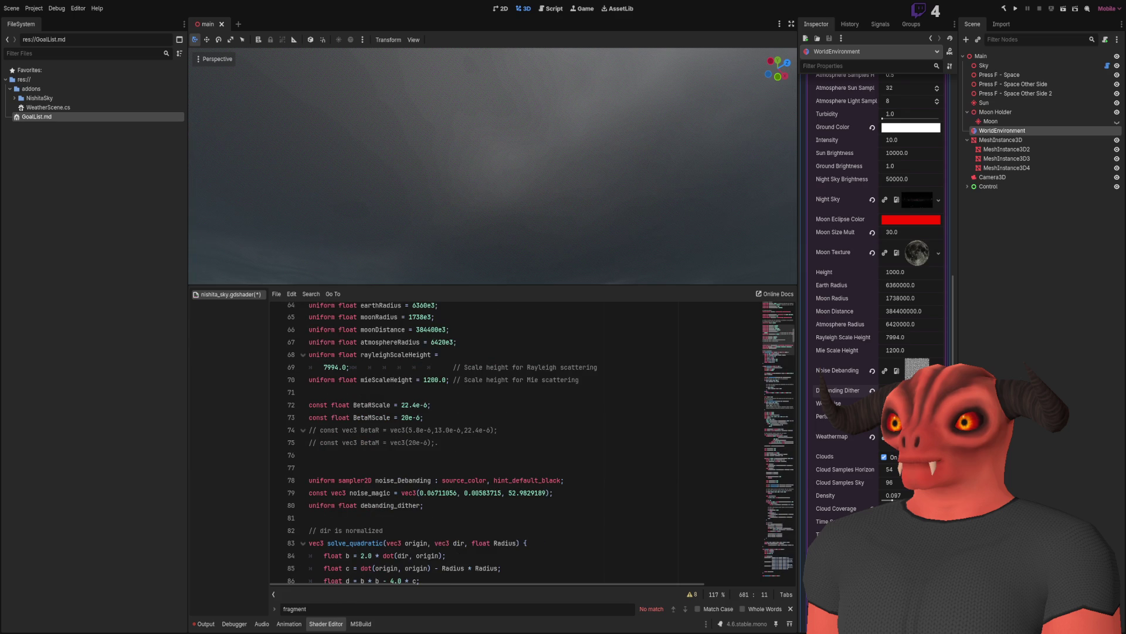
double_click(403, 480)
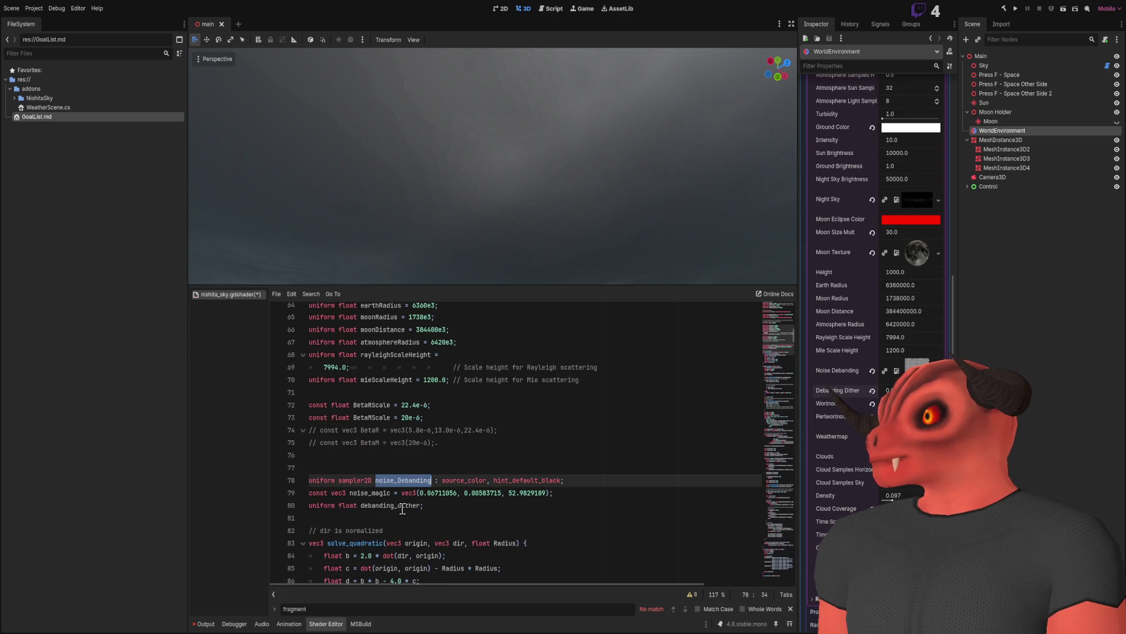
double_click(369, 493)
mouse_move(778, 343)
left_mouse_down()
mouse_move(784, 588)
mouse_move(787, 578)
left_mouse_up()
scroll(512, 431, "up", 4)
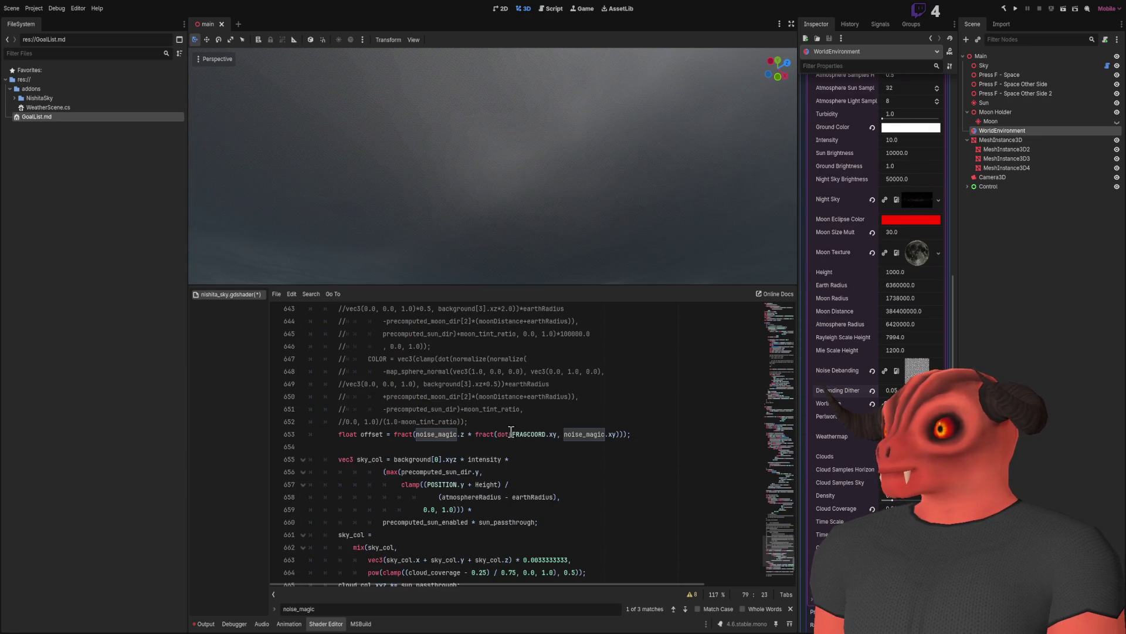
left_click(384, 434)
scroll(669, 432, "down", 6)
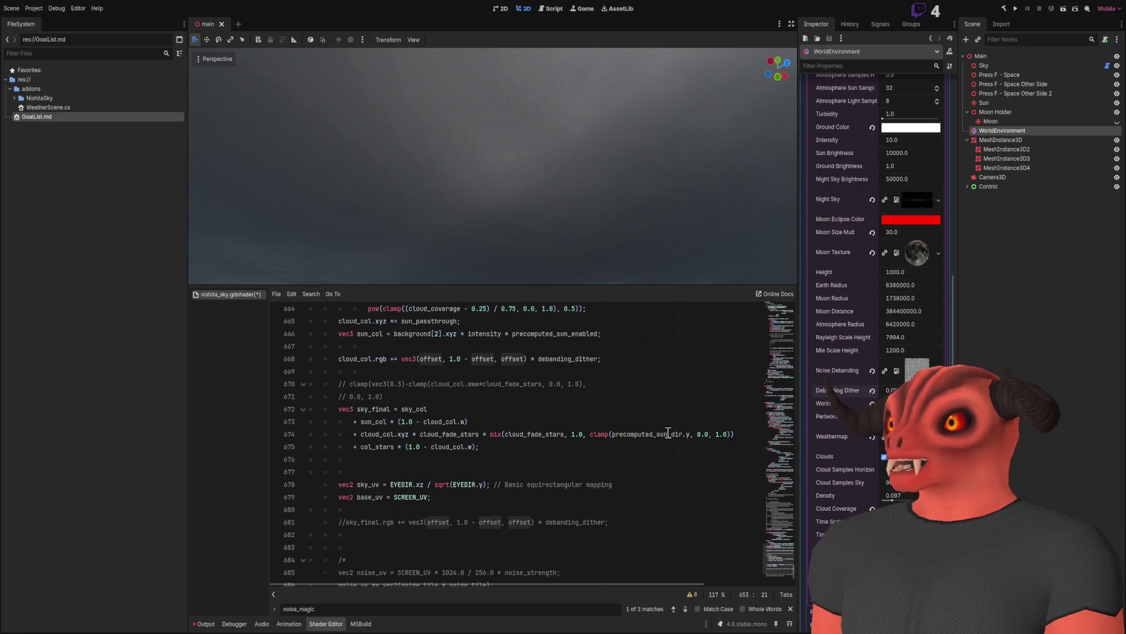
scroll(642, 431, "up", 8)
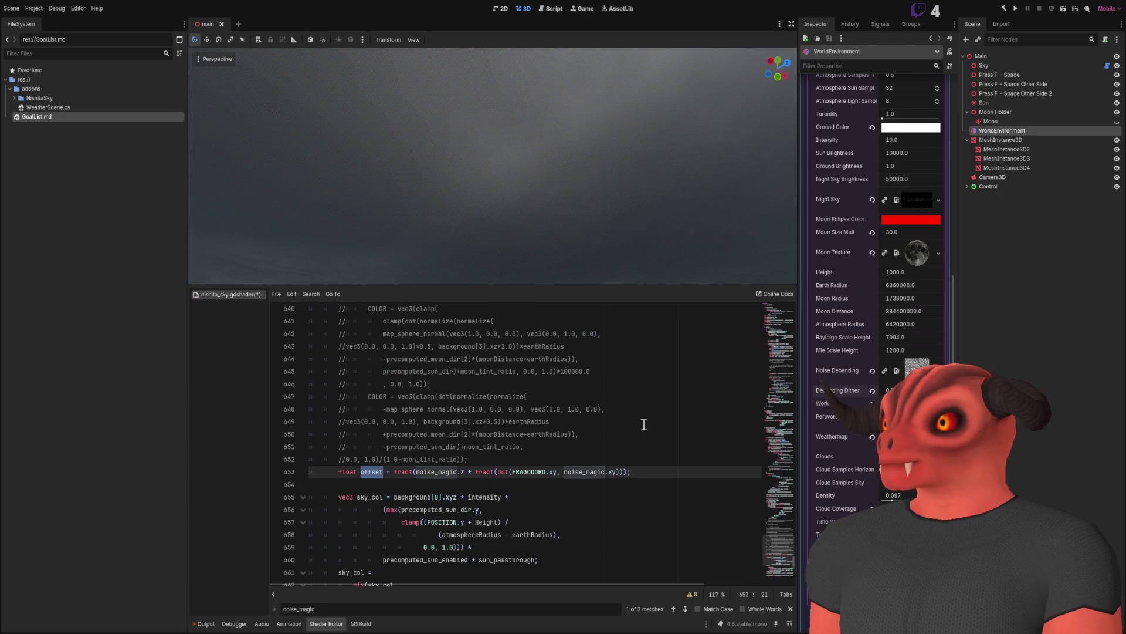
left_click_drag(652, 470, 653, 465)
key("ctrl+x")
scroll(652, 465, "down", 6)
Paste the float offset line onto line 667, directly above the cloud_col dither line.
left_click(537, 412)
key("ctrl+v")
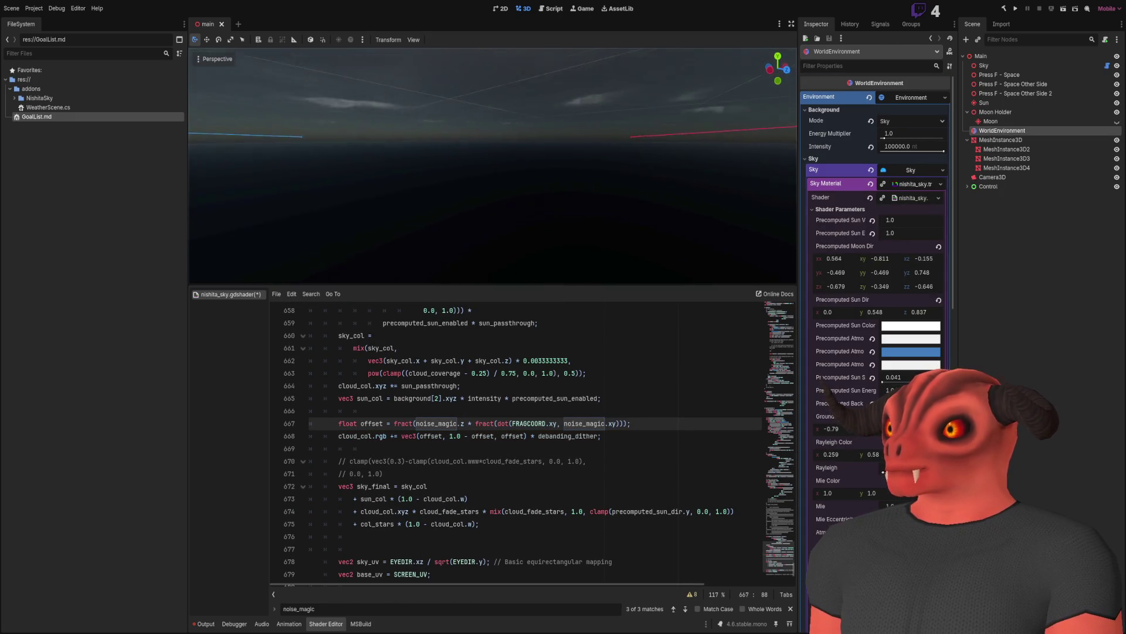
mouse_move(519, 219)
left_mouse_down()
mouse_move(499, 229)
mouse_move(498, 193)
mouse_move(498, 205)
left_mouse_up()
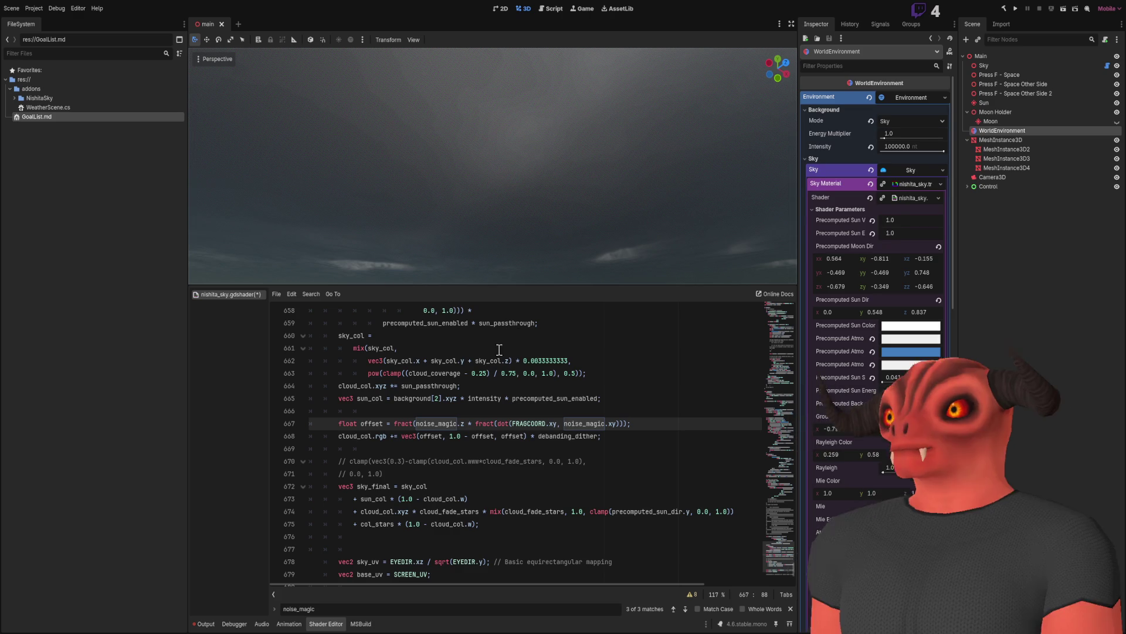
scroll(479, 402, "down", 3)
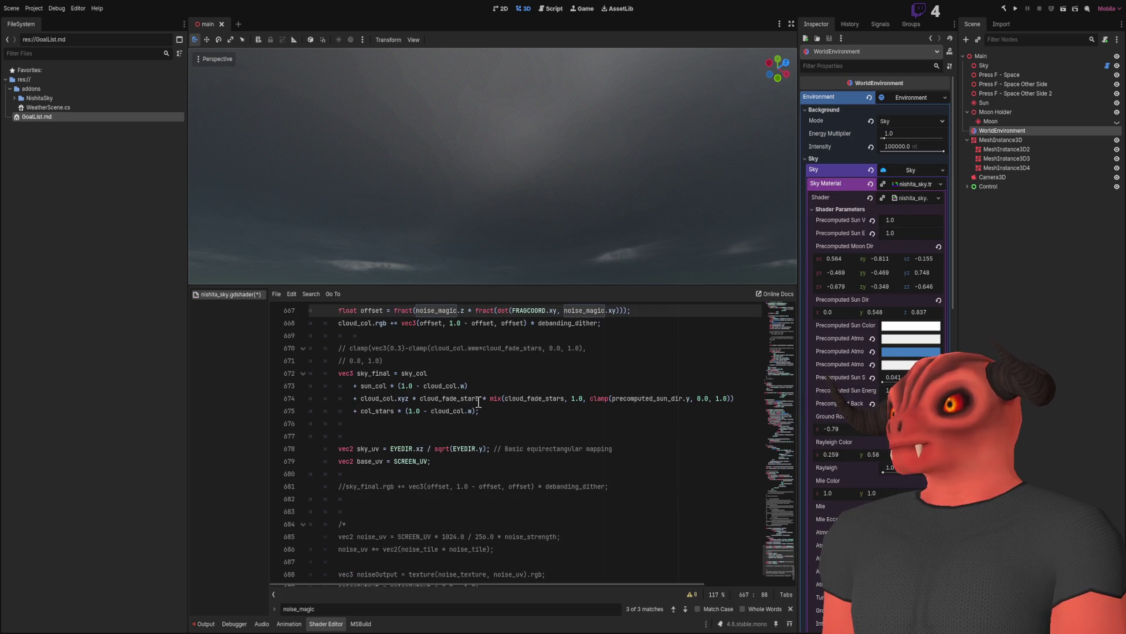
scroll(479, 402, "up", 3)
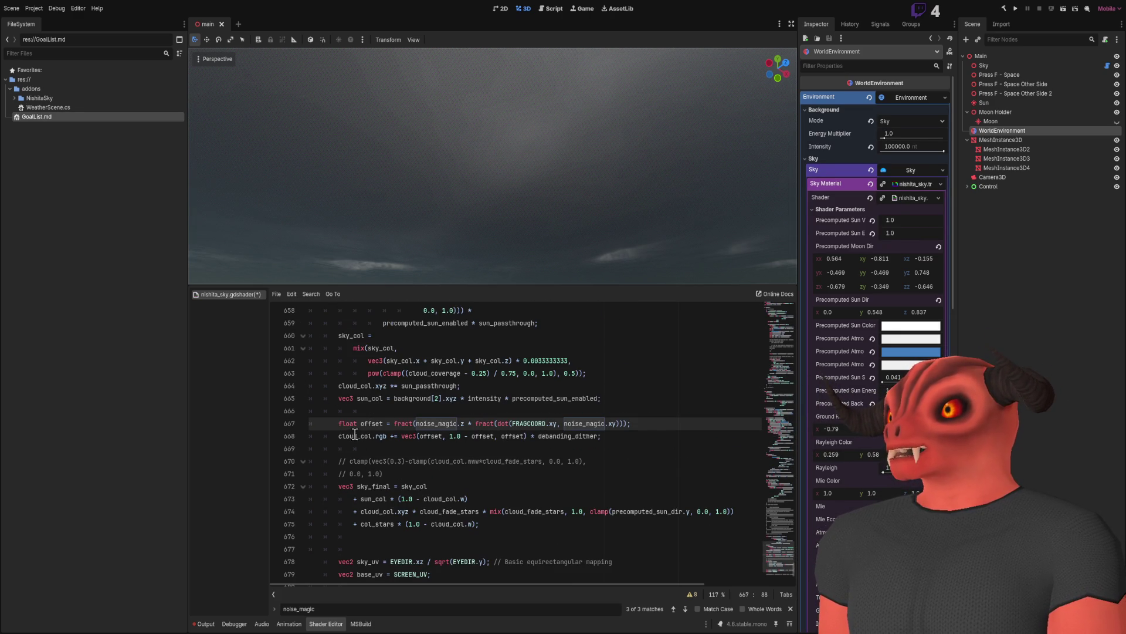
scroll(518, 437, "down", 2)
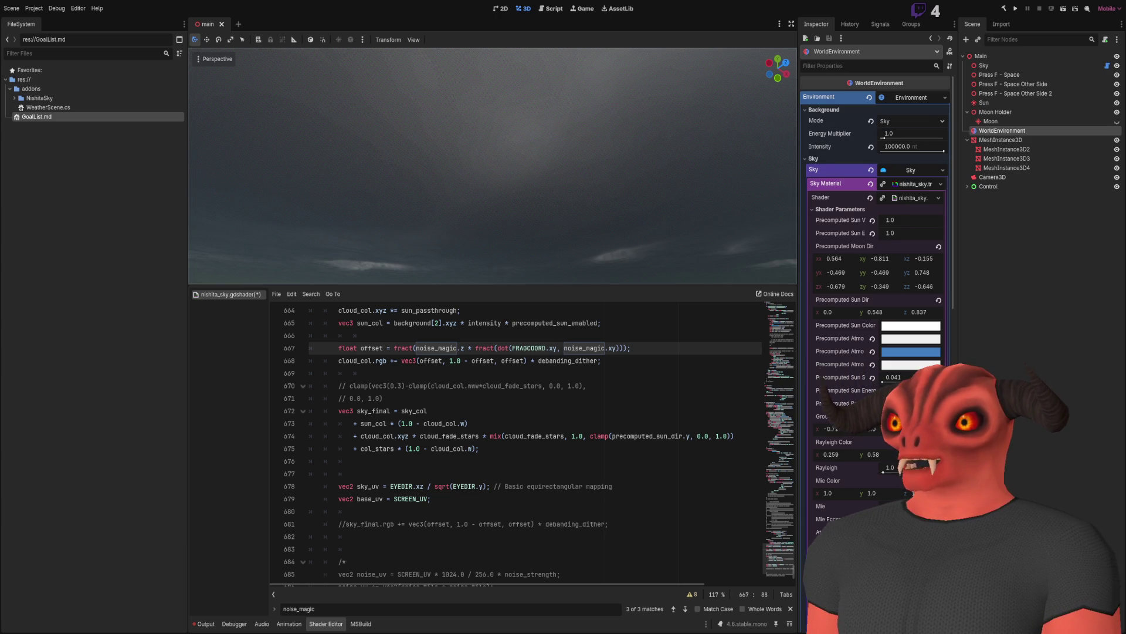
Delete the leftover sky_uv and base_uv lines (676–679) and the blank line after col_stars.
left_click_drag(390, 486, 679, 486)
left_click(581, 499)
left_click_drag(582, 499, 264, 475)
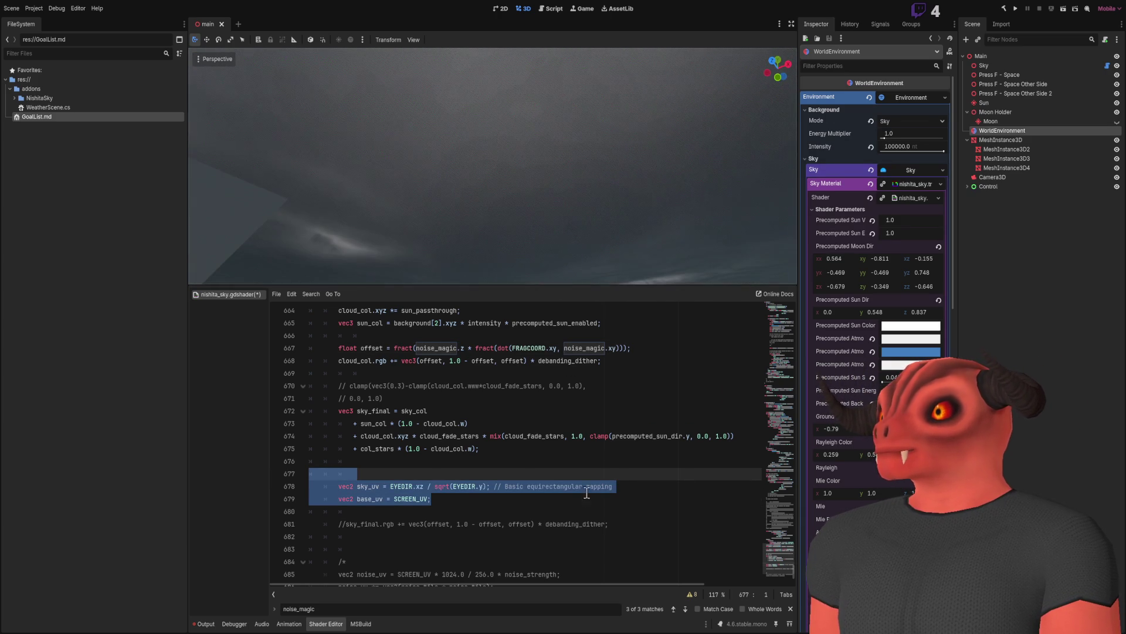
left_click(491, 459, "shift")
key("BackSpace")
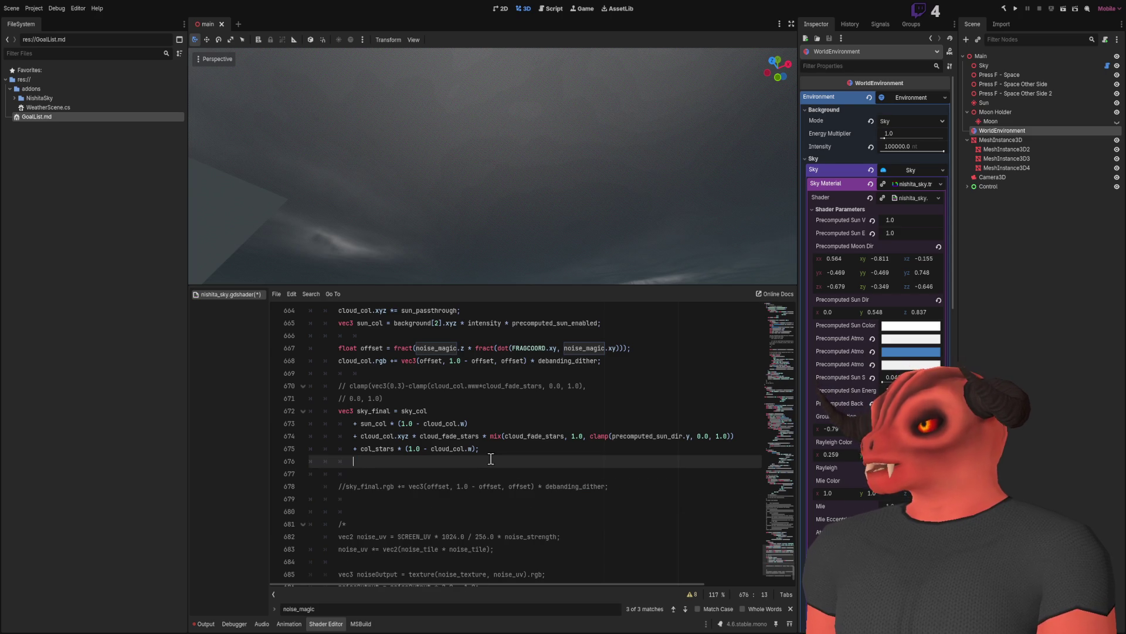
key("BackSpace")
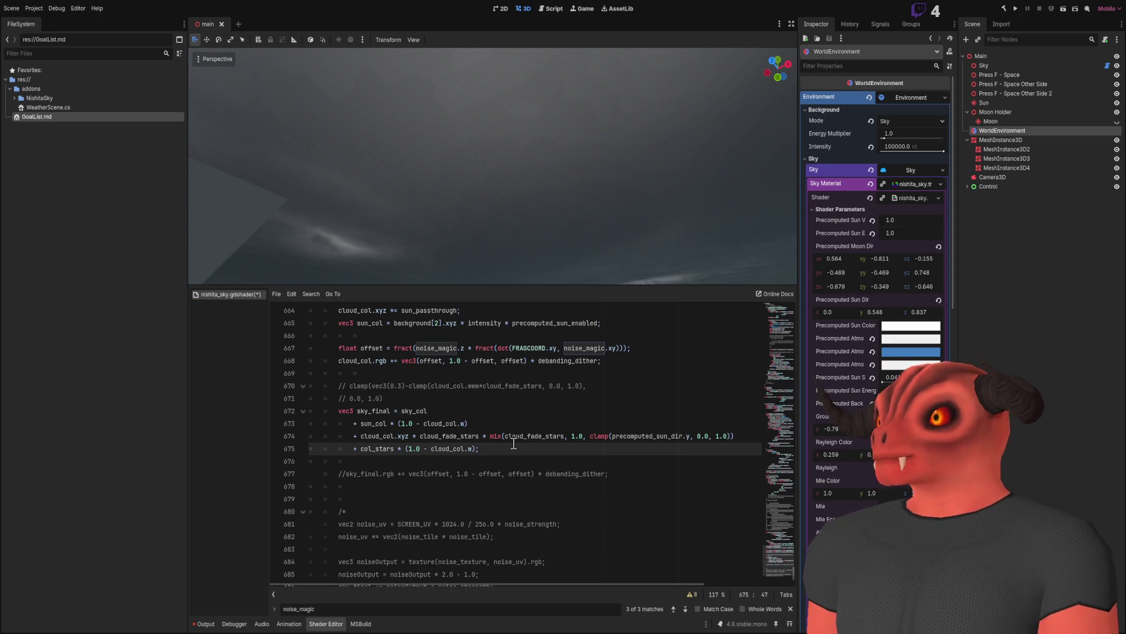
Orbit the 3D view up to the overcast sky and back down to the boxes and floor.
scroll(513, 444, "up", 3)
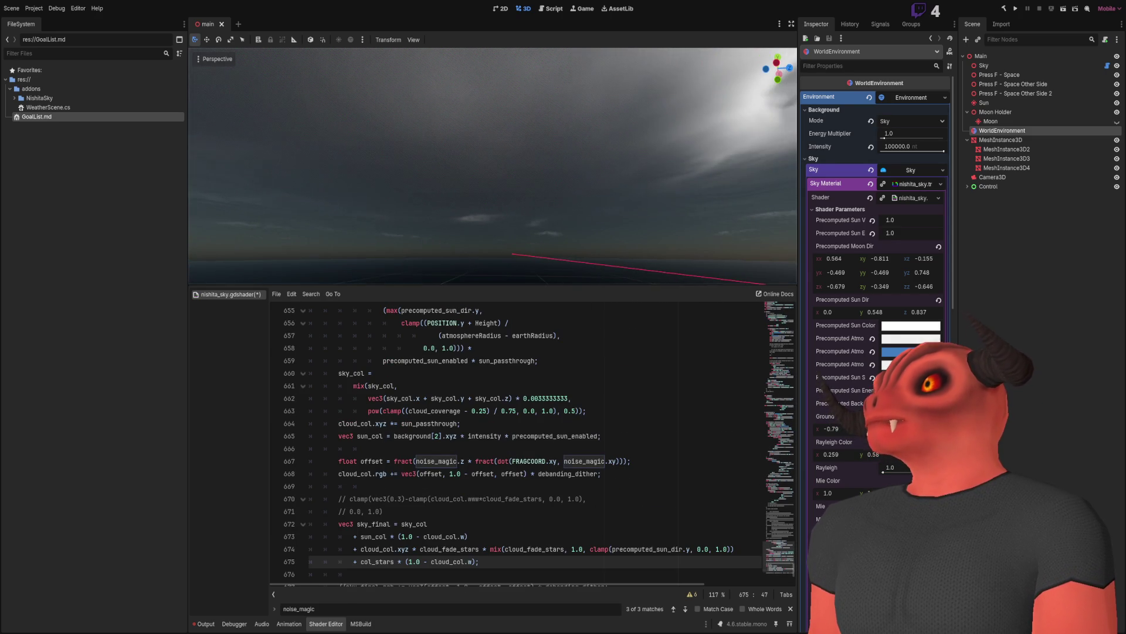
mouse_move(531, 121)
left_mouse_down()
mouse_move(530, 218)
mouse_move(540, 121)
mouse_move(541, 156)
left_mouse_up()
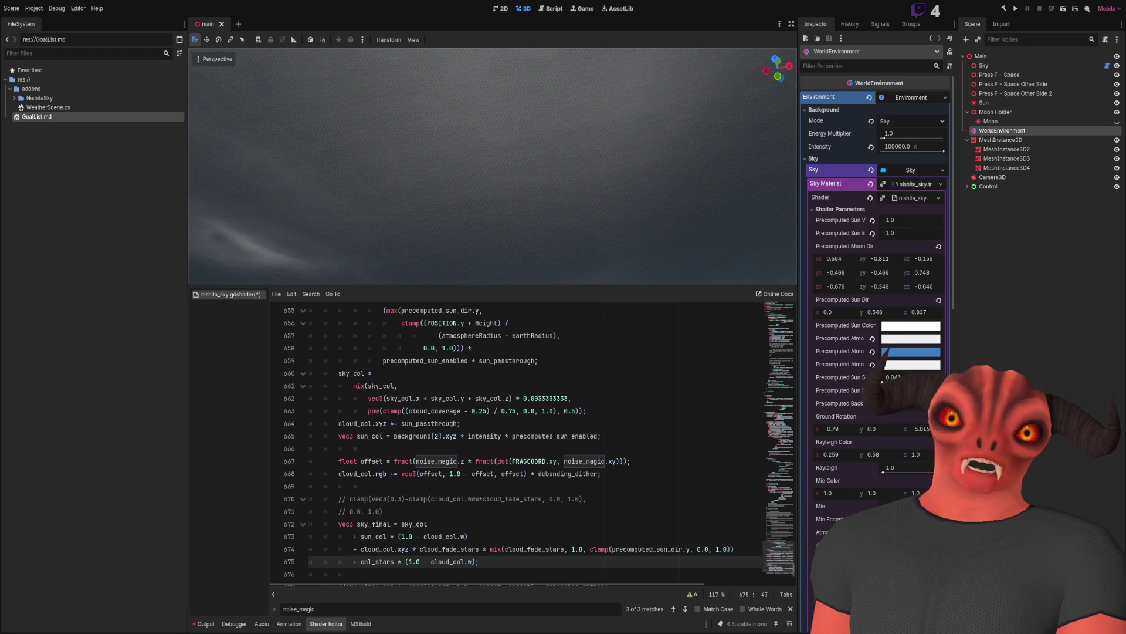
mouse_move(493, 164)
left_mouse_down()
mouse_move(654, 61)
mouse_move(626, 93)
mouse_move(601, 70)
mouse_move(528, 94)
mouse_move(516, 71)
mouse_move(487, 106)
mouse_move(481, 70)
mouse_move(487, 118)
mouse_move(495, 75)
left_mouse_up()
scroll(601, 70, "down", 3)
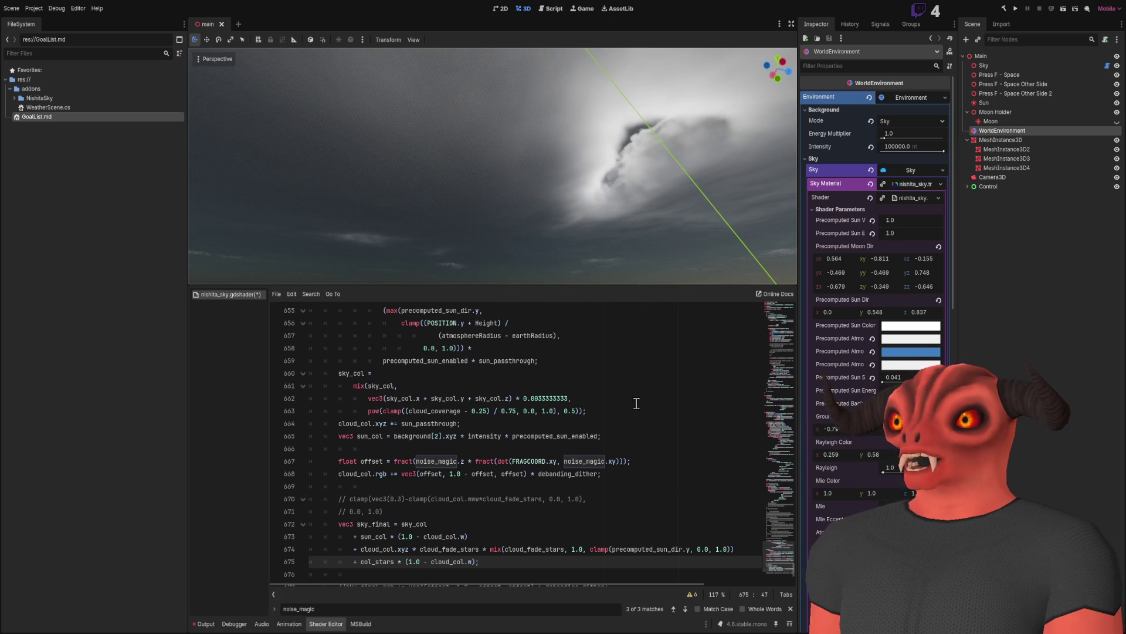
left_click(340, 473)
left_click_drag(622, 469, 627, 447)
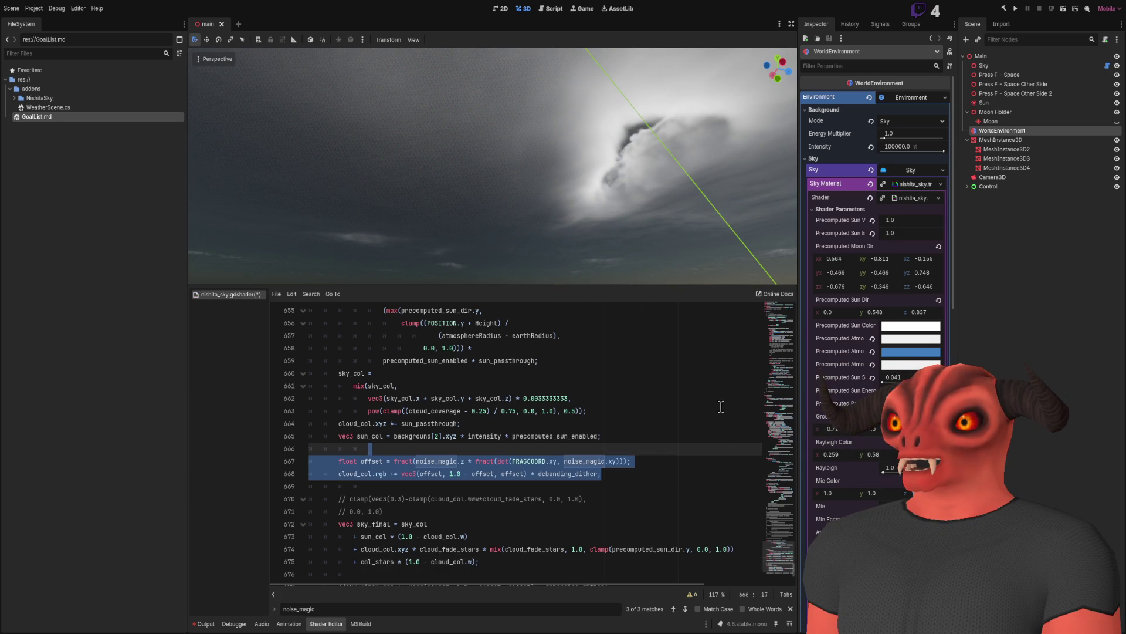
key("Delete")
scroll(649, 416, "down", 4)
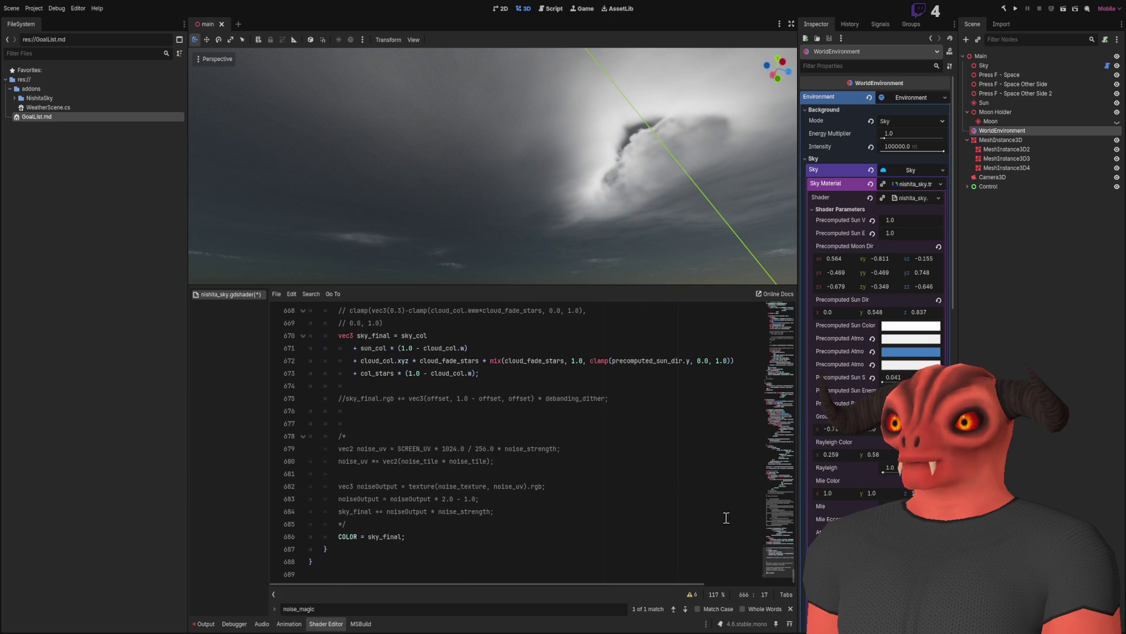
mouse_move(776, 561)
left_mouse_down()
mouse_move(778, 379)
mouse_move(765, 325)
left_mouse_up()
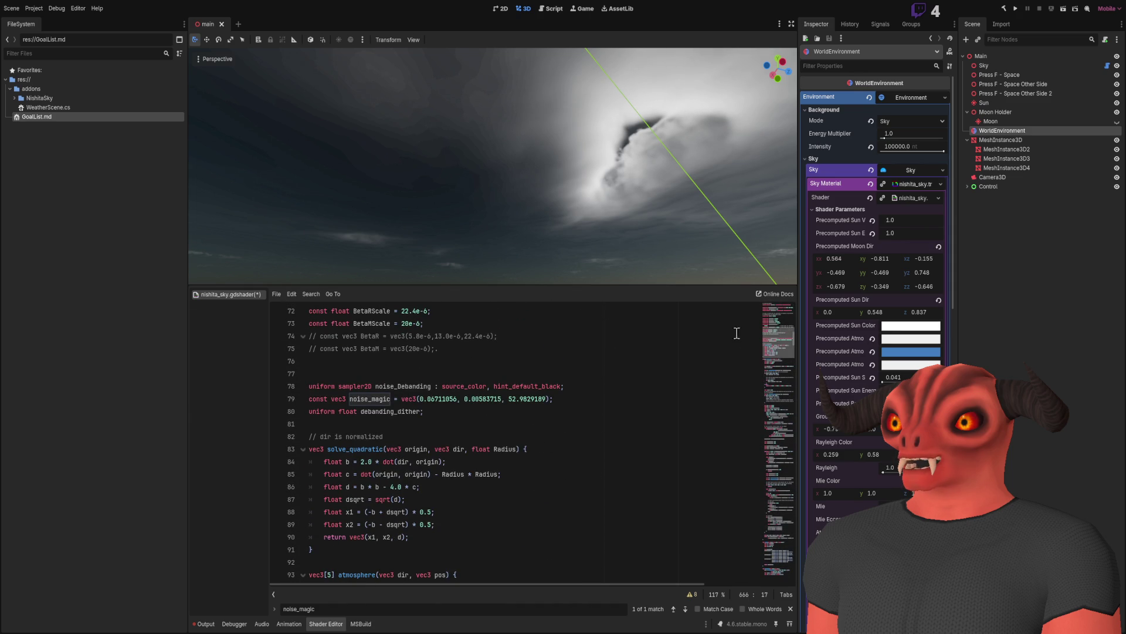
mouse_move(427, 409)
left_mouse_down()
mouse_move(528, 410)
mouse_move(717, 381)
mouse_move(710, 355)
left_mouse_up()
key("Delete")
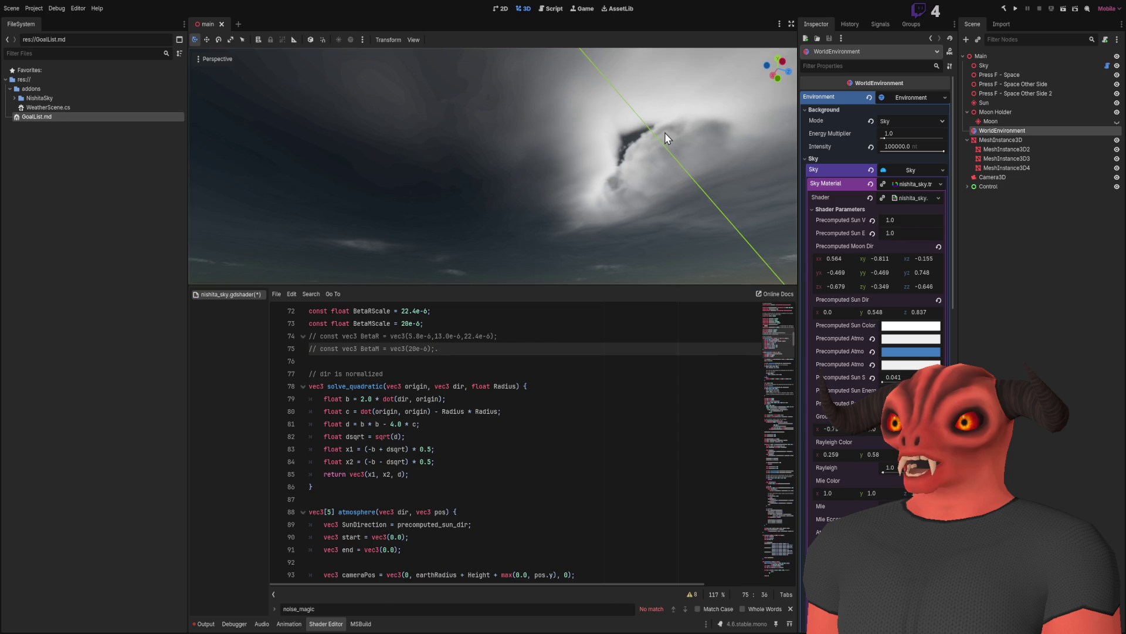
mouse_move(636, 142)
left_mouse_down()
mouse_move(604, 158)
mouse_move(592, 211)
mouse_move(490, 176)
left_mouse_up()
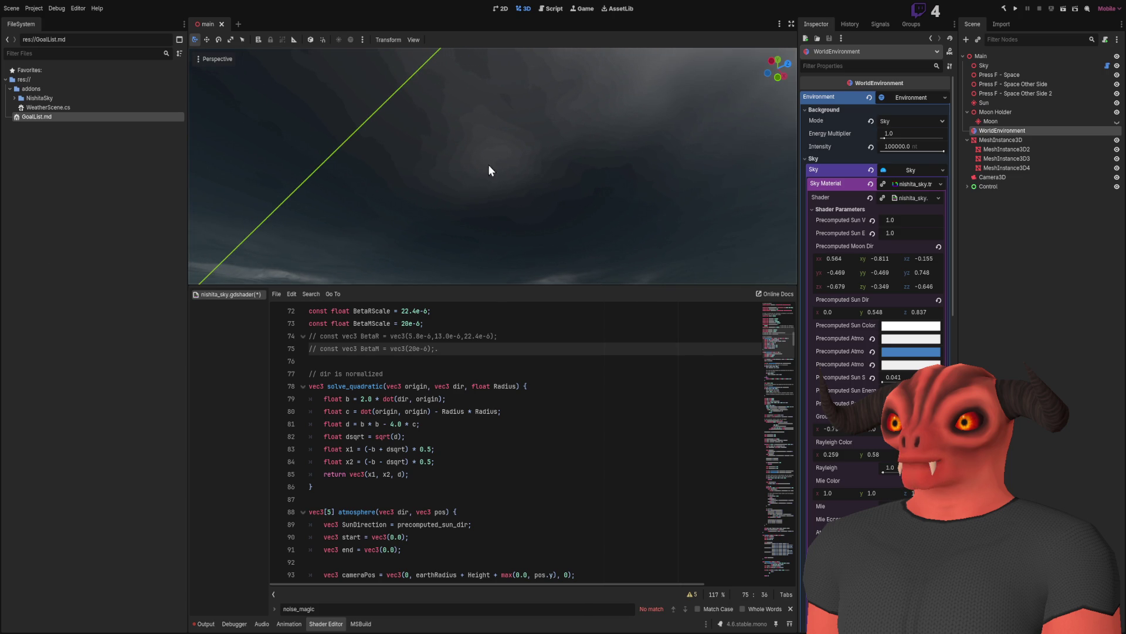
left_click(477, 423)
key("F3")
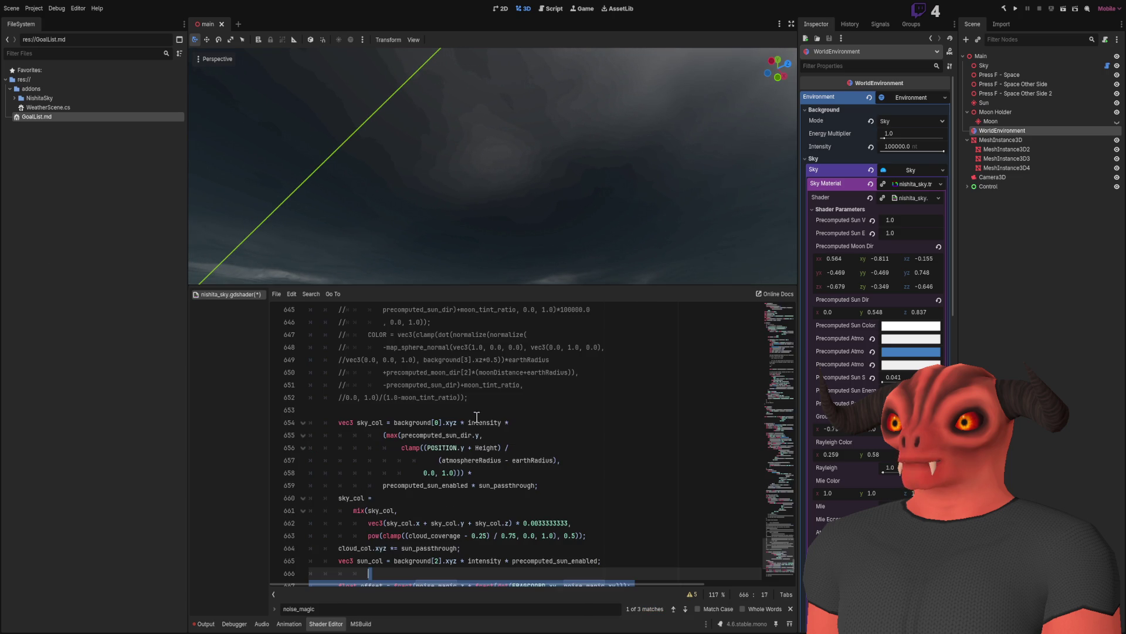
scroll(497, 404, "down", 5)
mouse_move(562, 195)
left_mouse_down()
mouse_move(516, 200)
mouse_move(510, 234)
mouse_move(528, 176)
mouse_move(539, 211)
mouse_move(546, 194)
mouse_move(557, 206)
left_mouse_up()
scroll(874, 264, "down", 10)
scroll(903, 356, "up", 4)
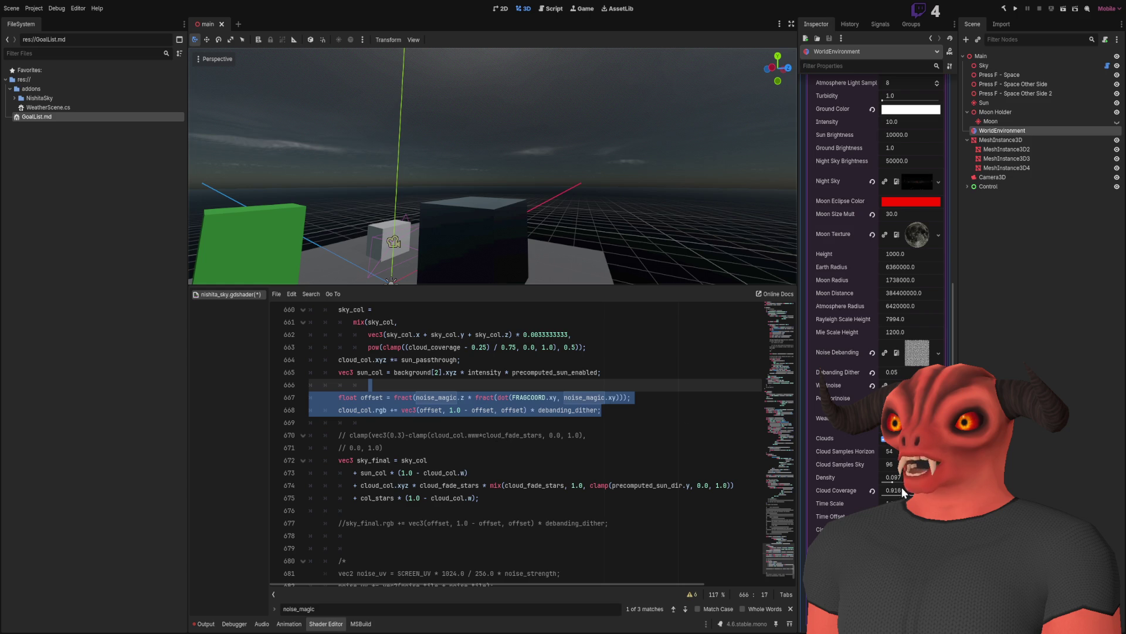
Delete the 'uniform sampler2D noise_Debanding' declaration from line 78 of the sky shader.
scroll(769, 465, "up", 20)
scroll(526, 426, "down", 17)
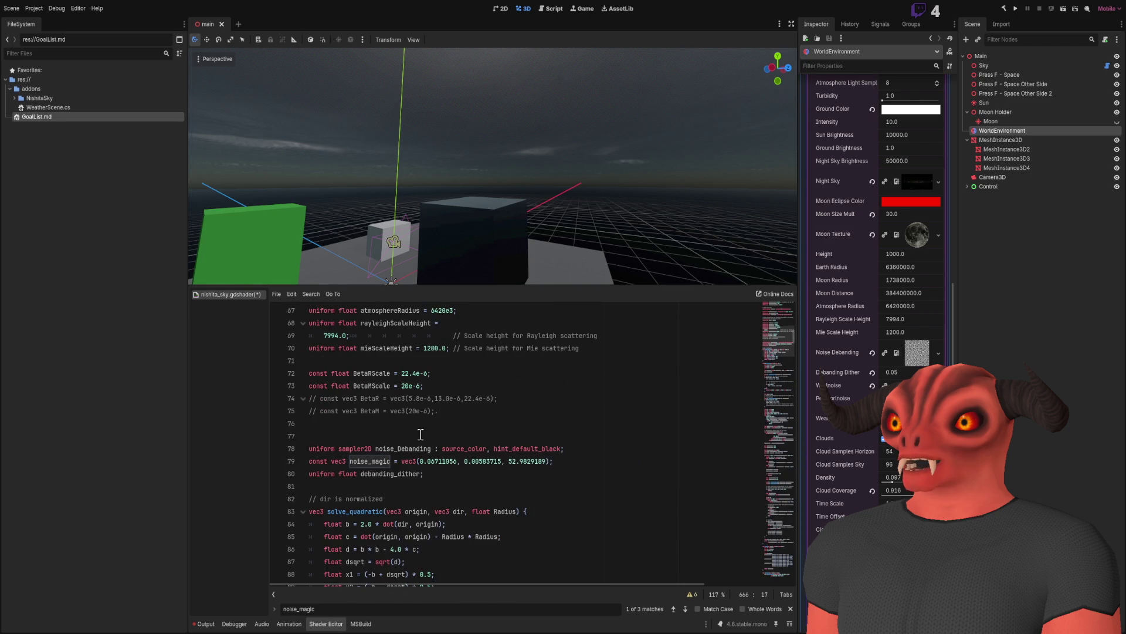
left_click(582, 472)
left_click_drag(598, 452, 601, 439)
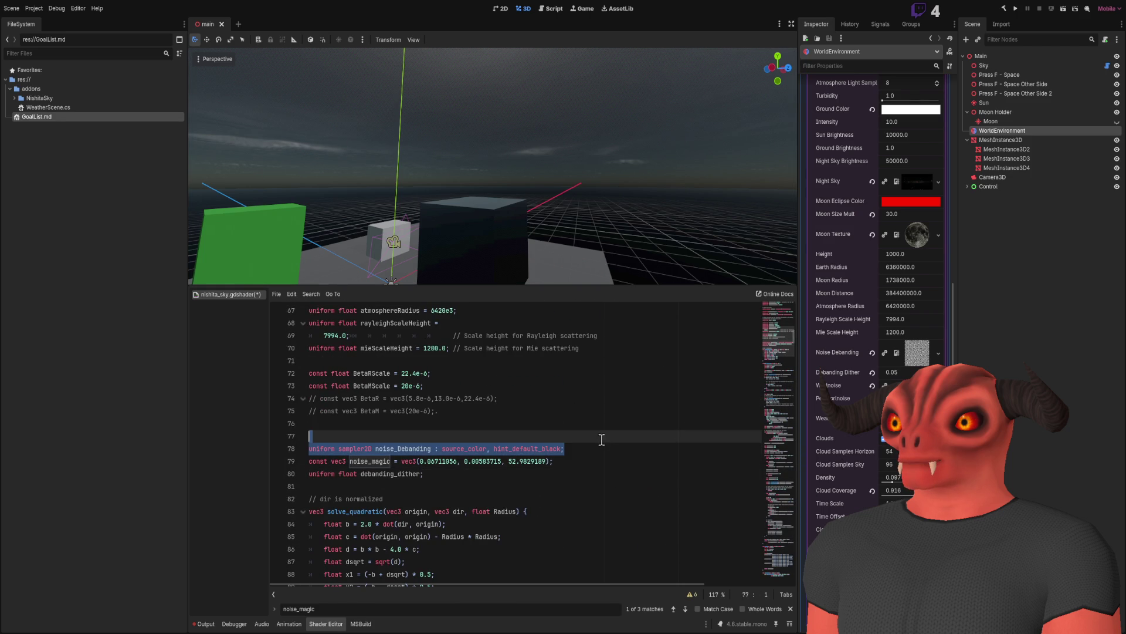
key("BackSpace")
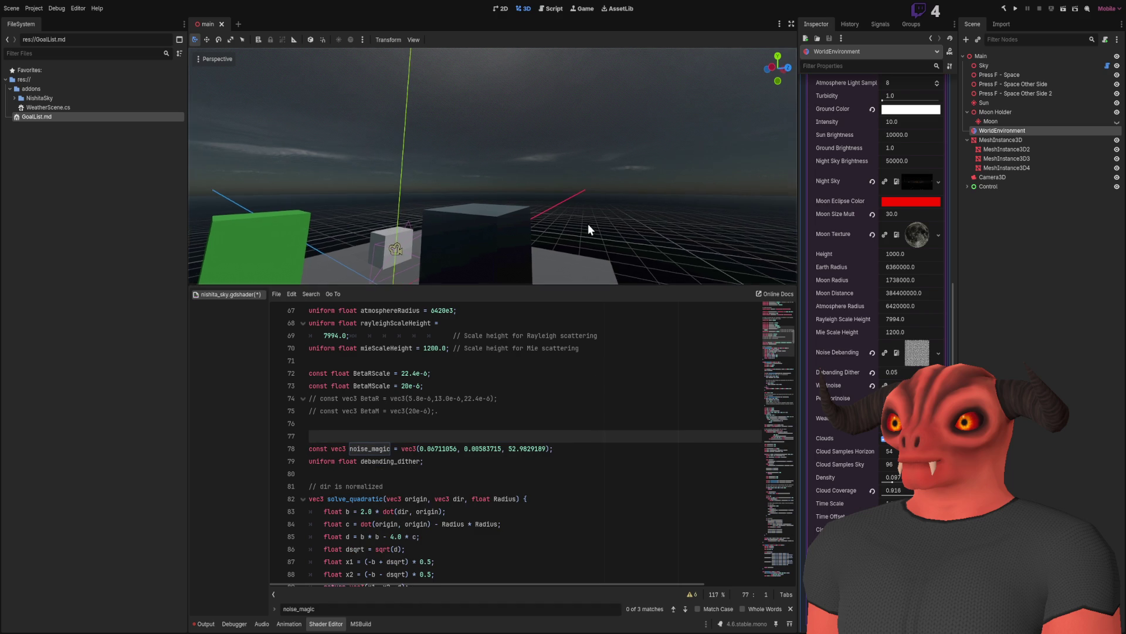
left_click_drag(588, 224, 592, 264)
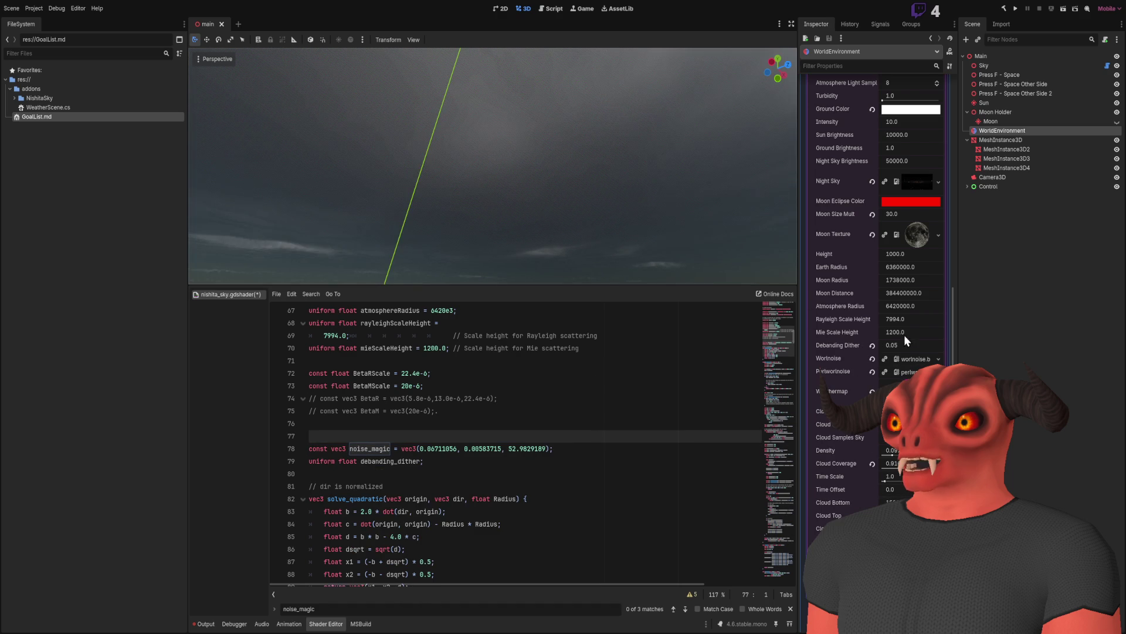
Set Debanding Dither to 0.025, then 0, and undo back to 0.025.
left_click(900, 345)
type("0.025")
key("Return")
left_click_drag(741, 239, 665, 208)
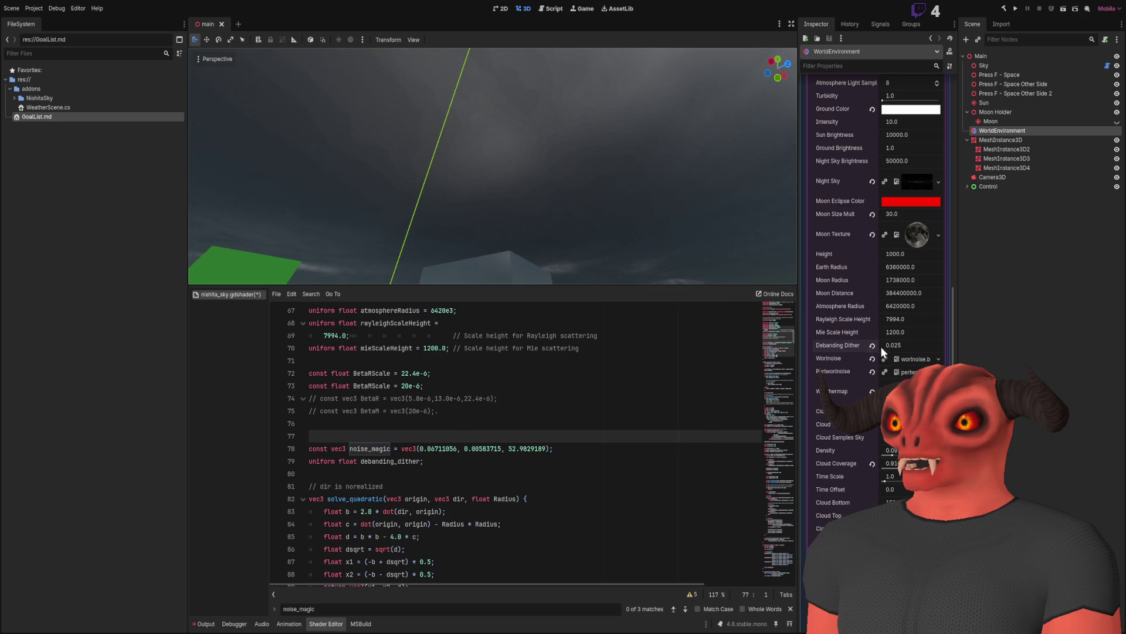
type("0")
key("Return")
left_click_drag(744, 245, 618, 205)
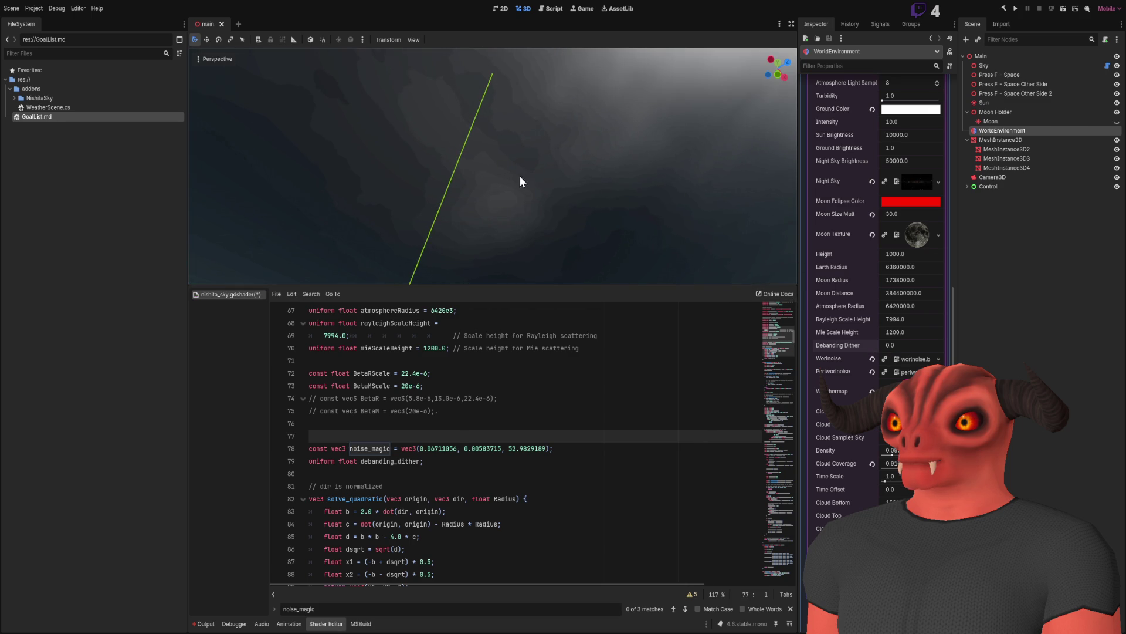
key("ctrl+z")
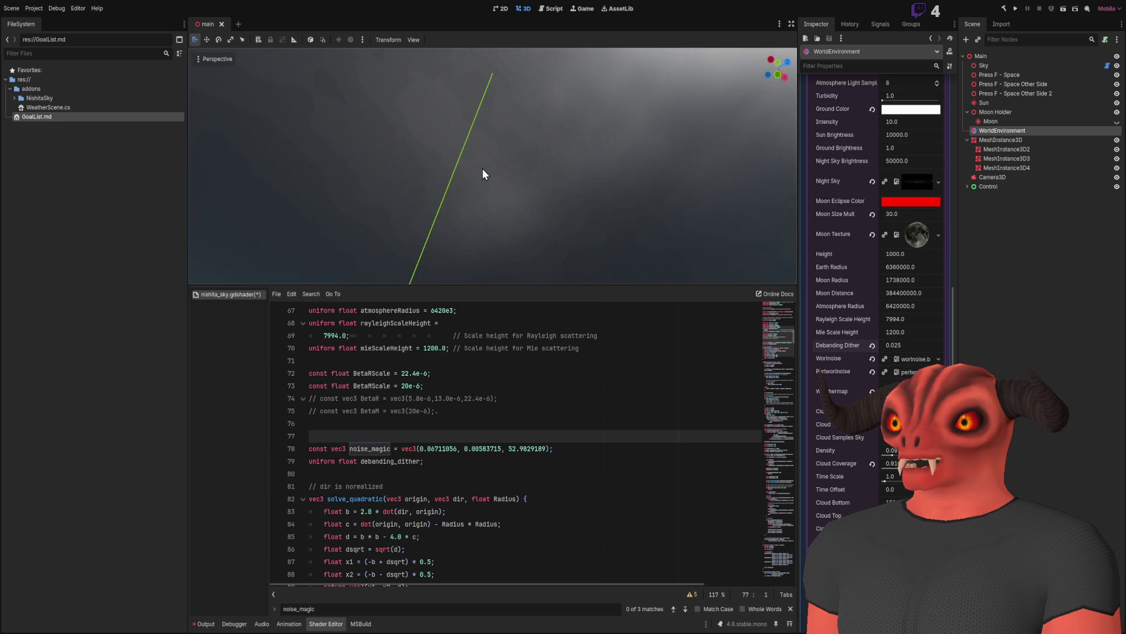
Compare Debanding Dither values 0.05, 0.0 and 0.025 via undo/redo across different sky views.
left_click_drag(487, 118, 483, 168)
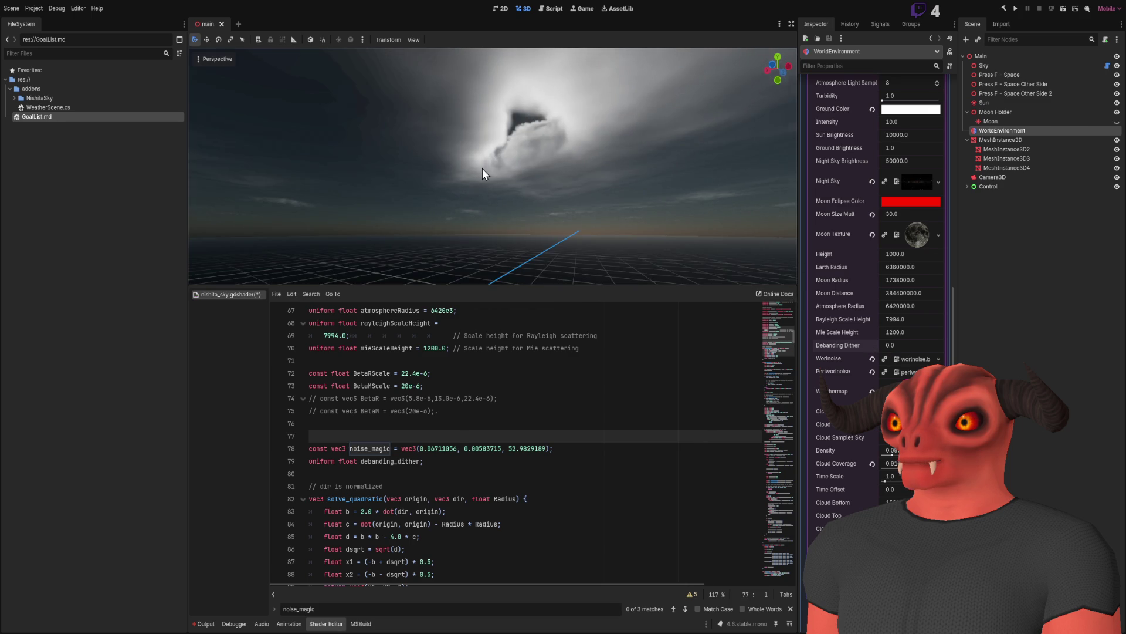
left_click_drag(482, 167, 578, 162)
left_click_drag(642, 106, 616, 132)
key("ctrl+z")
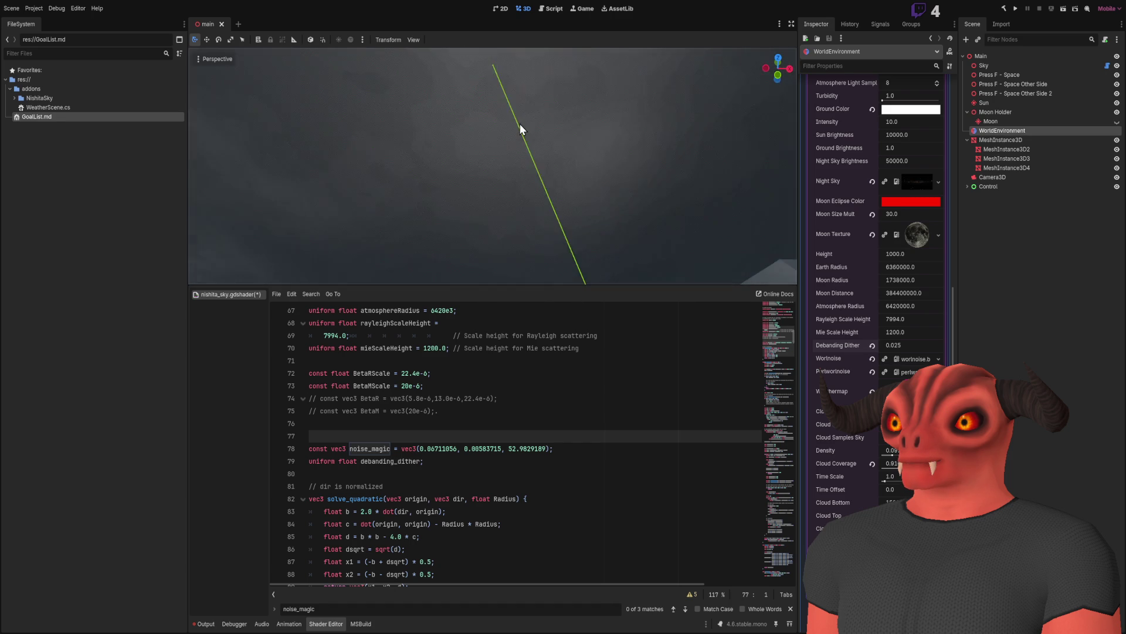
key("ctrl+z")
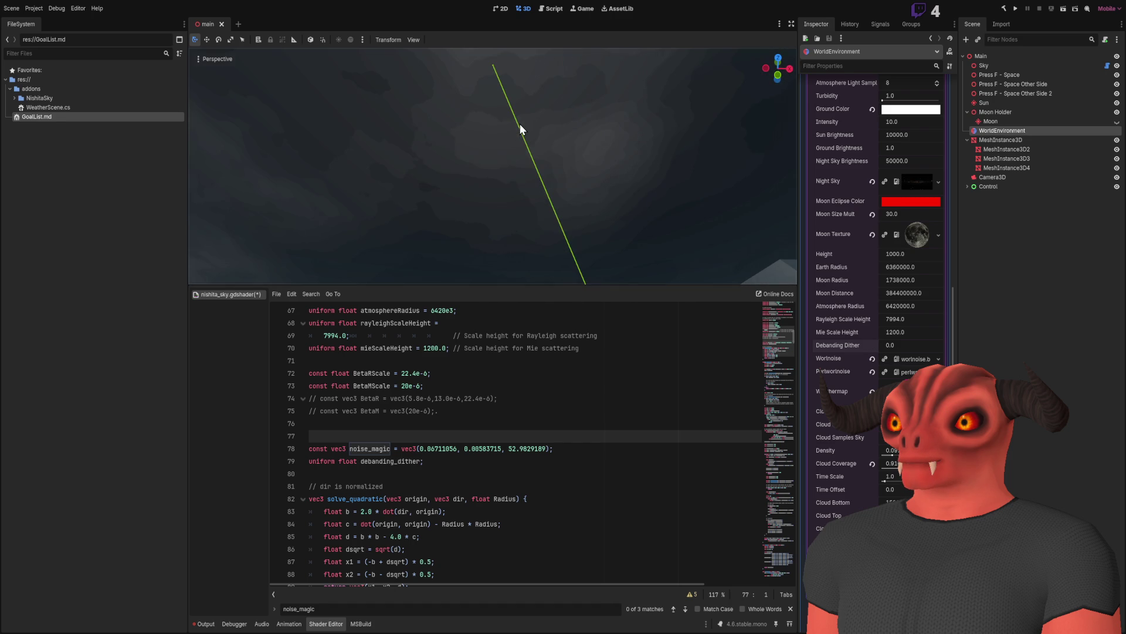
key("ctrl+z")
key("ctrl+z")
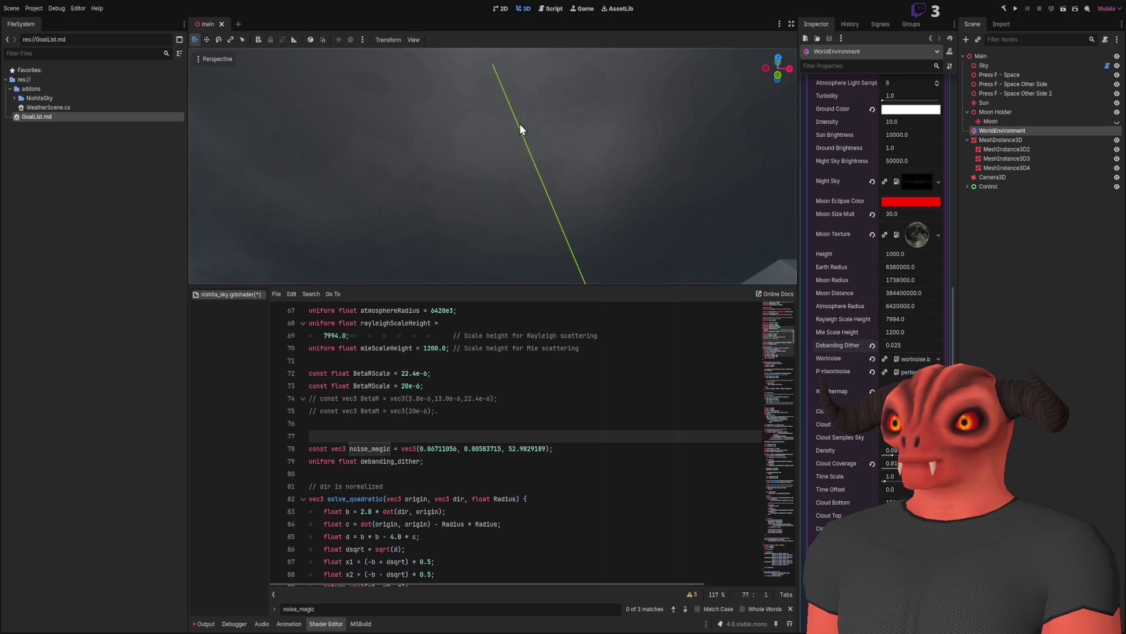
key("ctrl+shift+z")
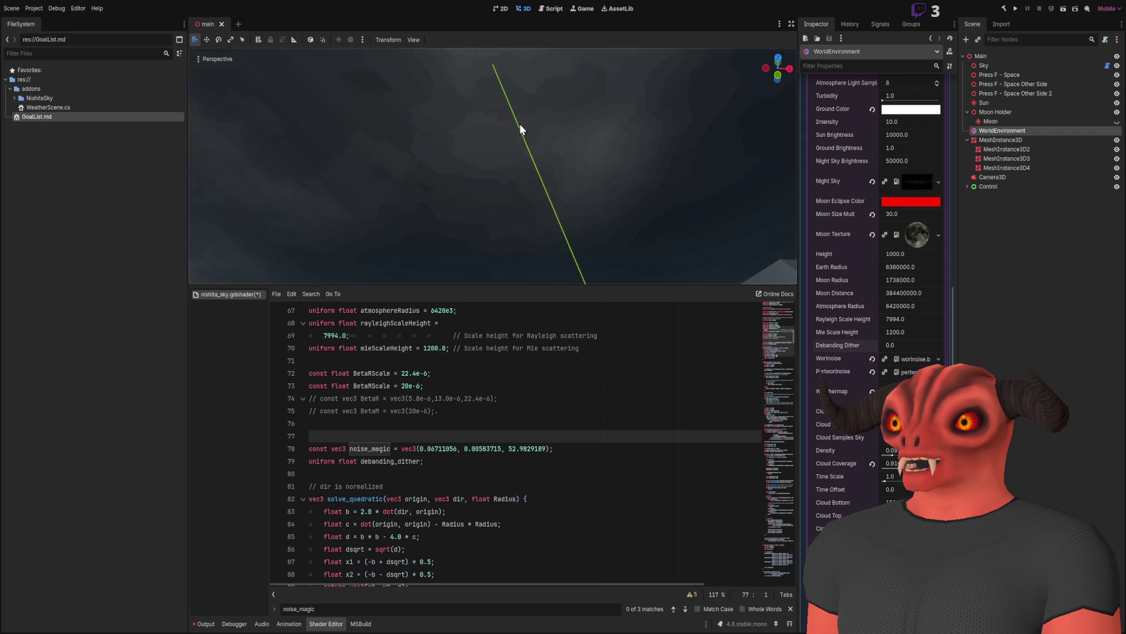
Commit Debanding Dither of 1.0, then search the shader for noise_magic.
left_click_drag(523, 125, 522, 127)
left_click_drag(613, 175, 613, 174)
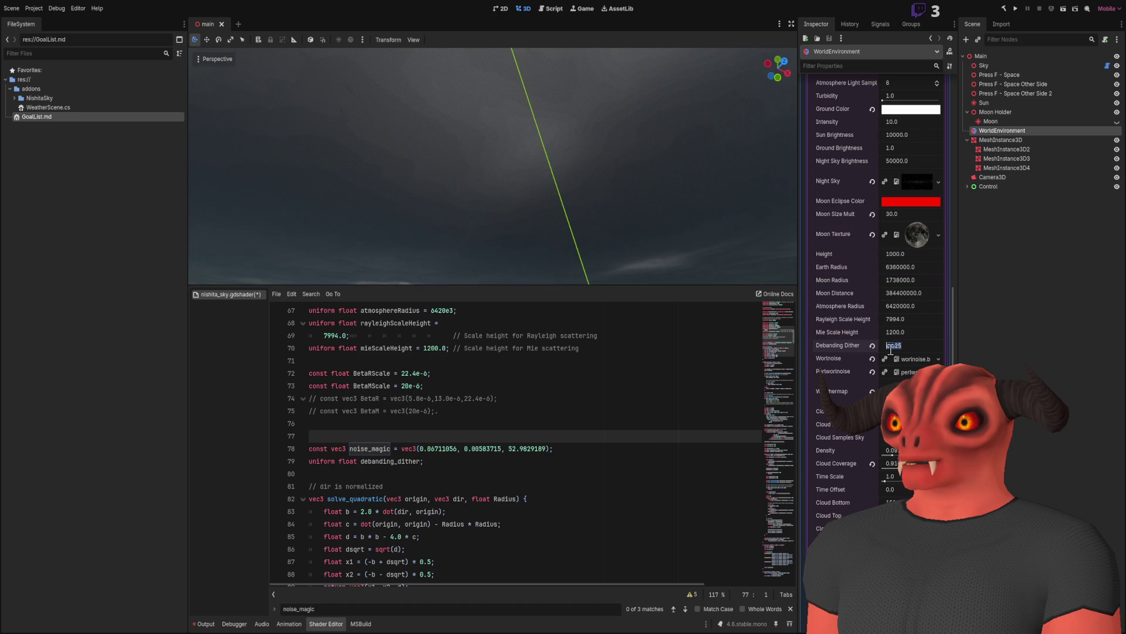
key("Return")
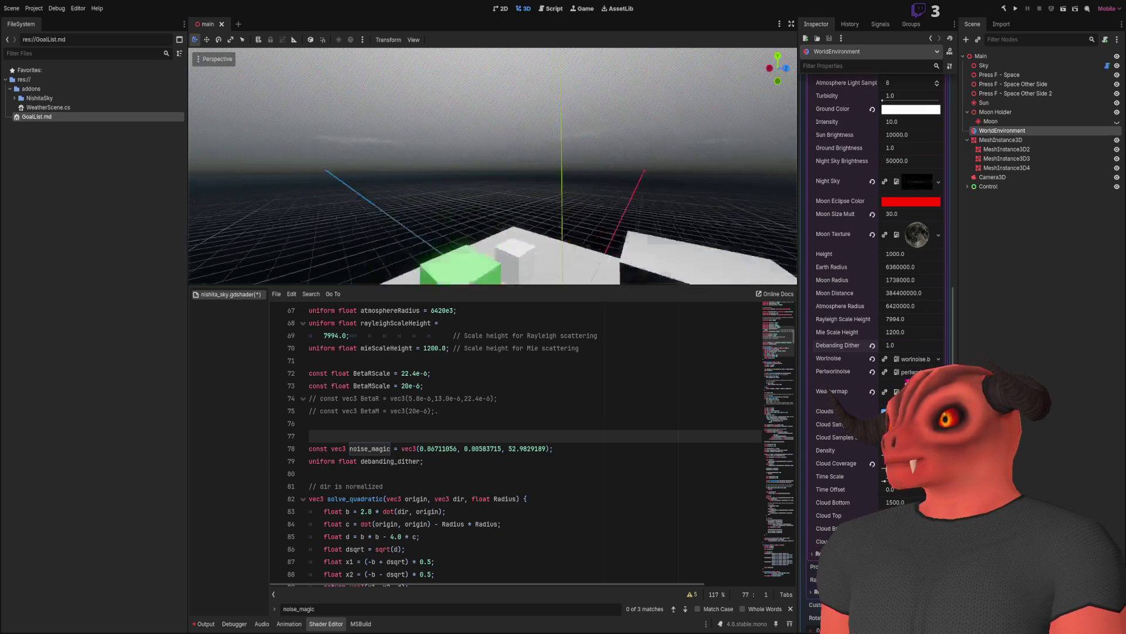
left_click_drag(492, 166, 493, 166)
mouse_move(492, 176)
left_mouse_down()
mouse_move(493, 129)
mouse_move(475, 158)
left_mouse_up()
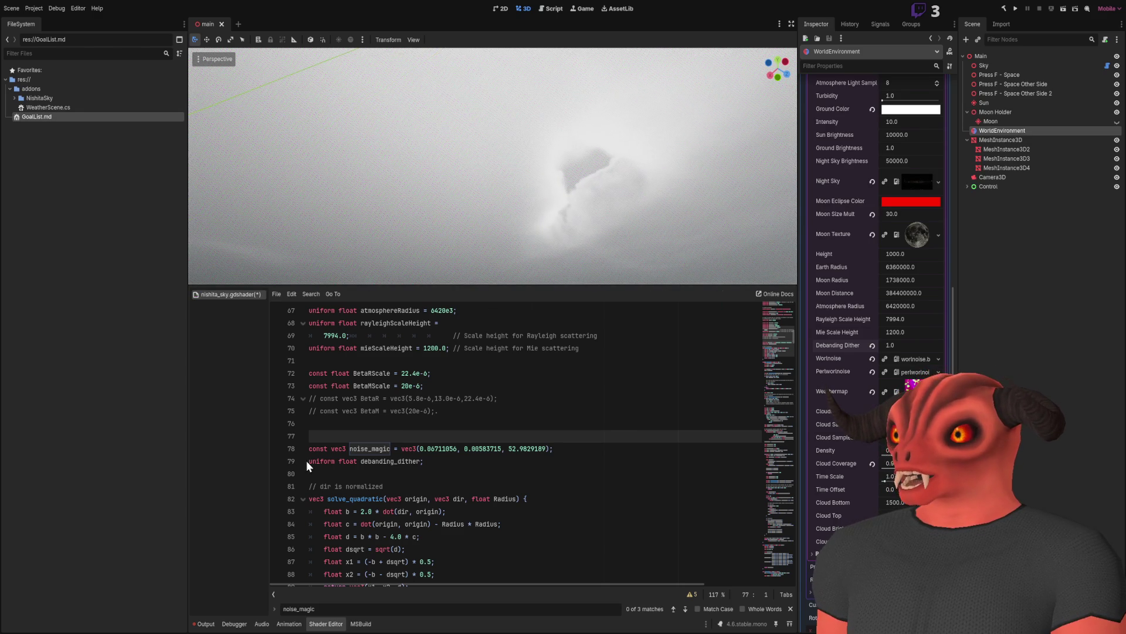
double_click(361, 448)
key("ctrl+f")
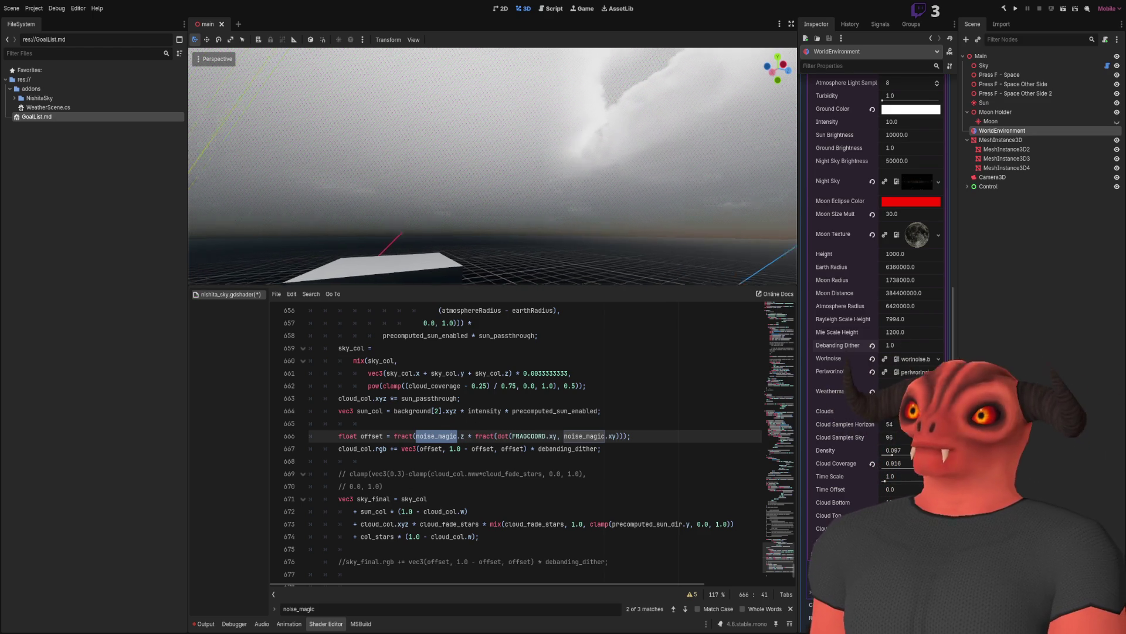
Delete the float offset line's text, then undo/redo to restore it and the noise_Debanding uniform.
left_click(633, 437)
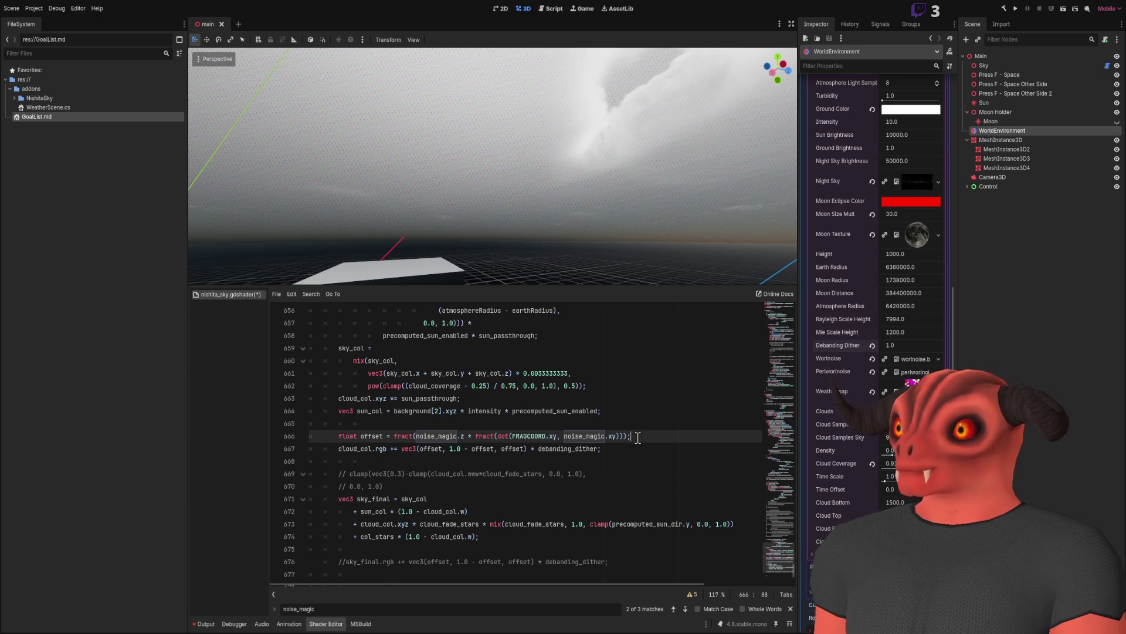
scroll(637, 436, "up", 1)
key("shift+Home")
key("BackSpace")
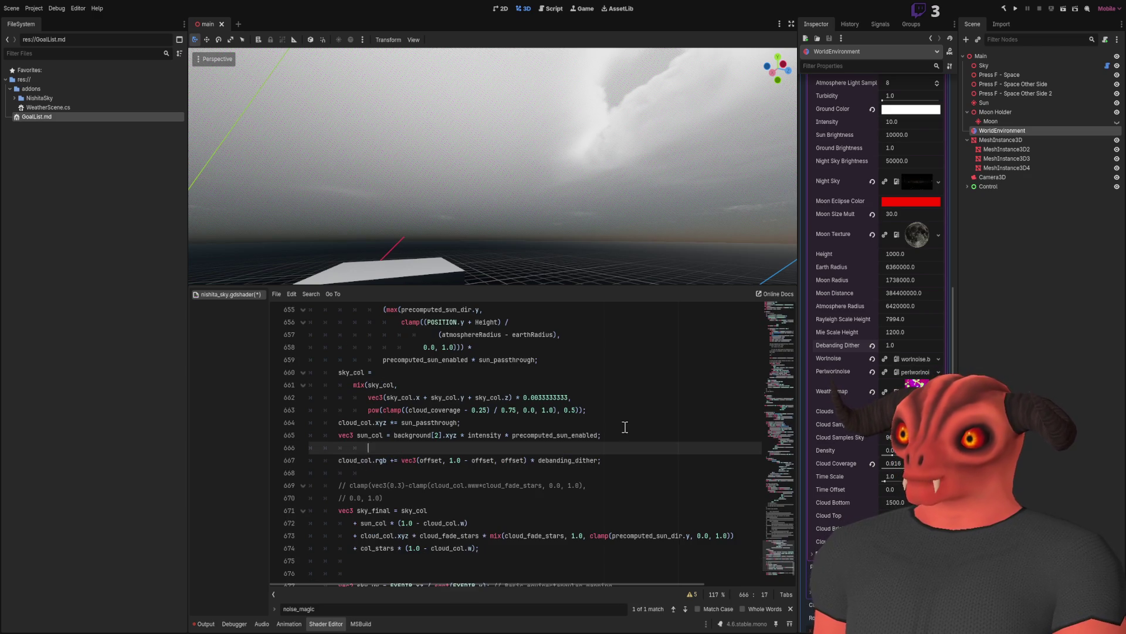
key("ctrl+z")
key("ctrl+z")
key("ctrl+z")
key("ctrl+y")
key("ctrl+y")
key("ctrl+y")
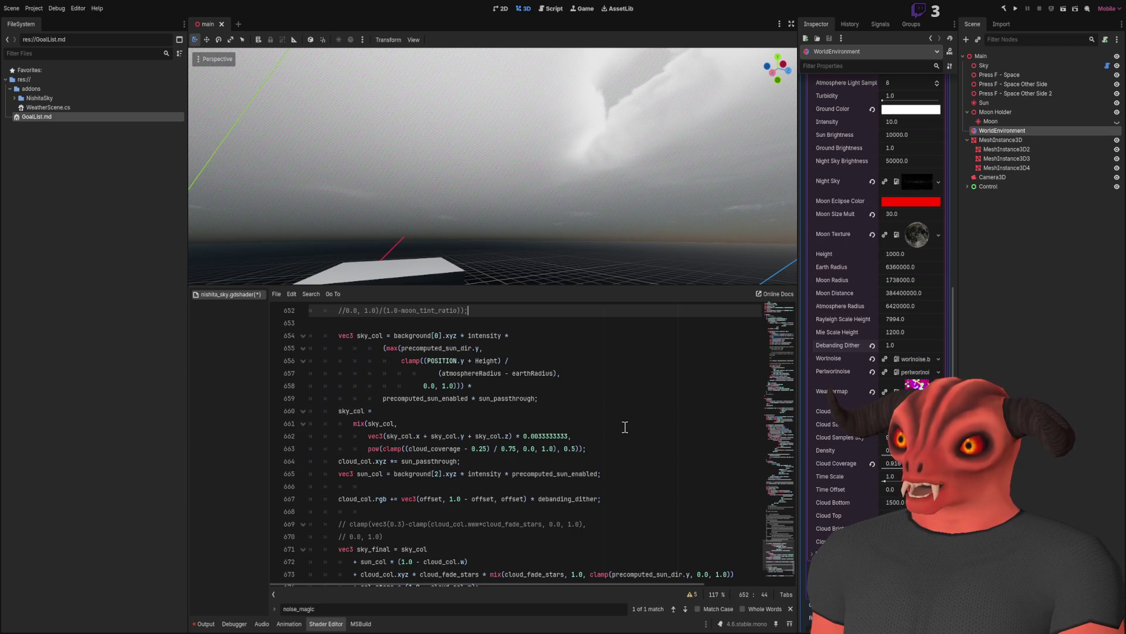
key("ctrl+y")
key("ctrl+y")
key("ctrl+y")
key("ctrl+y")
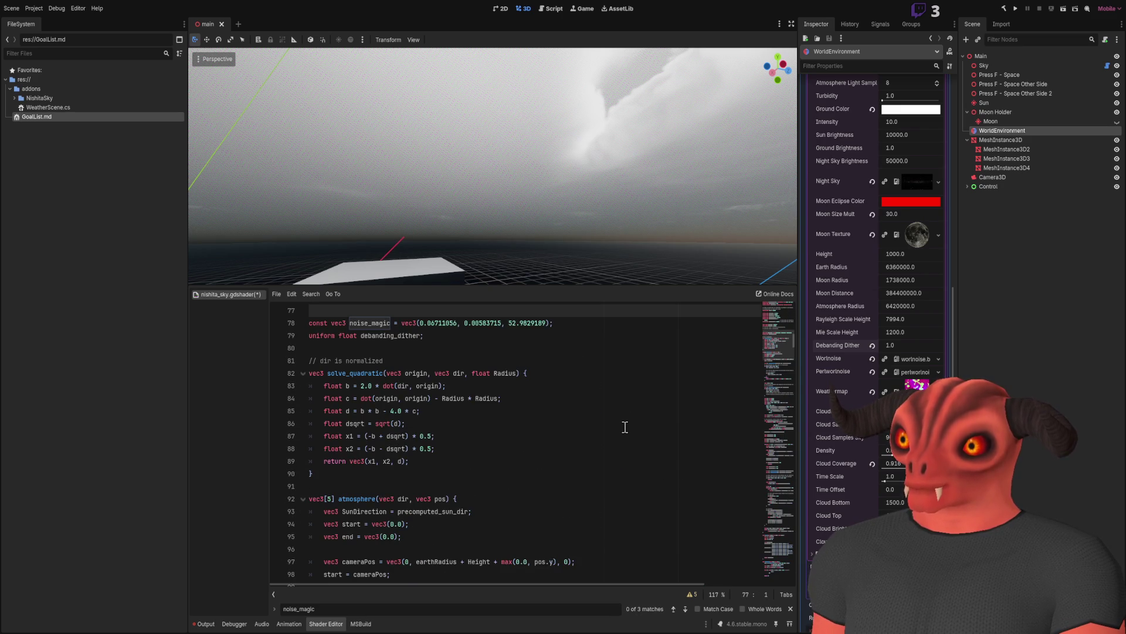
key("ctrl+y")
Find noise_magic in the offset line and try, then undo, replacing it with noise_Debanding.
scroll(432, 399, "up", 3)
left_click(384, 436)
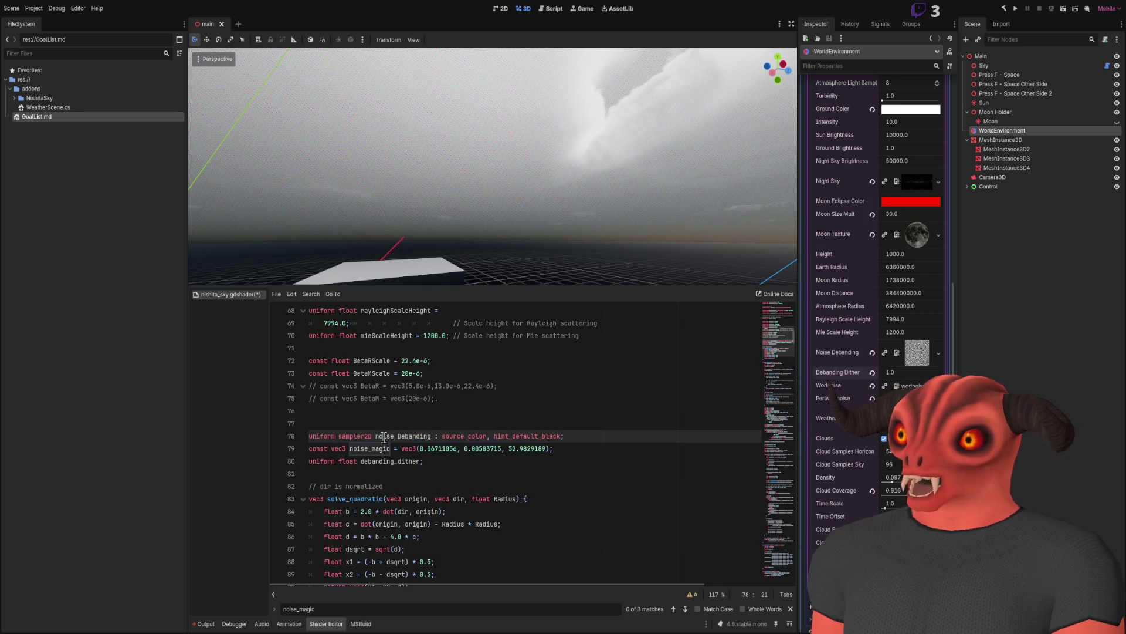
double_click(375, 449)
key("ctrl+f")
key("Return")
double_click(435, 436)
key("ctrl+v")
key("ctrl+z")
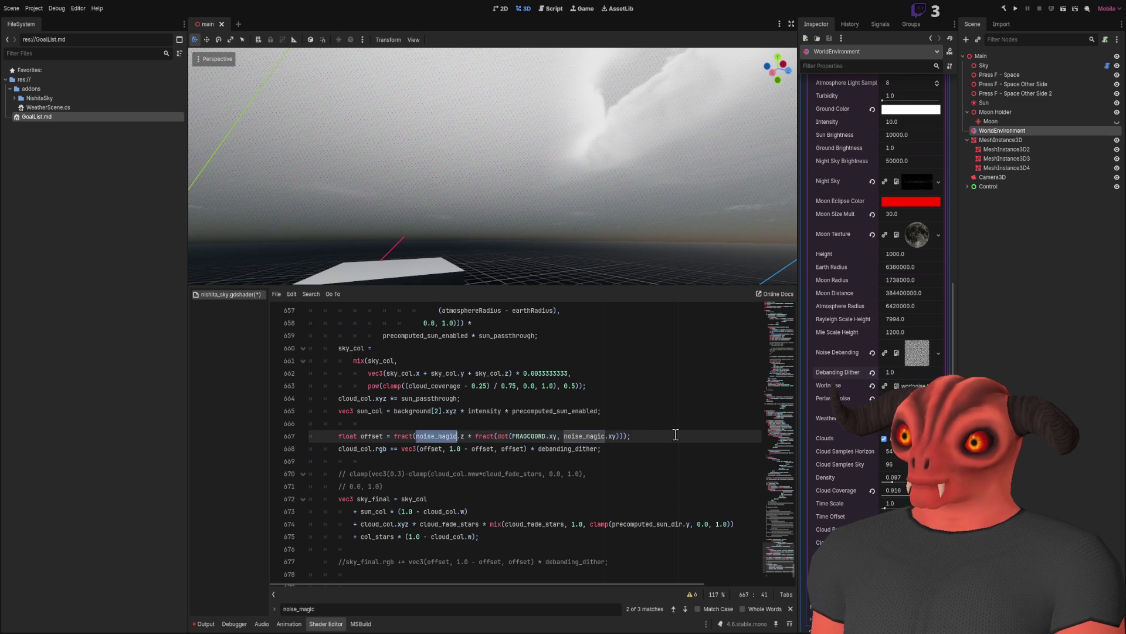
Add 'vec3 noiseBand = texture(noise_Debanding, SCREEN_UV);' above the offset calculation.
key("ctrl+shift+Return")
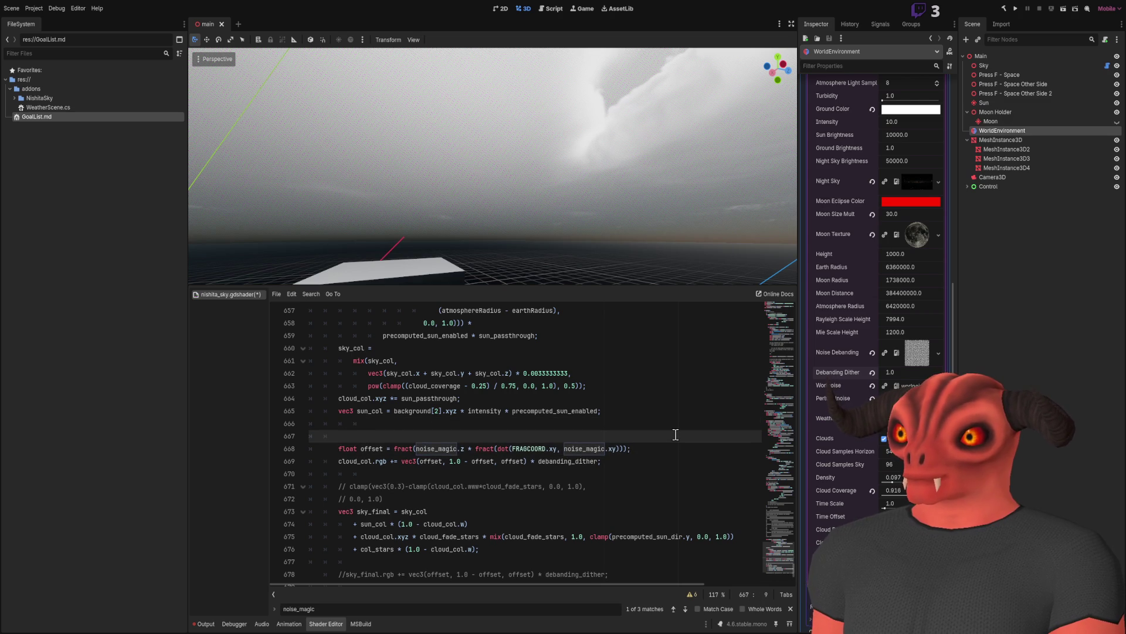
left_click(489, 429)
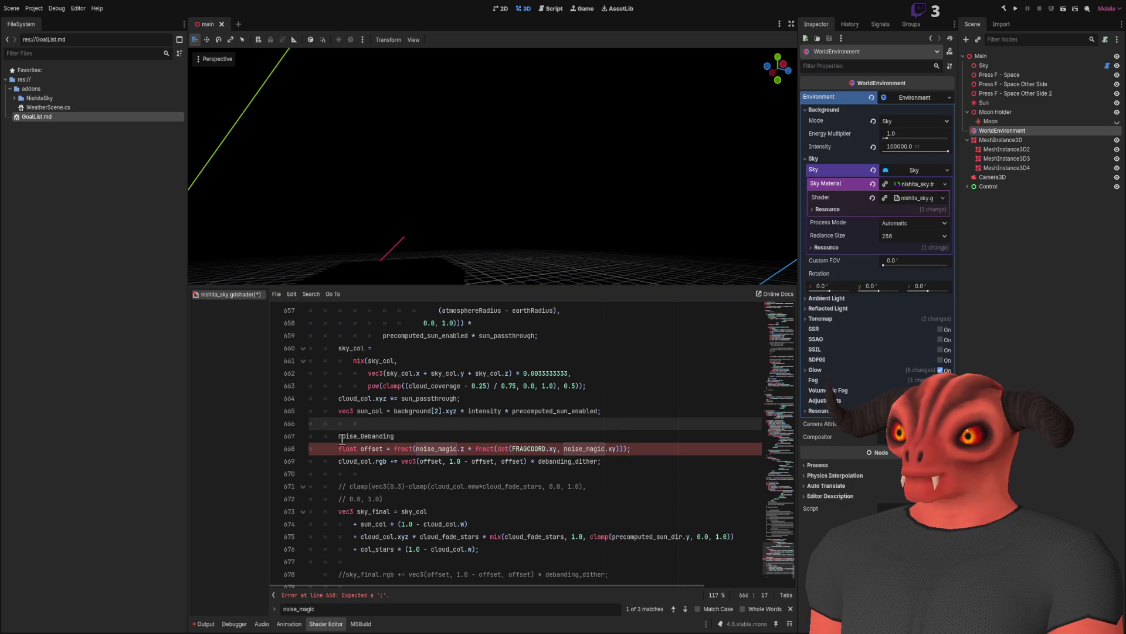
left_click(337, 434)
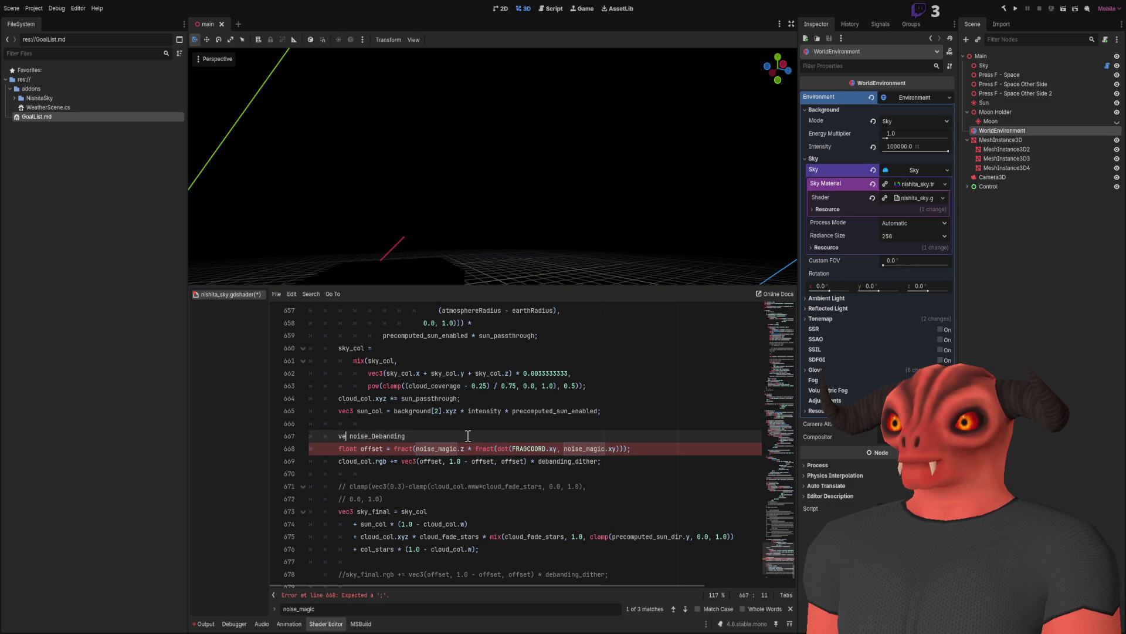
type("vec 3 ")
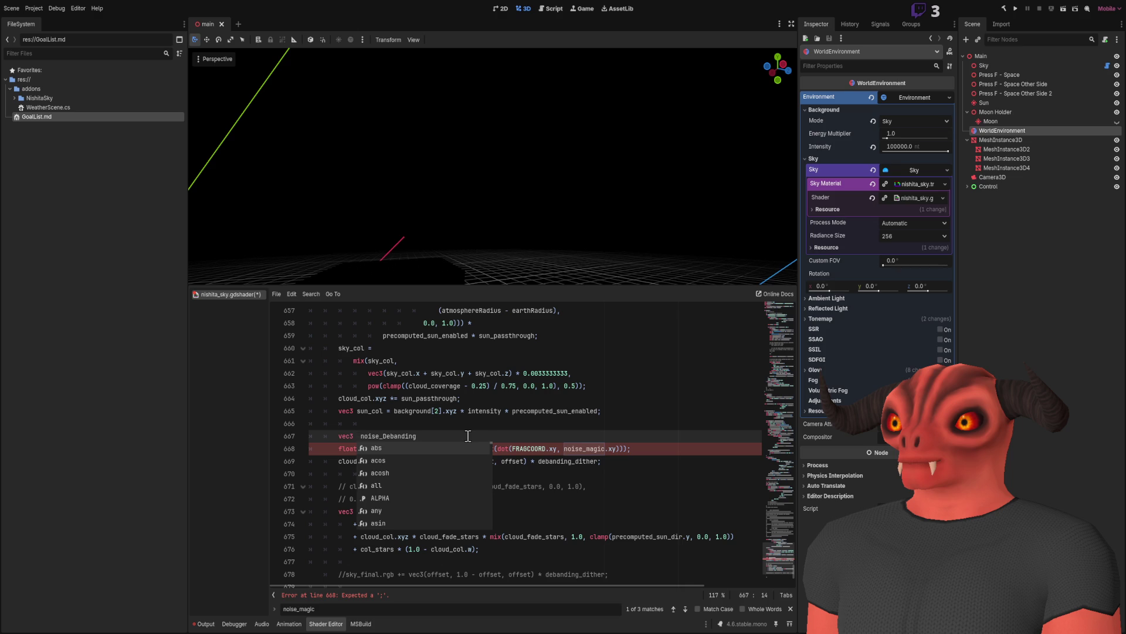
type("noiseBand")
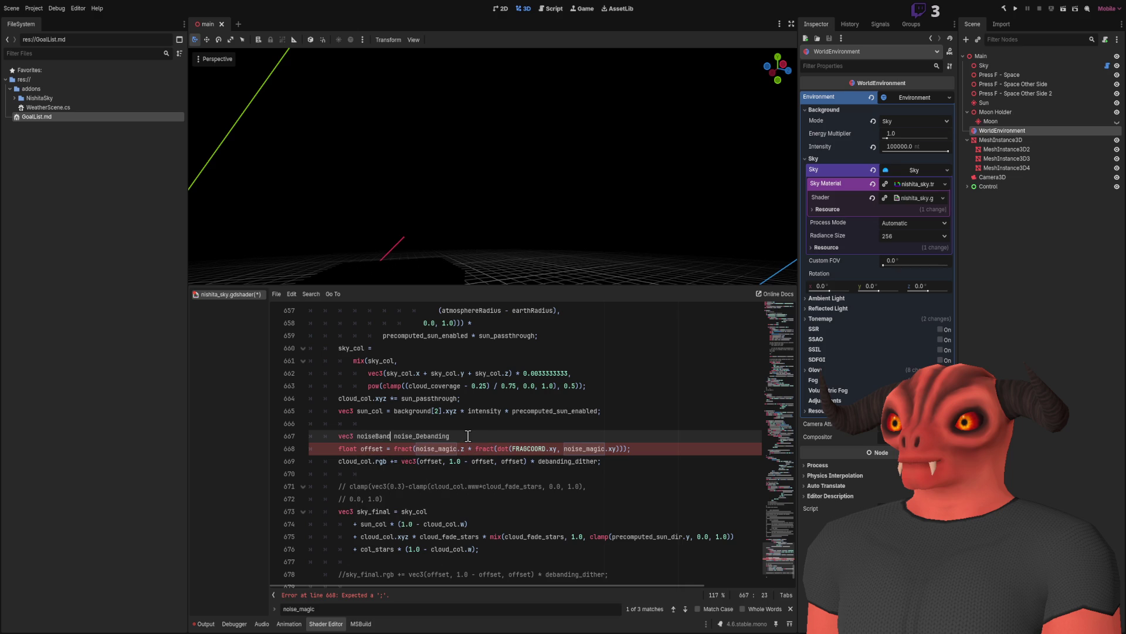
type(" texture(")
left_click(569, 435)
type("Scre")
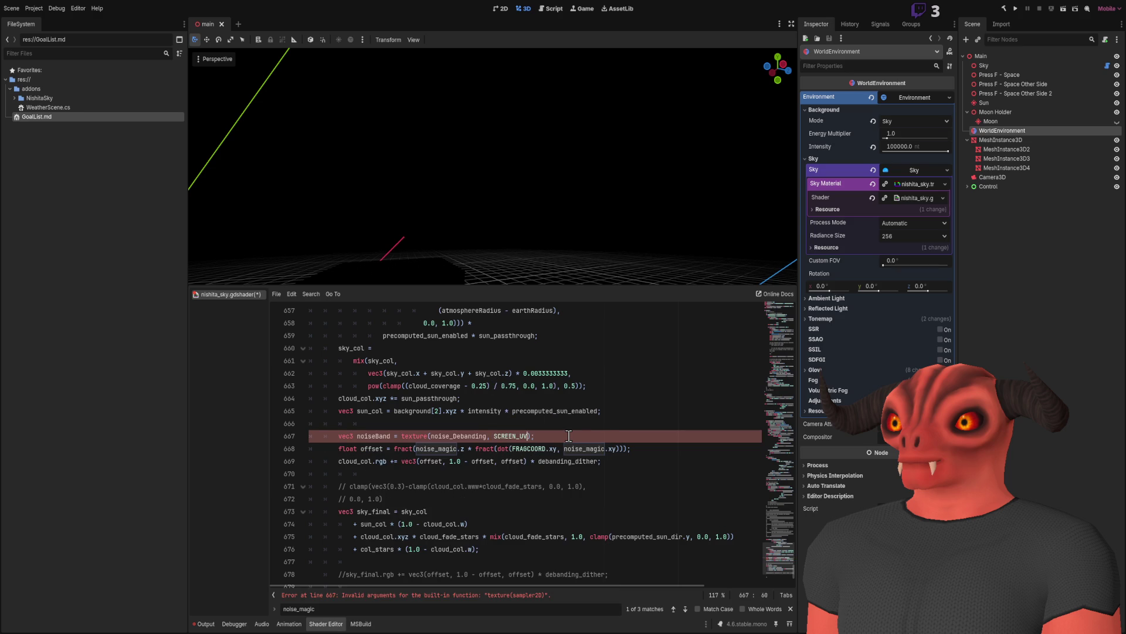
Replace noise_magic in the offset line with noiseBand.
left_click(371, 435)
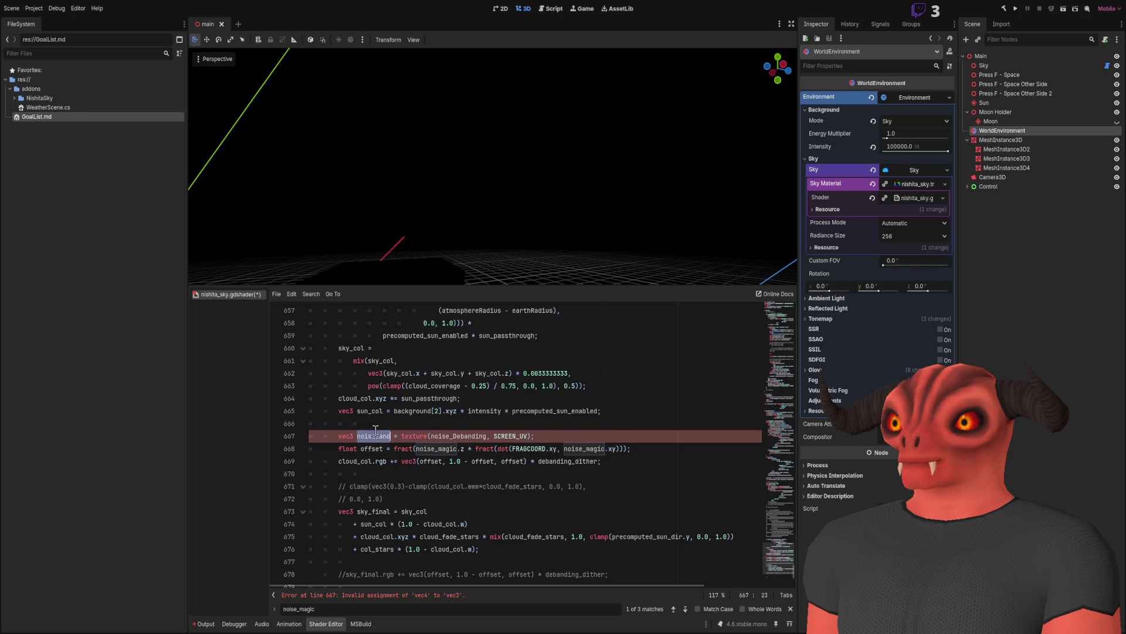
key("ctrl+c")
double_click(431, 449)
key("ctrl+v")
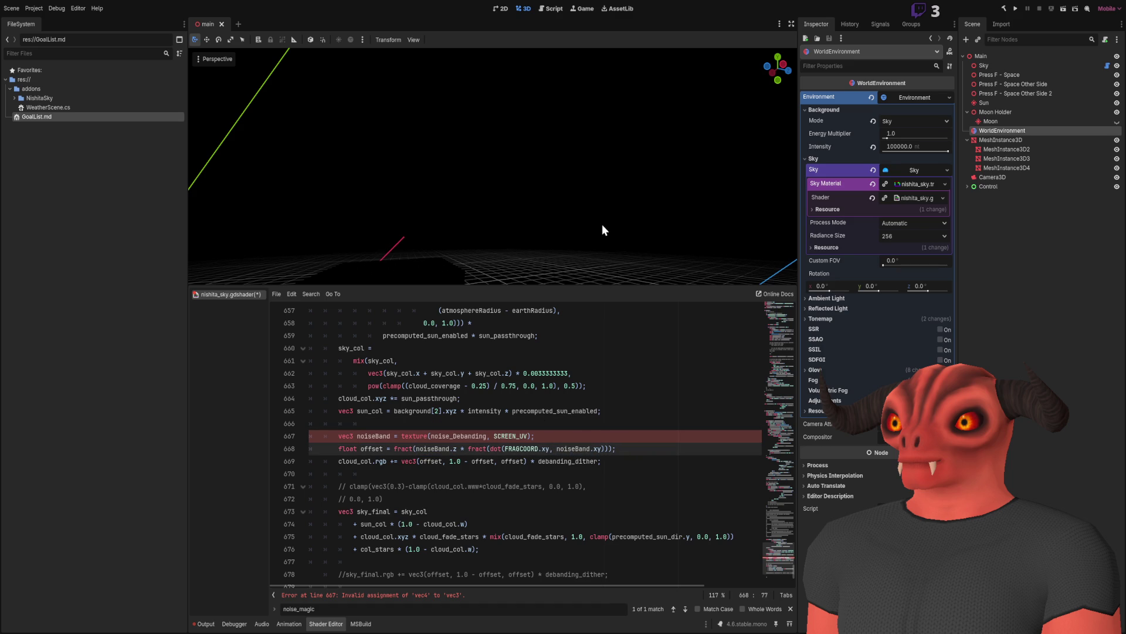
left_click(532, 436)
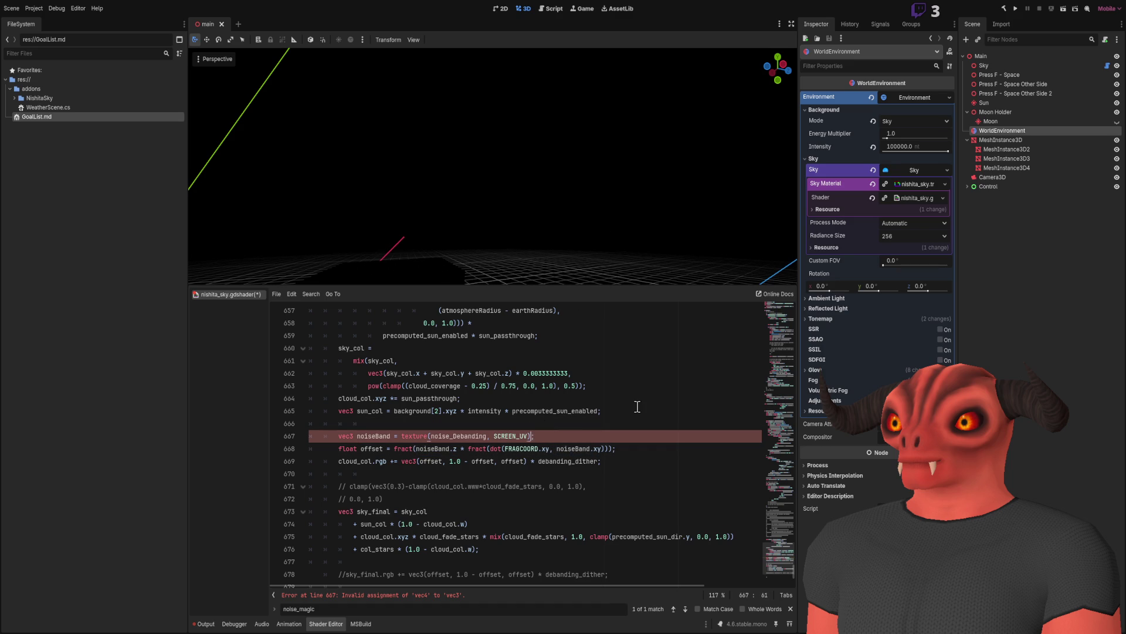
type(".rgb")
Add 'vec2 sky_uv = EYEDIR.xz / sqrt(EYEDIR.y);' and sample noise_Debanding at sky_uv instead of SCREEN_UV.
right_click(642, 215)
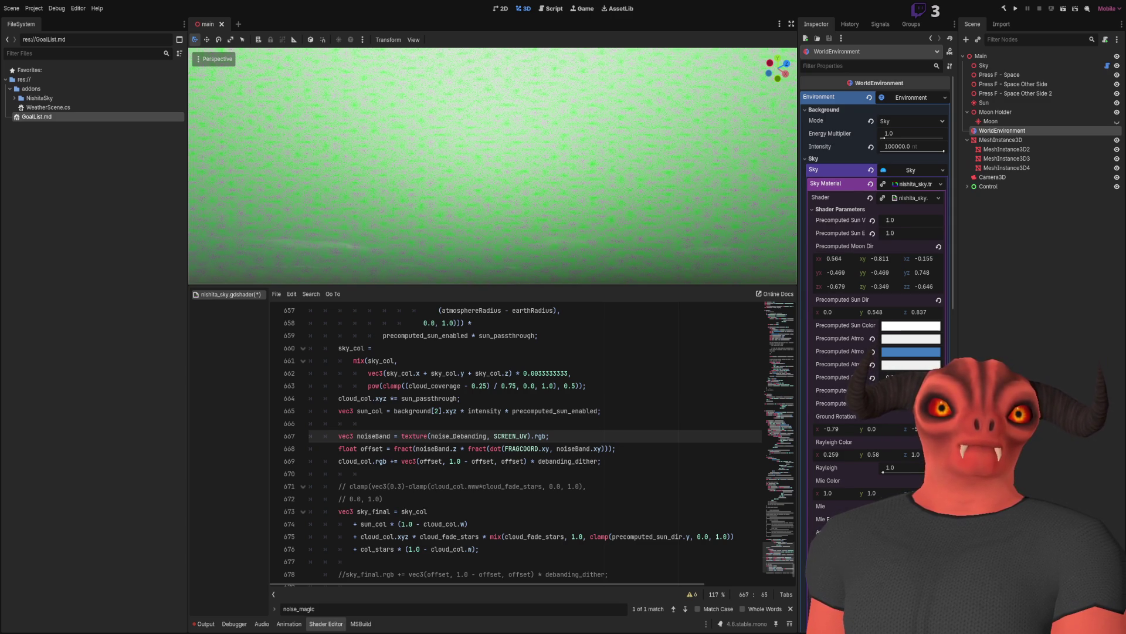
key("ctrl+v")
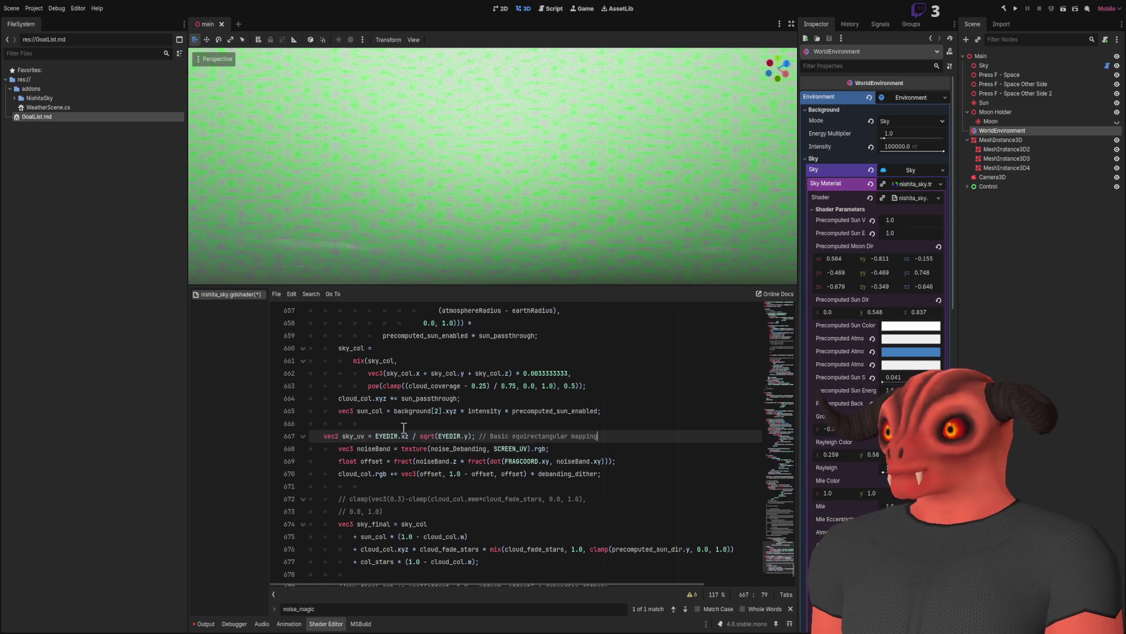
left_click(517, 449)
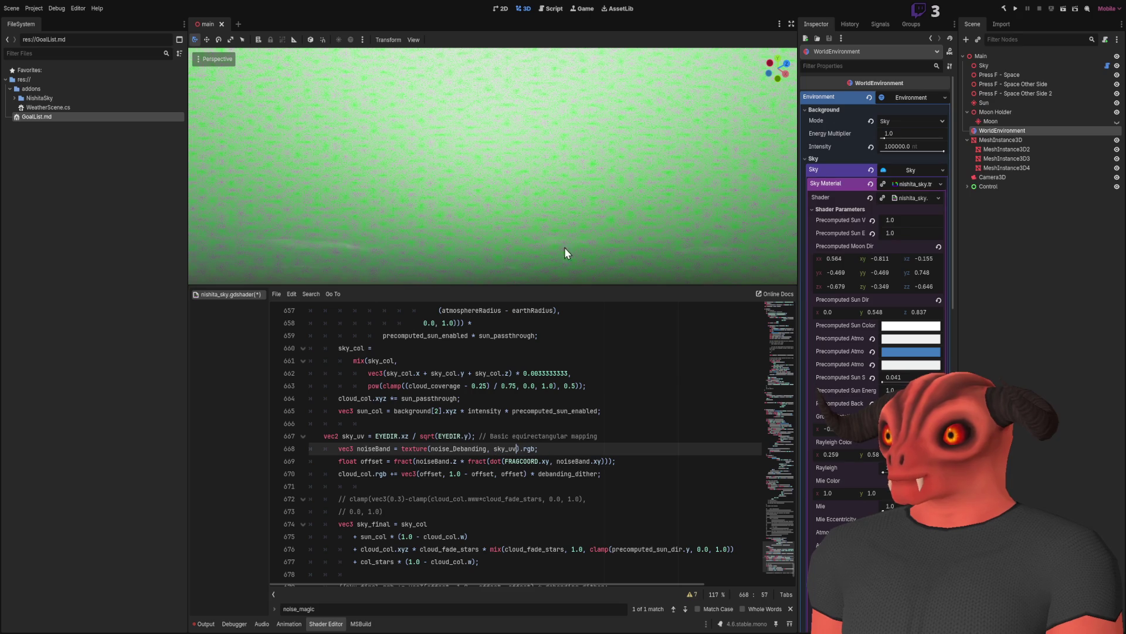
mouse_move(570, 187)
left_mouse_down()
mouse_move(554, 235)
mouse_move(555, 182)
left_mouse_up()
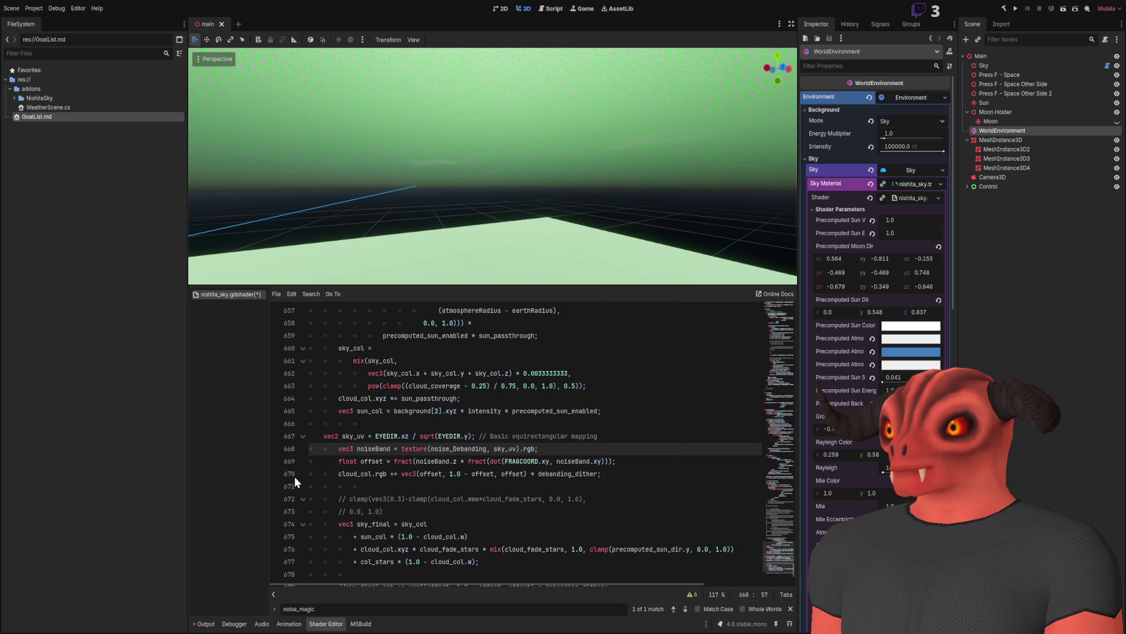
Remove the extra indentation before the sky_uv line.
left_click(325, 436)
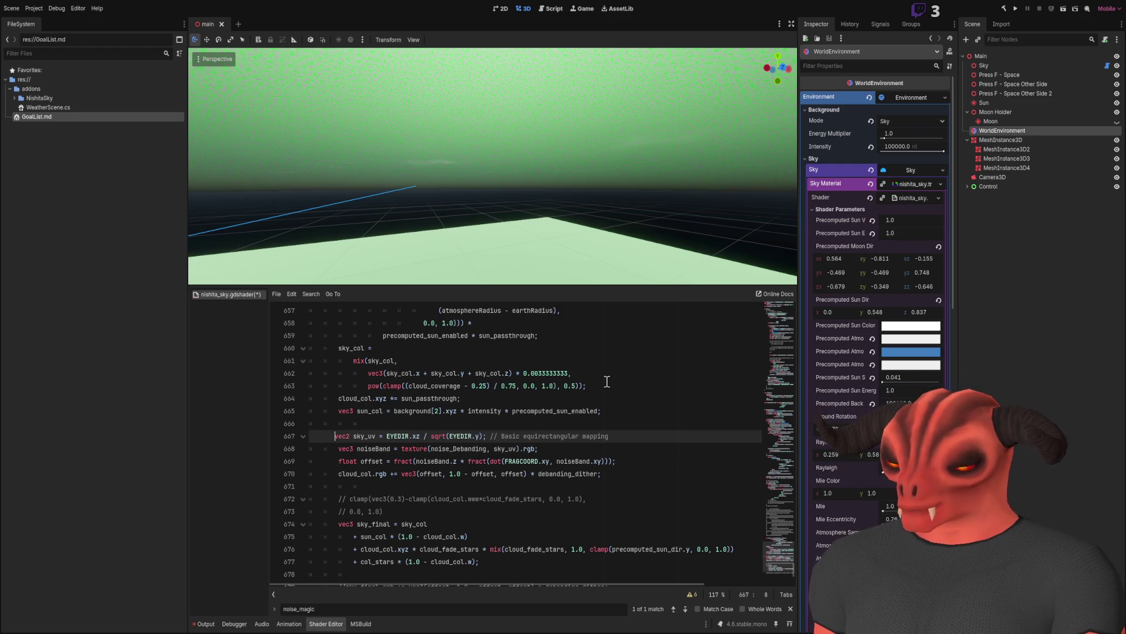
key("BackSpace")
key("BackSpace")
double_click(373, 448)
Add 'noiseBand *= noise_magic;' on a new line below the texture lookup.
left_click(555, 448)
key("Return")
type("noiseBand* ")
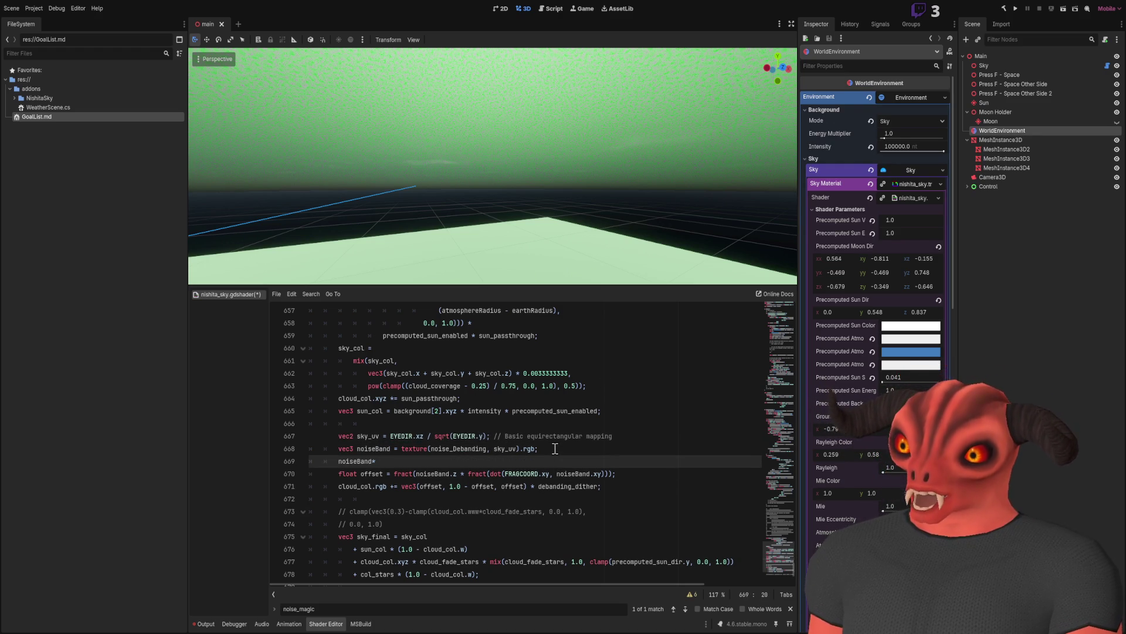
type("noise")
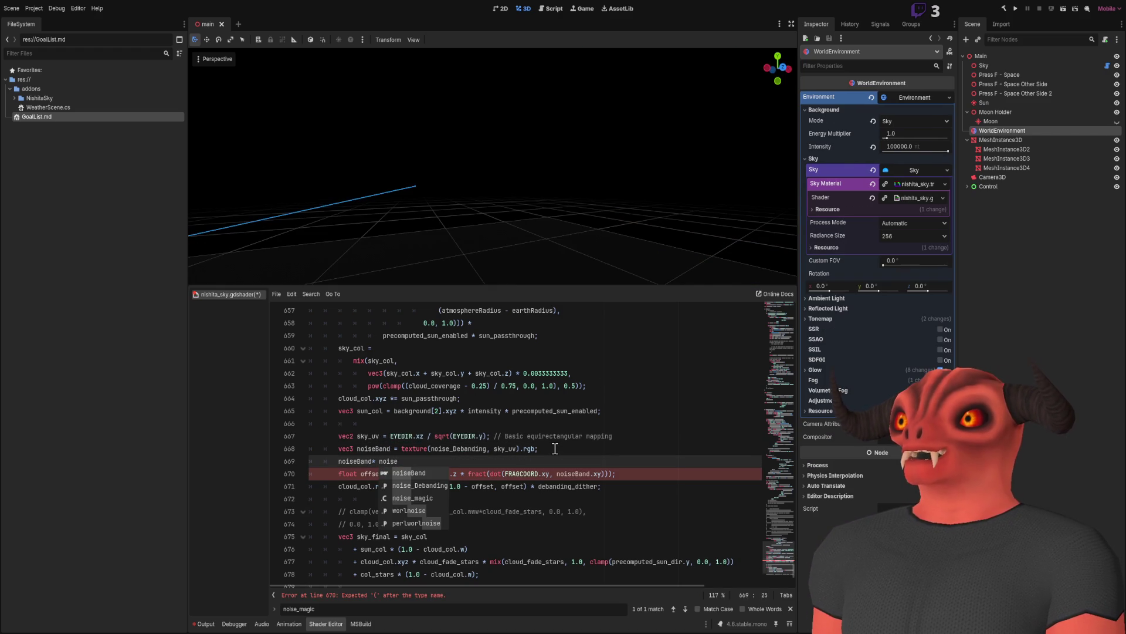
key("Down")
key("Down")
key("Return")
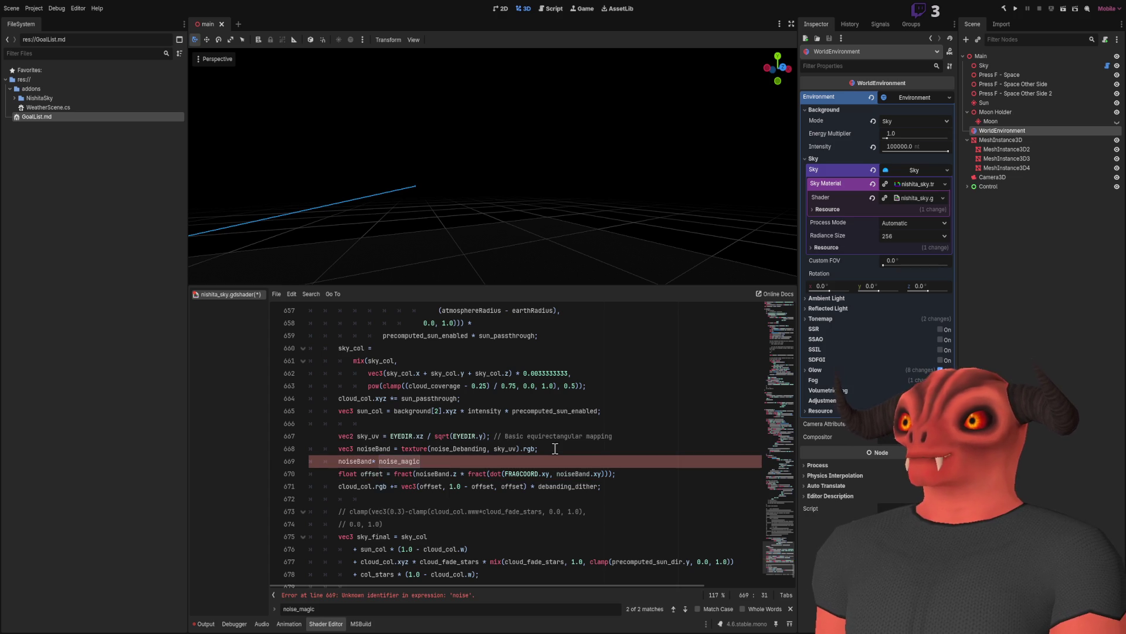
key("Left")
key("Left")
key("Left")
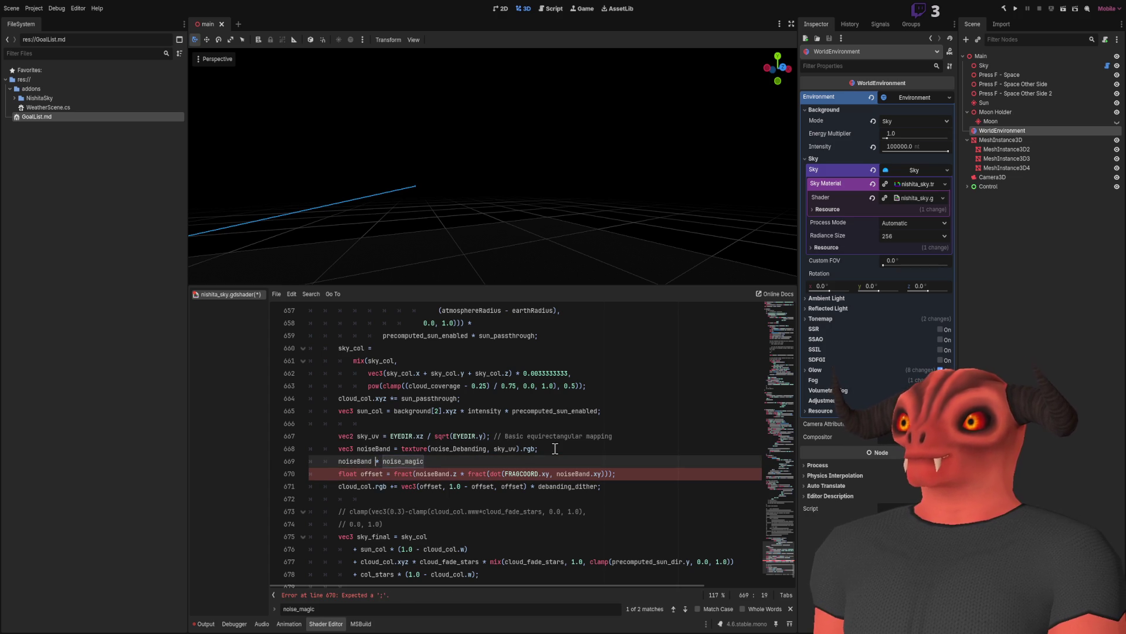
key("ctrl+space")
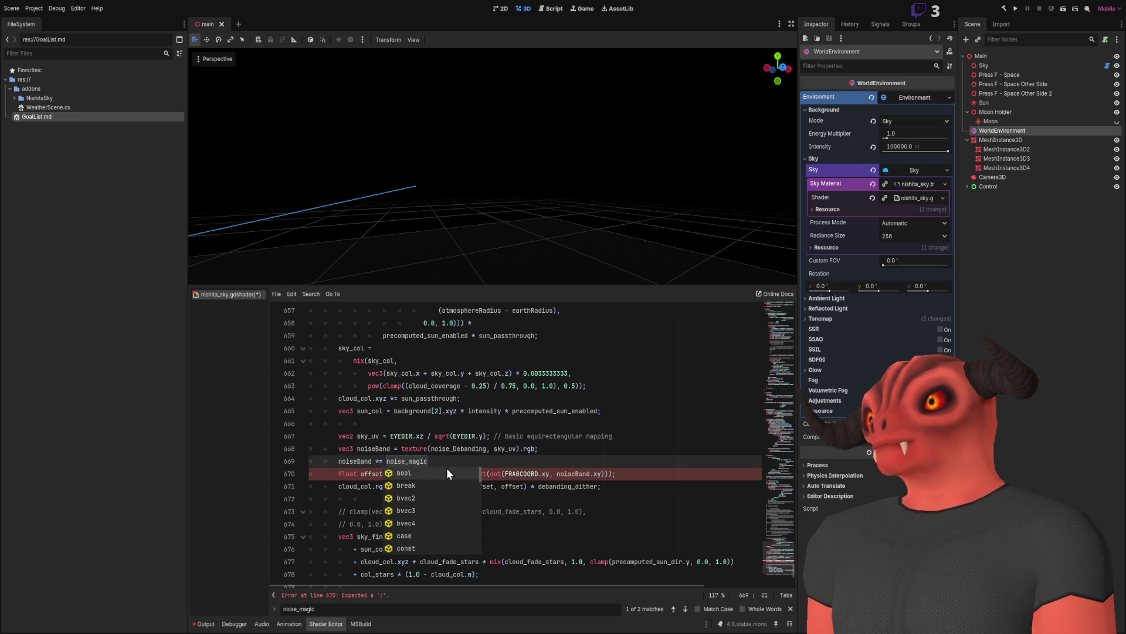
key("End")
type(";")
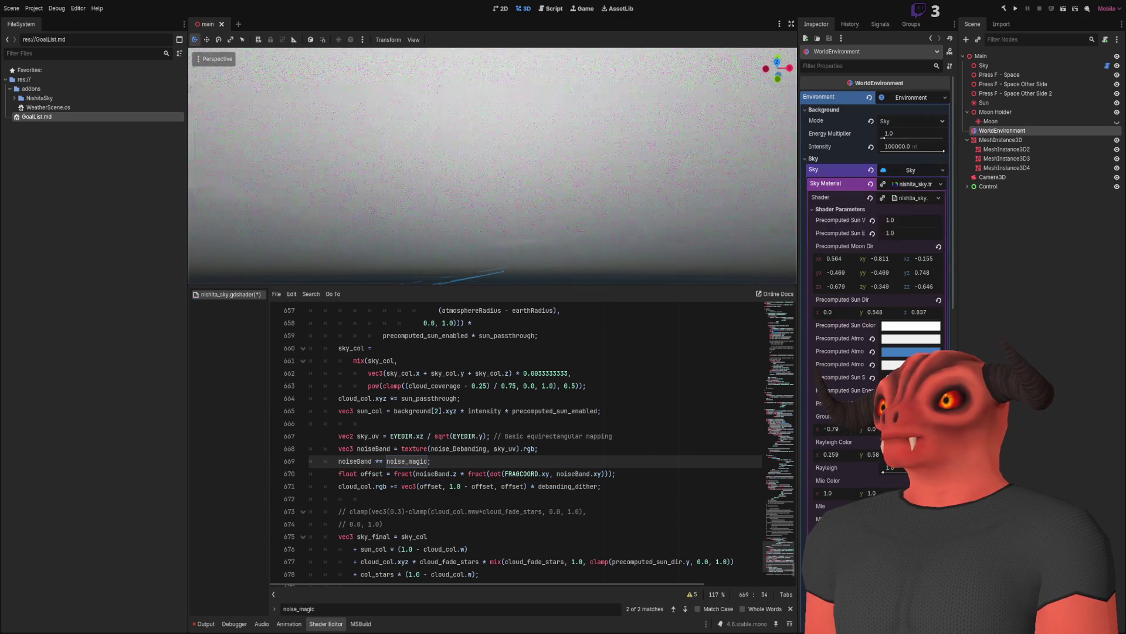
mouse_move(352, 235)
left_mouse_down()
mouse_move(321, 254)
mouse_move(355, 229)
mouse_move(355, 210)
left_mouse_up()
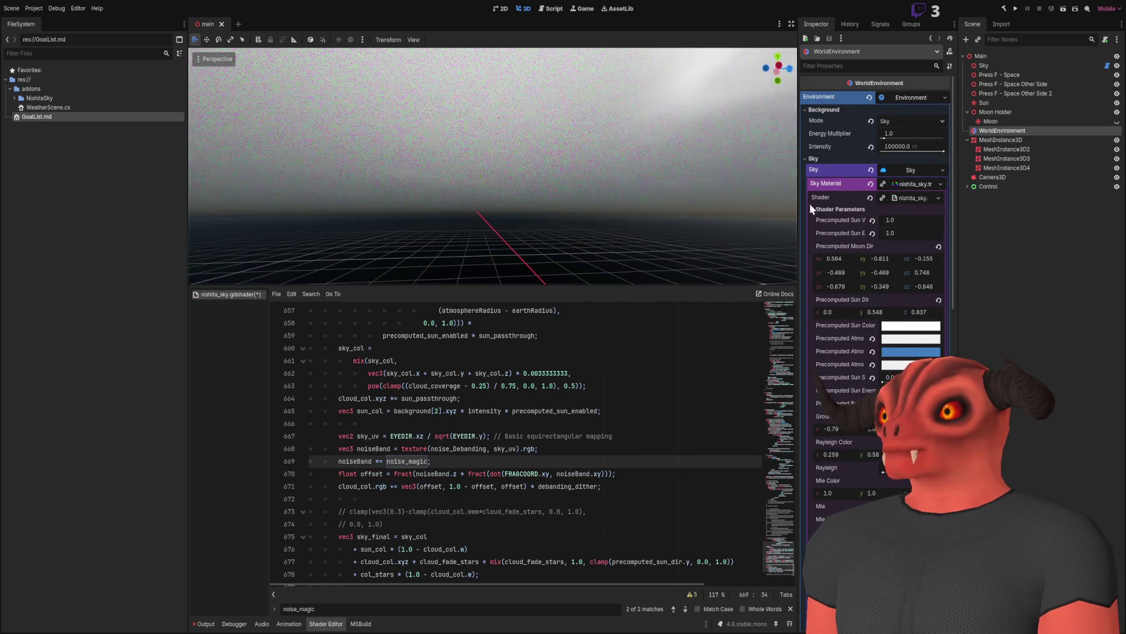
Tick the Clouds checkbox in the sky material's Shader Parameters and view the overcast sky.
scroll(874, 293, "down", 5)
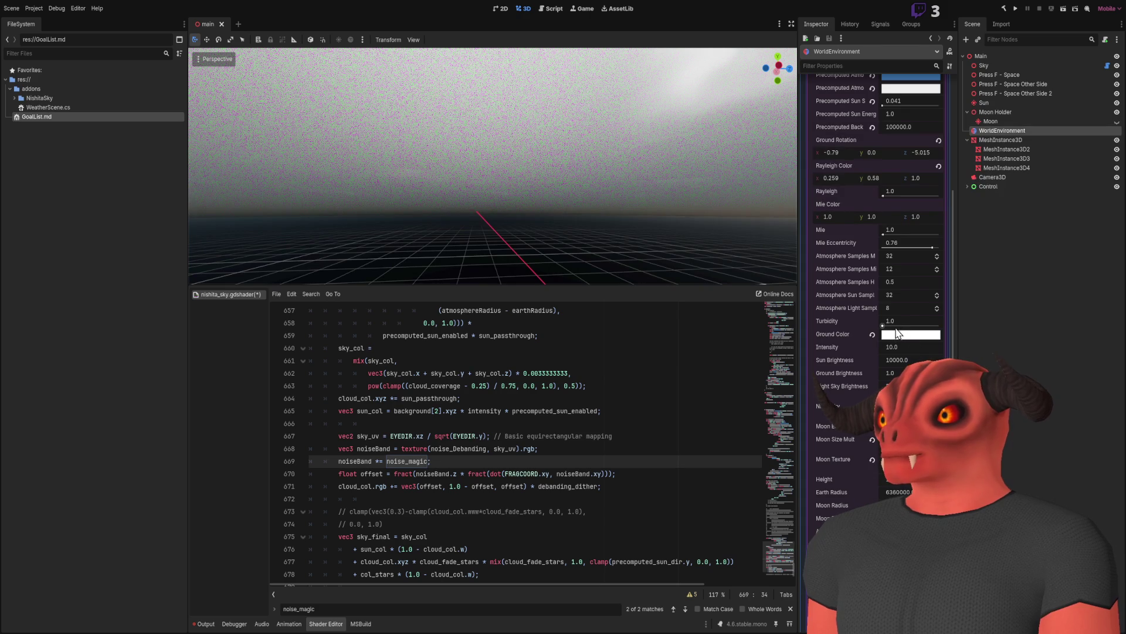
left_click_drag(493, 164, 476, 182)
scroll(885, 364, "down", 4)
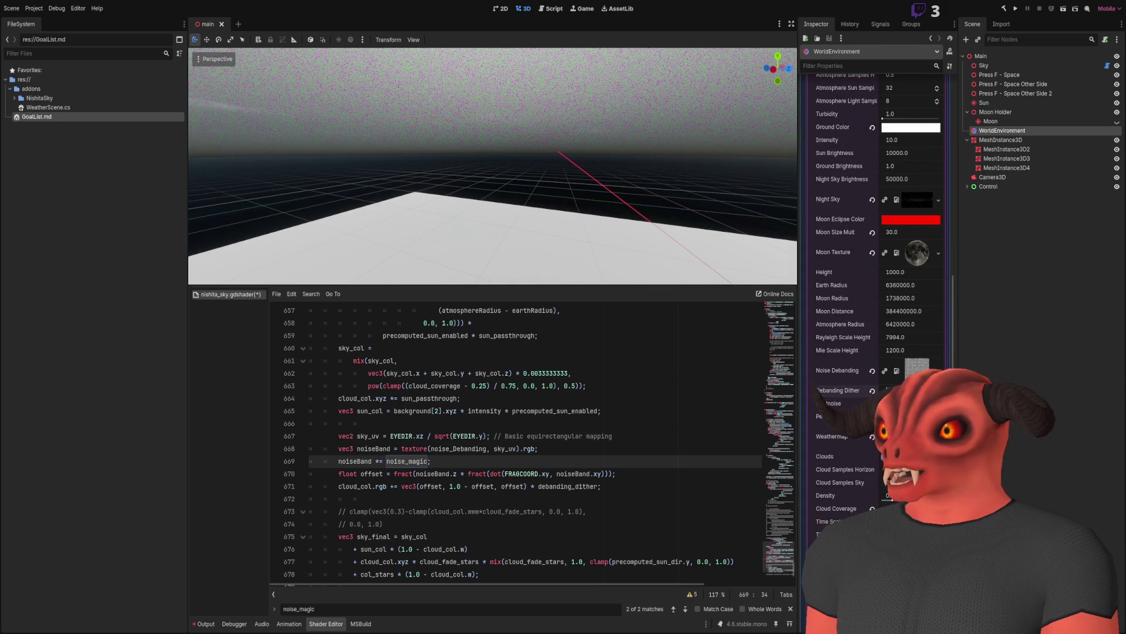
left_click(884, 456)
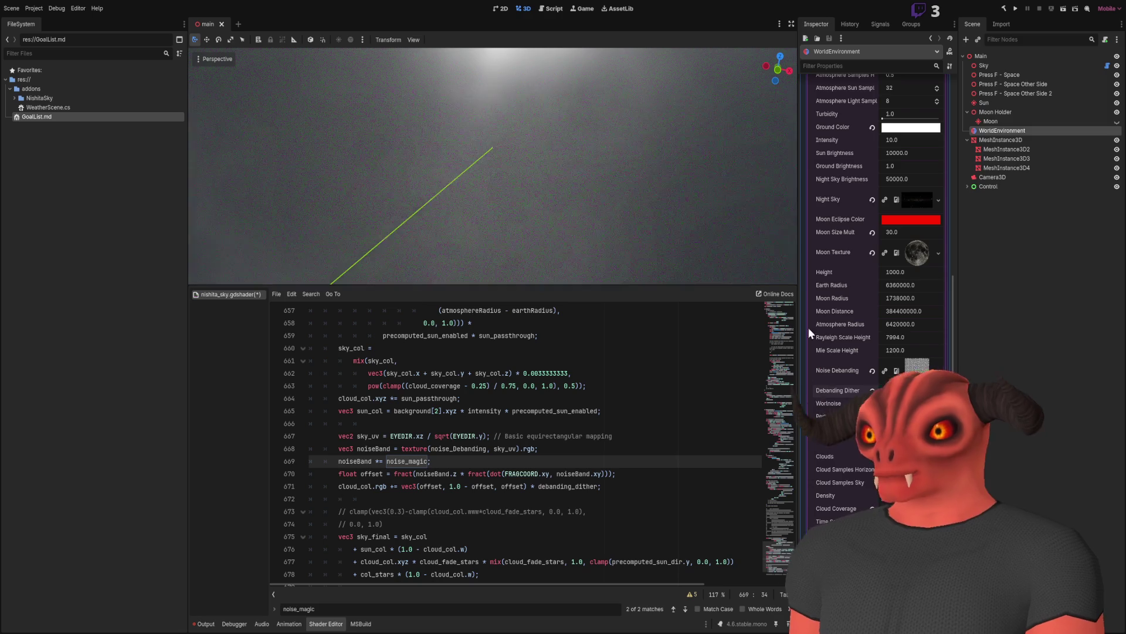
left_click_drag(607, 221, 597, 223)
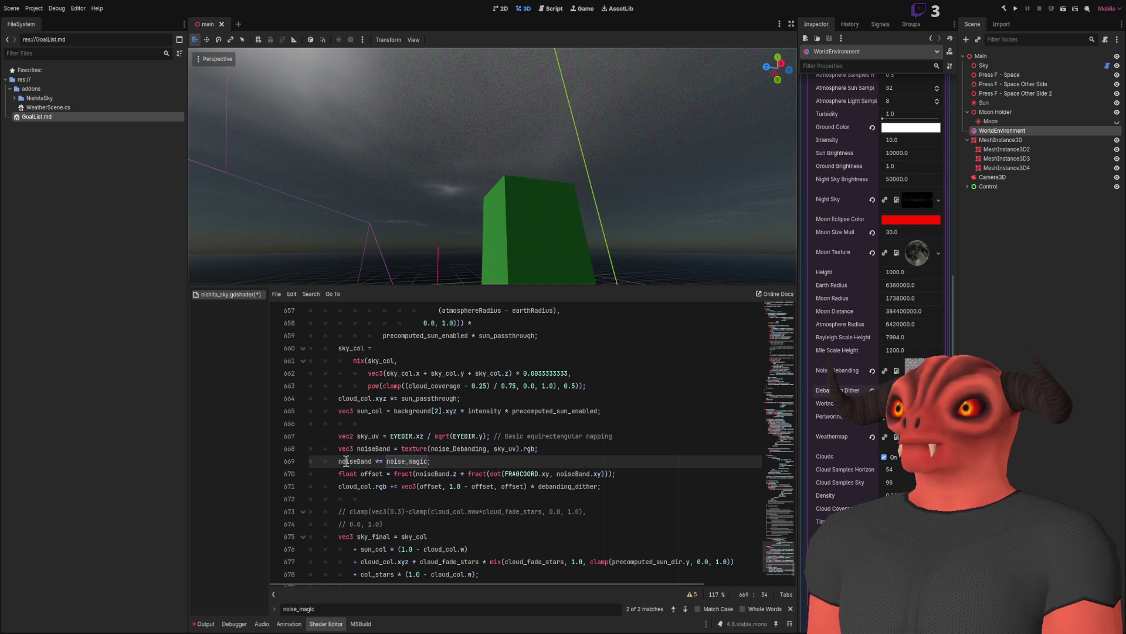
Try commenting out the noiseBand texture line, then undo to restore it.
left_click(335, 450)
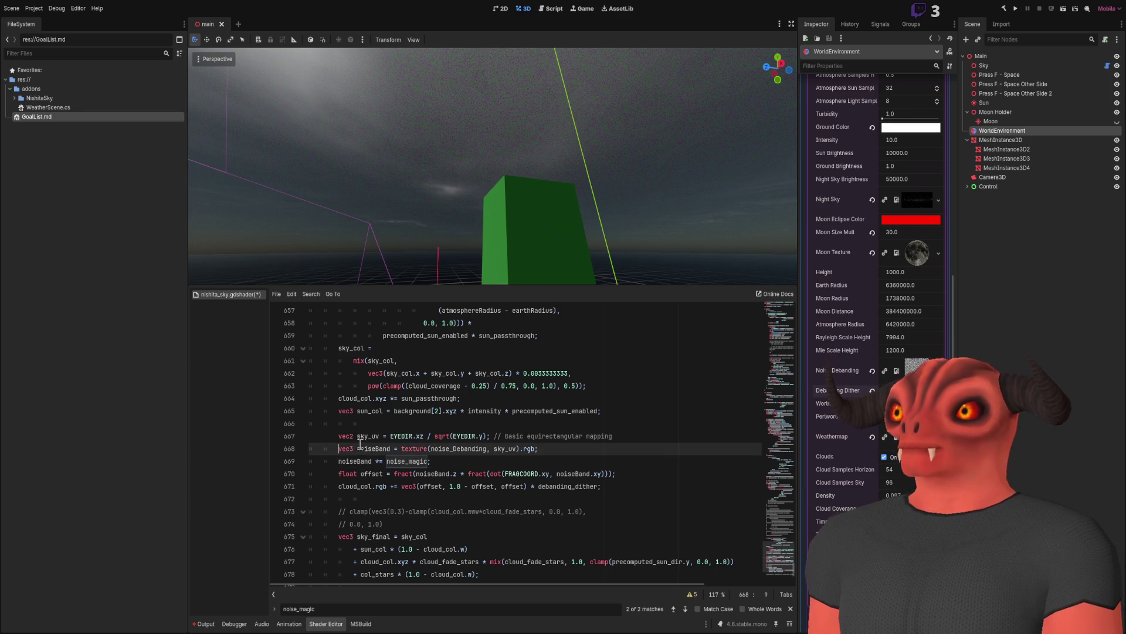
key("ctrl+k")
key("Down")
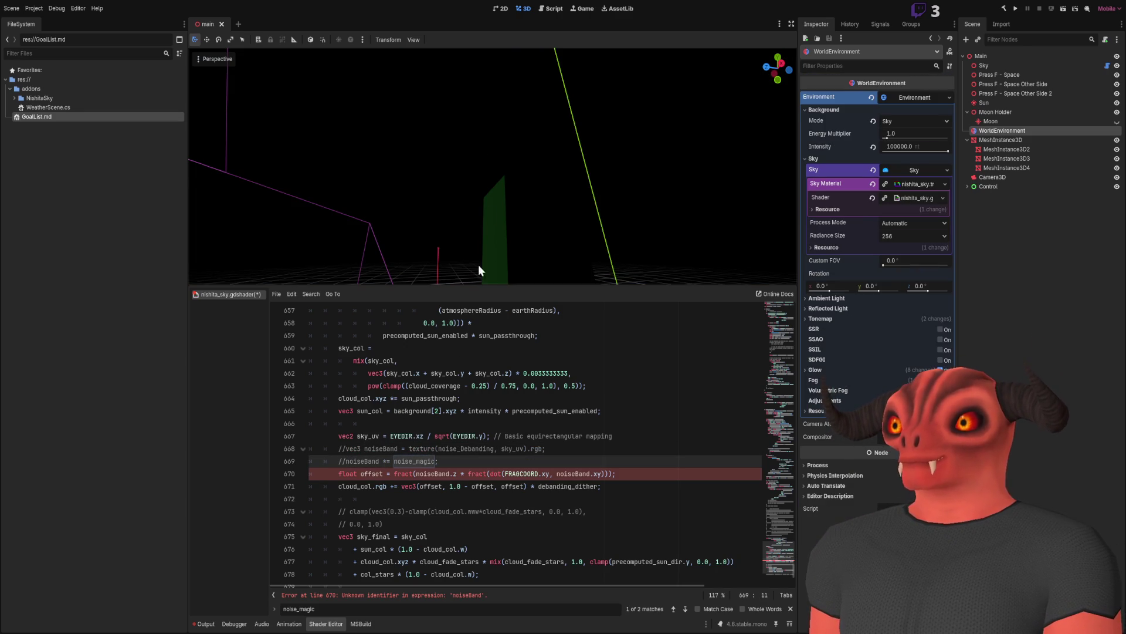
key("ctrl+z")
left_click(376, 461)
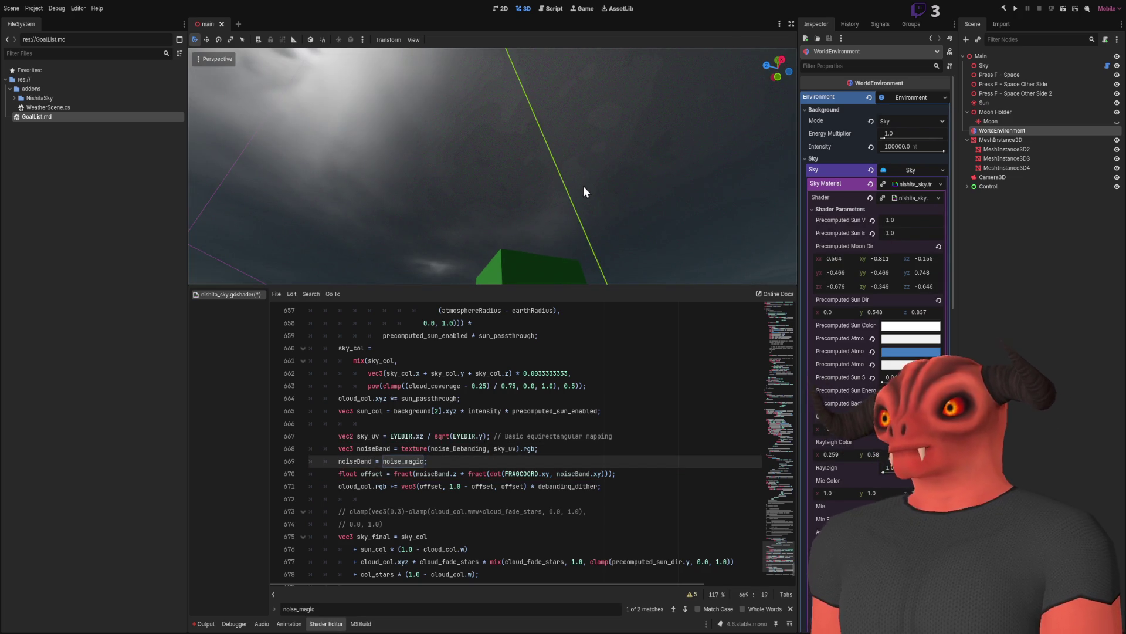
Check the cloudy sky in the viewport and jump to the next noise_magic match.
left_click_drag(583, 185, 569, 316)
left_click(569, 316)
mouse_move(652, 147)
left_mouse_down()
mouse_move(656, 117)
mouse_move(671, 135)
left_mouse_up()
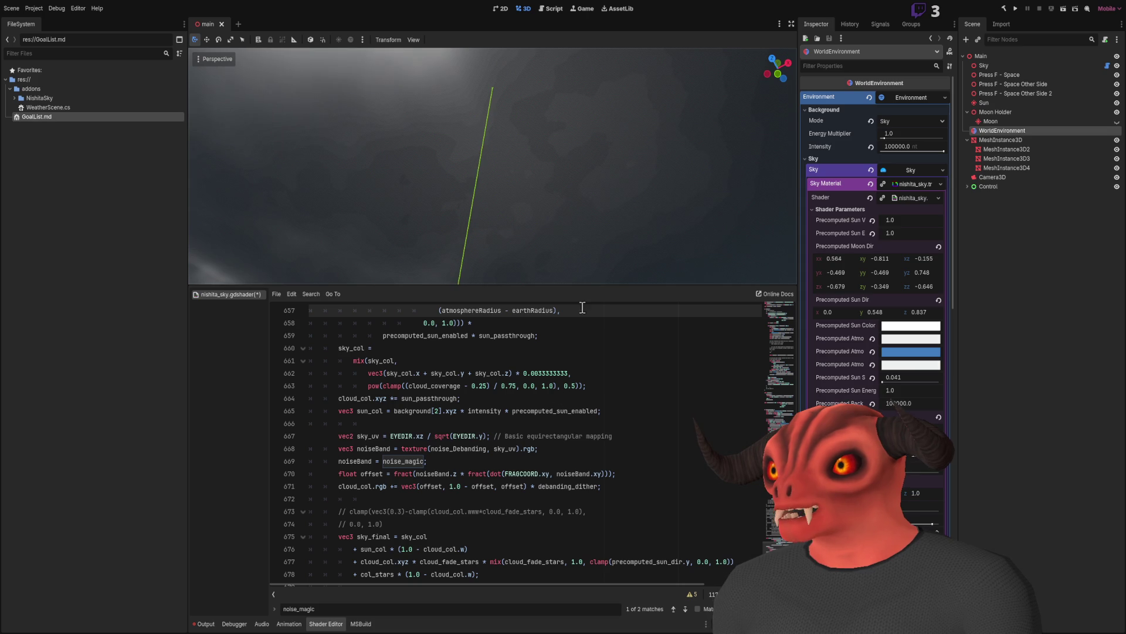
key("F3")
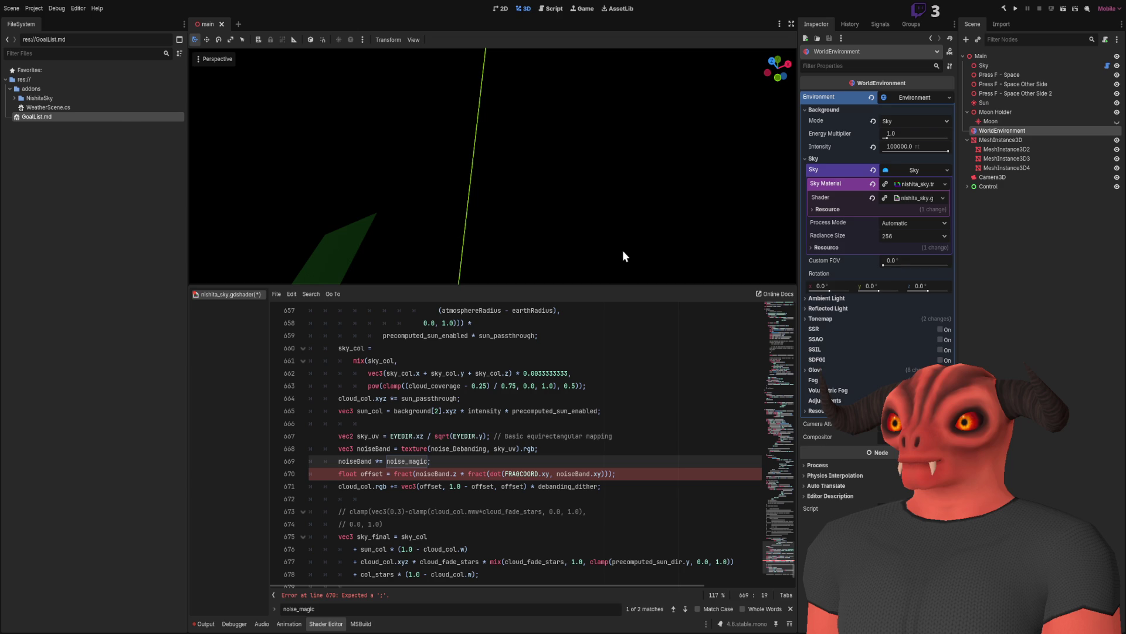
left_click_drag(493, 146, 511, 246)
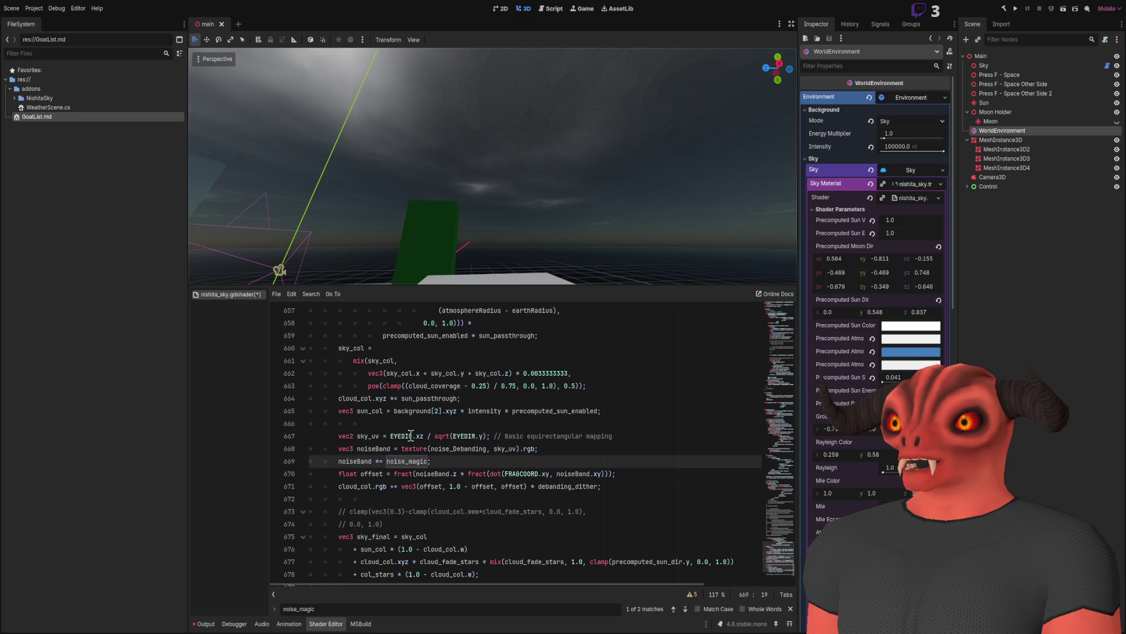
Select the sky_uv, noiseBand lookup and noise_magic lines.
left_click_drag(632, 437, 634, 425)
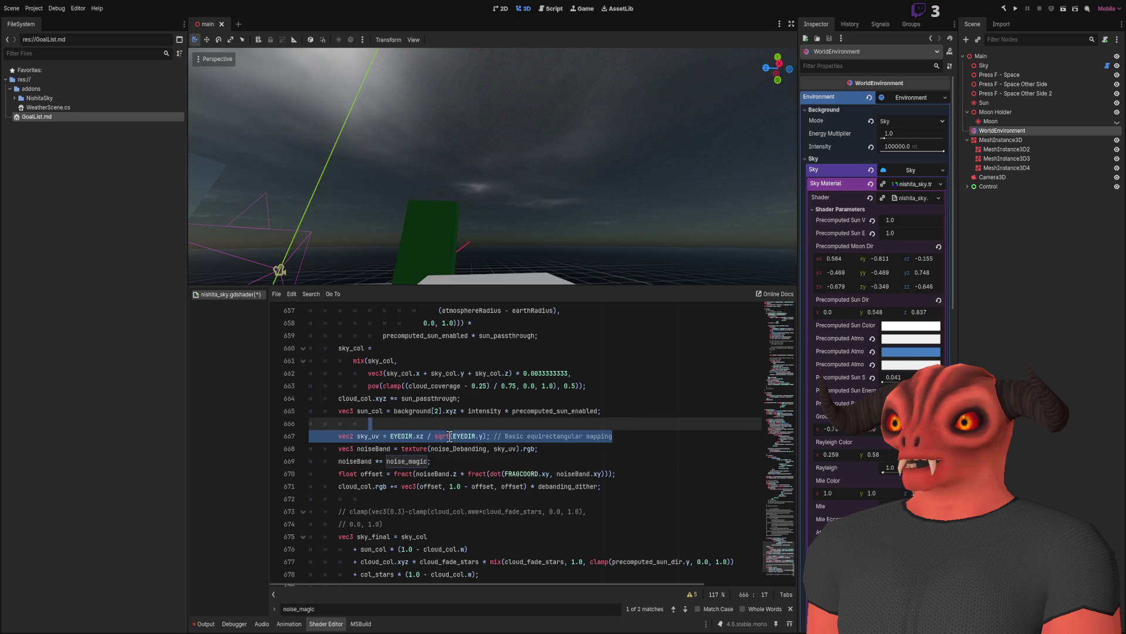
left_click(551, 444)
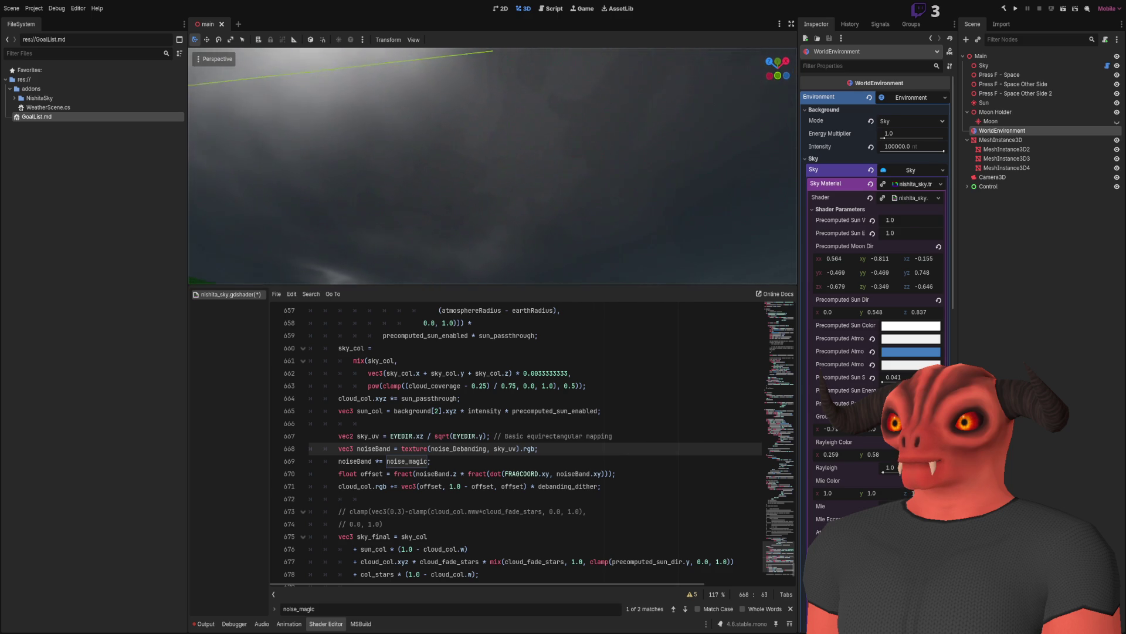
left_click_drag(444, 461, 729, 429)
Delete the three noise-sampling lines, stepping back through earlier edits with undo.
key("BackSpace")
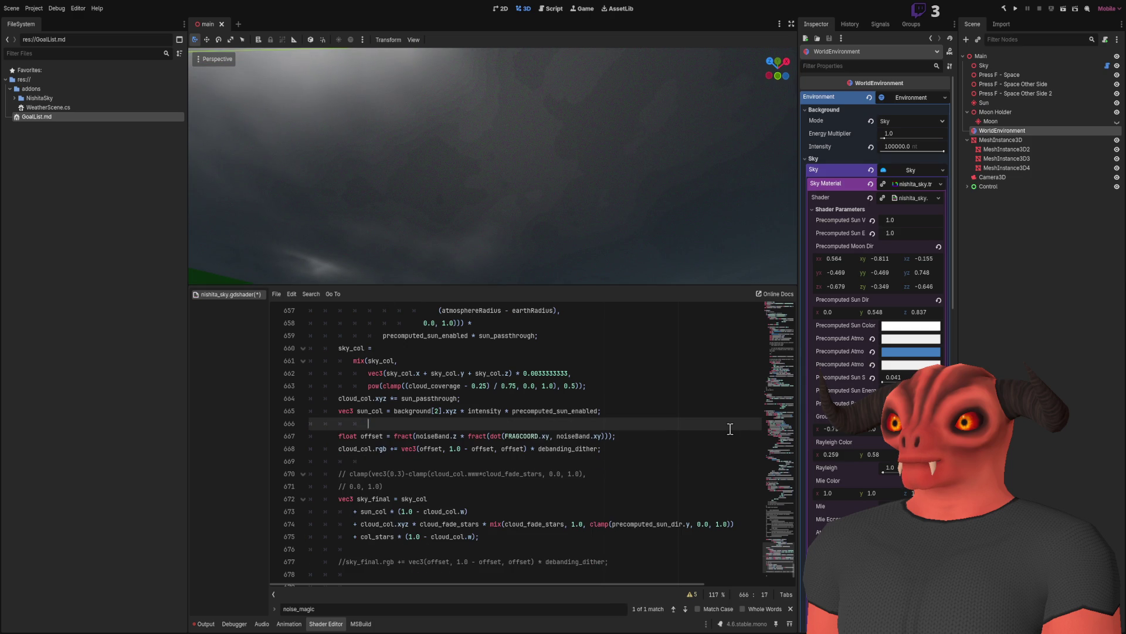
mouse_move(775, 569)
left_mouse_down()
mouse_move(769, 309)
mouse_move(773, 579)
mouse_move(776, 554)
mouse_move(777, 567)
left_mouse_up()
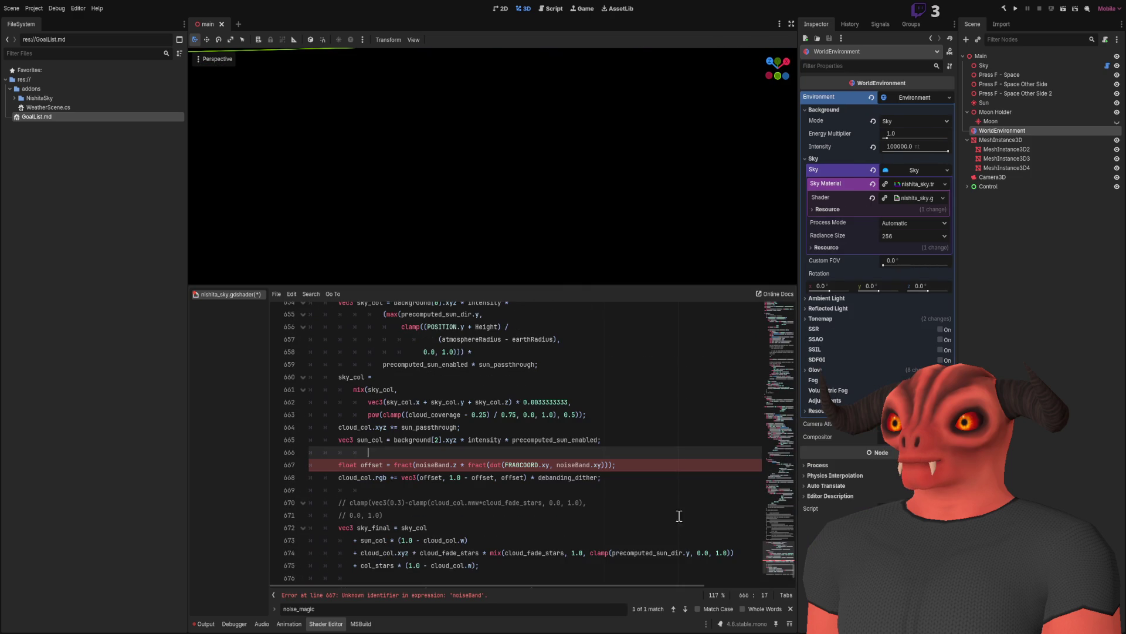
key("ctrl+z")
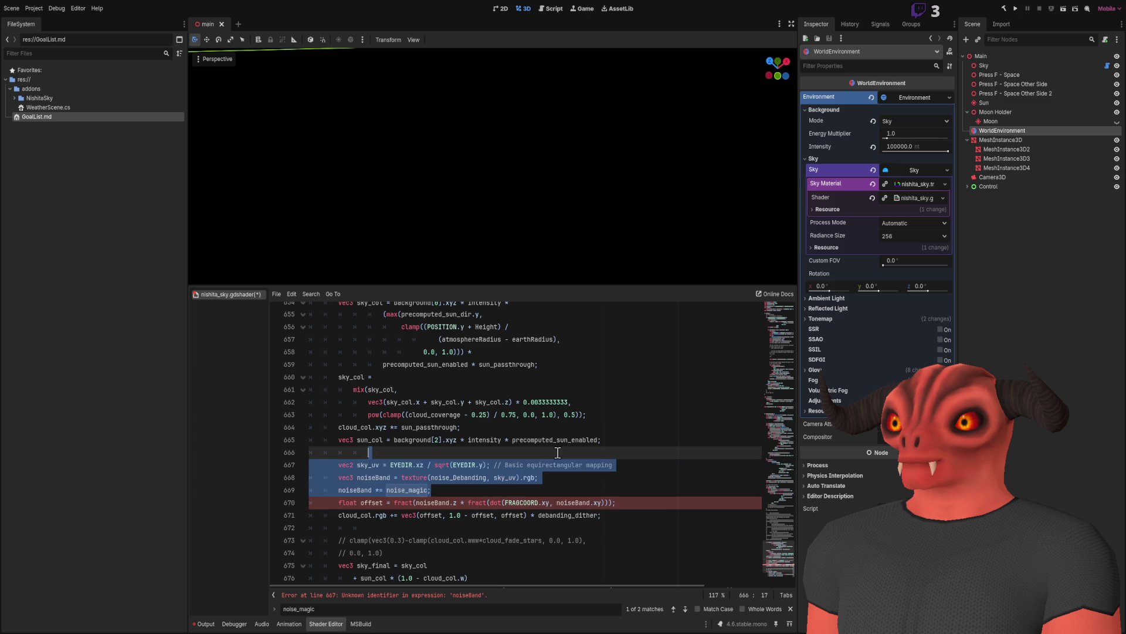
key("ctrl+z")
key("ctrl+z")
key("ctrl+z")
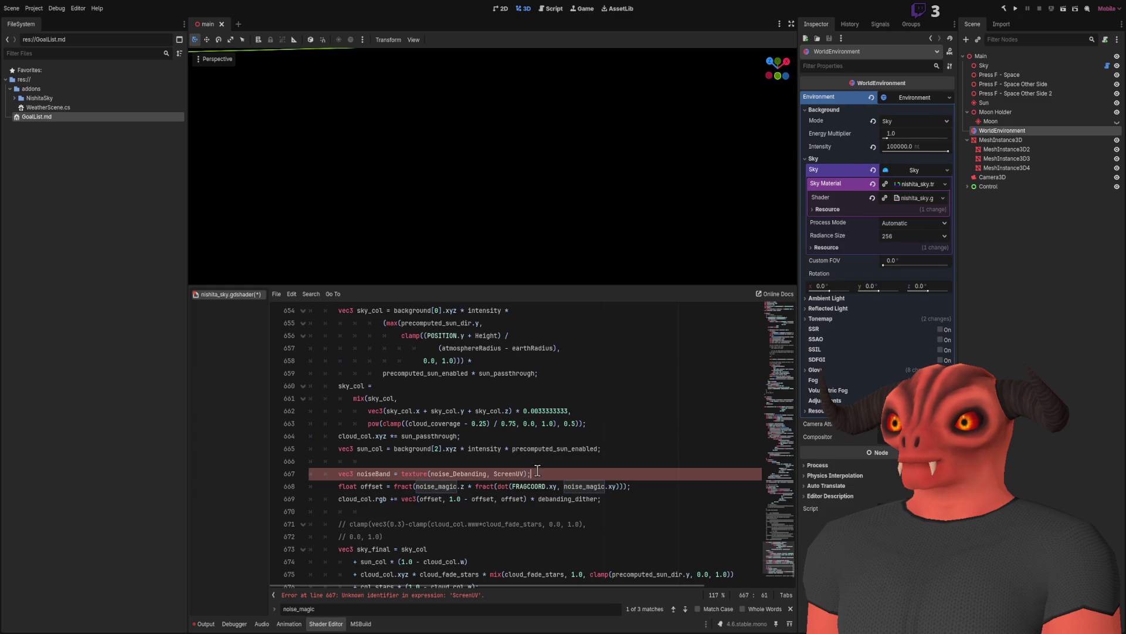
key("ctrl+z")
Delete the unused noise_Debanding uniform, save the sky shader, and enlarge the 3D view.
left_click_drag(784, 564, 779, 251)
scroll(504, 451, "down", 18)
scroll(504, 452, "down", 3)
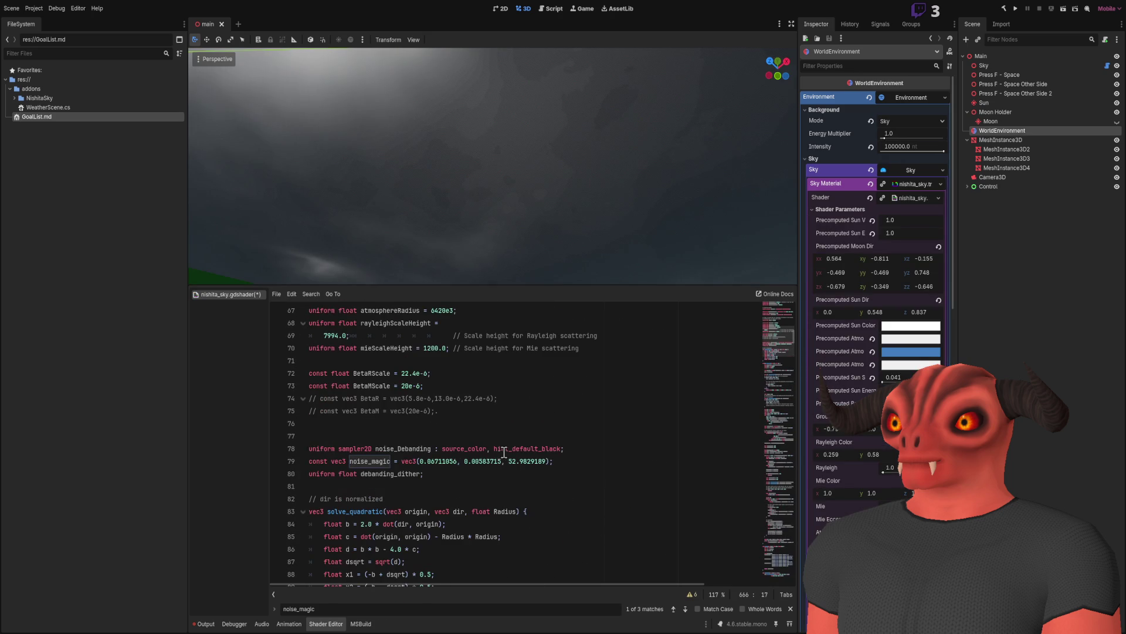
left_click(633, 447)
left_click(646, 435, "shift")
key("BackSpace")
key("BackSpace")
key("ctrl+s")
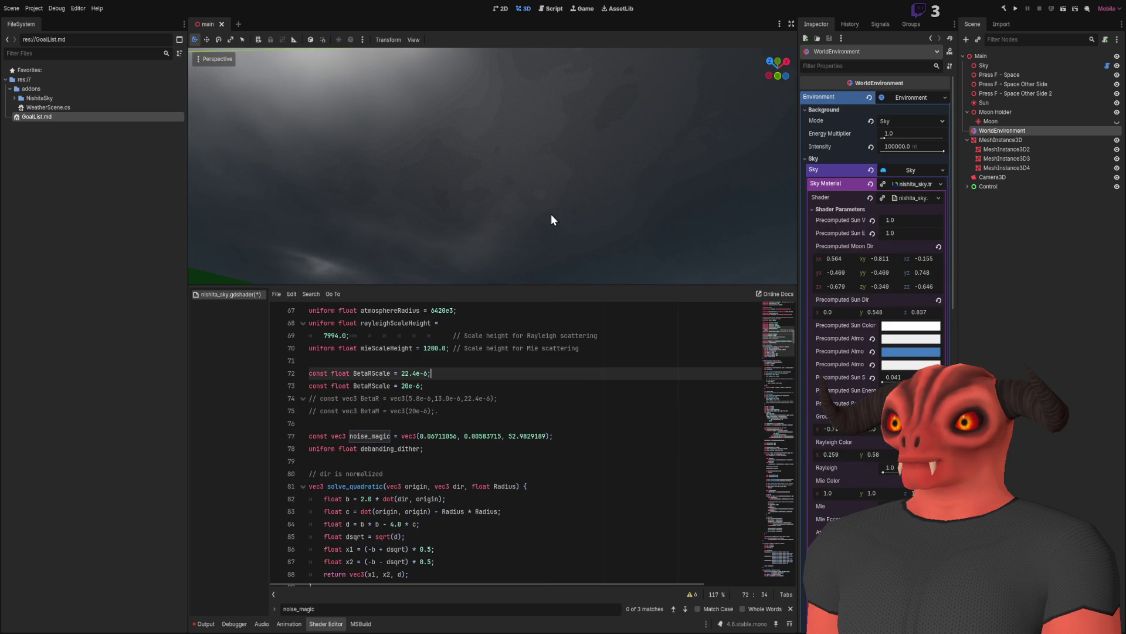
left_click_drag(501, 284, 502, 462)
mouse_move(493, 252)
left_mouse_down()
mouse_move(460, 100)
mouse_move(469, 194)
mouse_move(399, 194)
left_mouse_up()
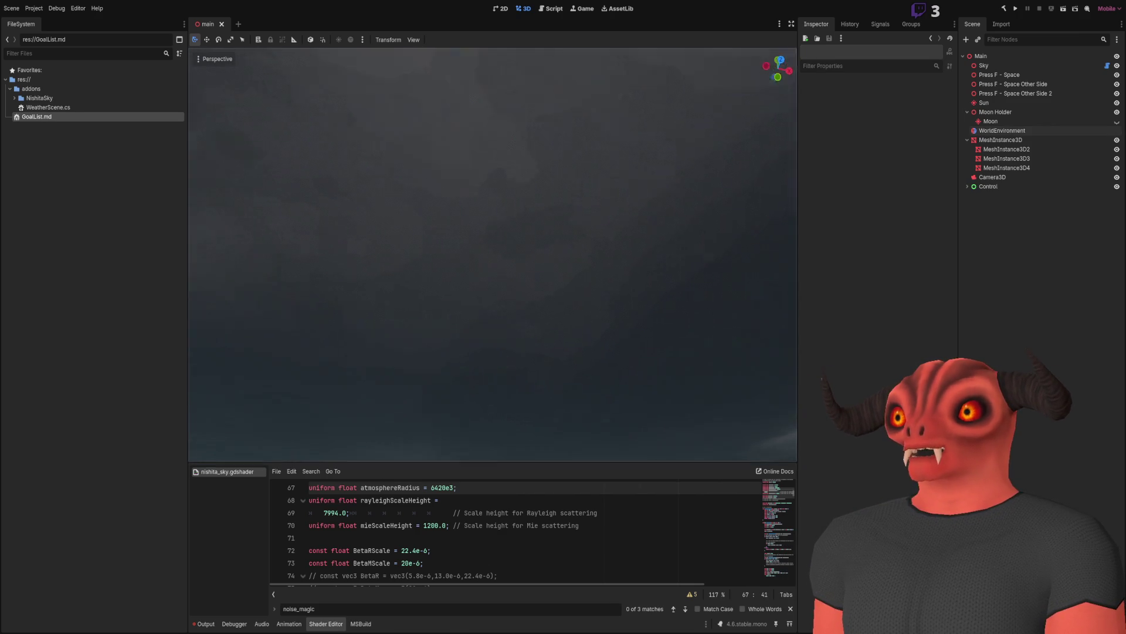
Orbit the viewport to inspect the overcast clouds, then open the GoalList.md notes.
mouse_move(589, 407)
left_mouse_down()
mouse_move(563, 357)
mouse_move(545, 404)
mouse_move(516, 416)
mouse_move(501, 369)
mouse_move(510, 422)
mouse_move(499, 370)
mouse_move(746, 126)
left_mouse_up()
mouse_move(604, 199)
left_mouse_down()
mouse_move(623, 203)
mouse_move(601, 66)
left_mouse_up()
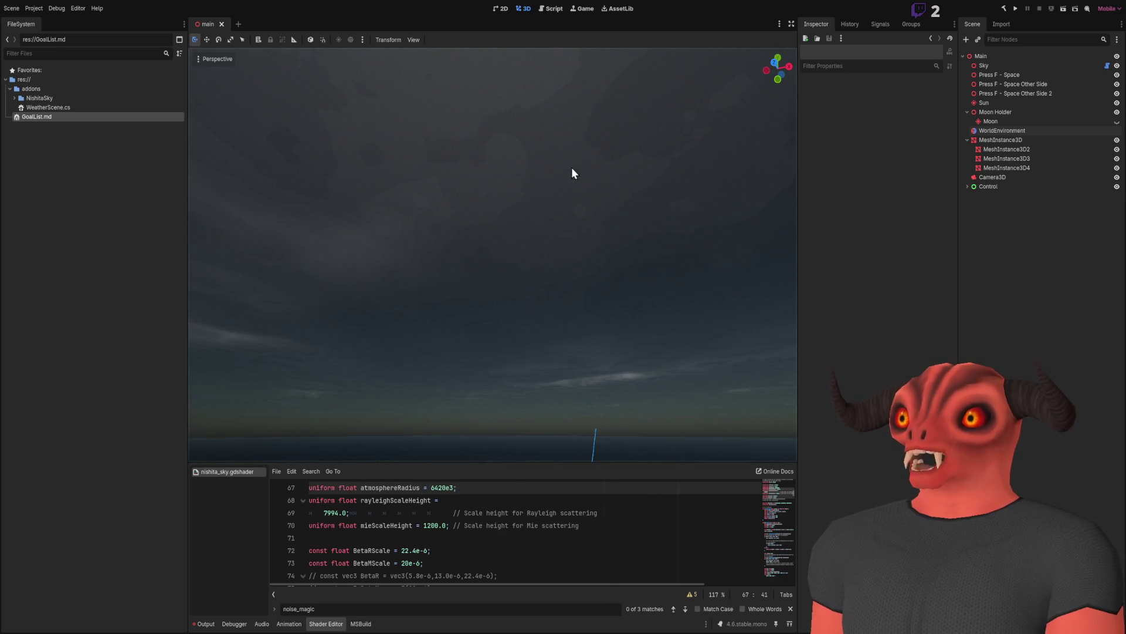
mouse_move(374, 157)
left_mouse_down()
mouse_move(425, 206)
mouse_move(428, 247)
mouse_move(410, 223)
mouse_move(422, 234)
mouse_move(422, 147)
mouse_move(445, 246)
mouse_move(470, 258)
mouse_move(551, 132)
mouse_move(504, 276)
mouse_move(516, 294)
mouse_move(539, 246)
mouse_move(534, 212)
mouse_move(528, 246)
mouse_move(575, 276)
mouse_move(586, 252)
left_mouse_up()
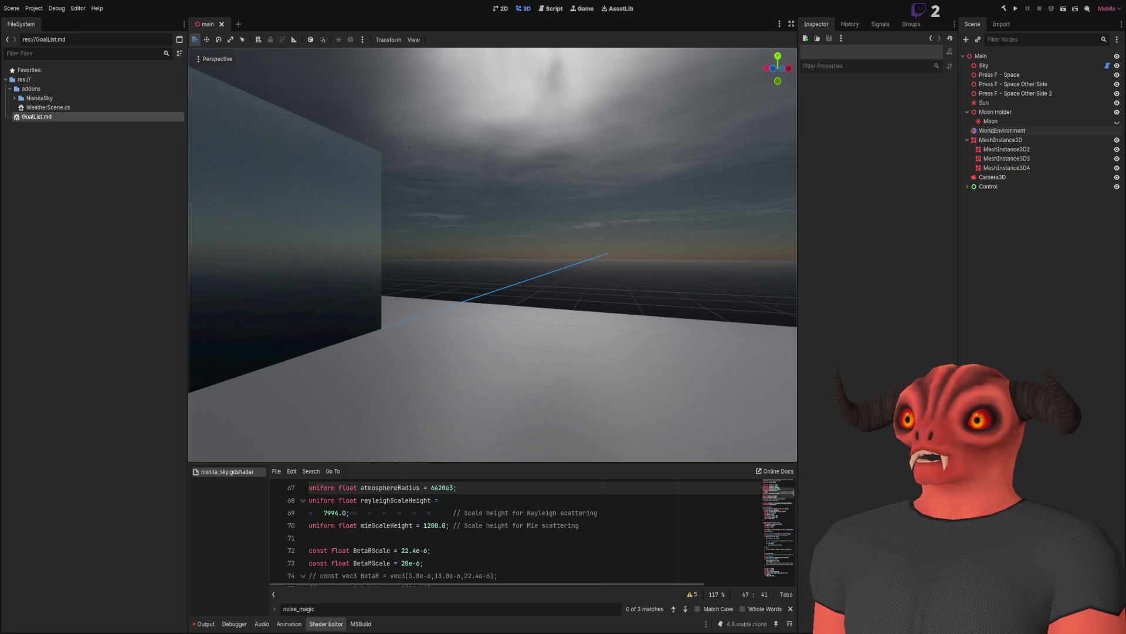
key("alt+Tab")
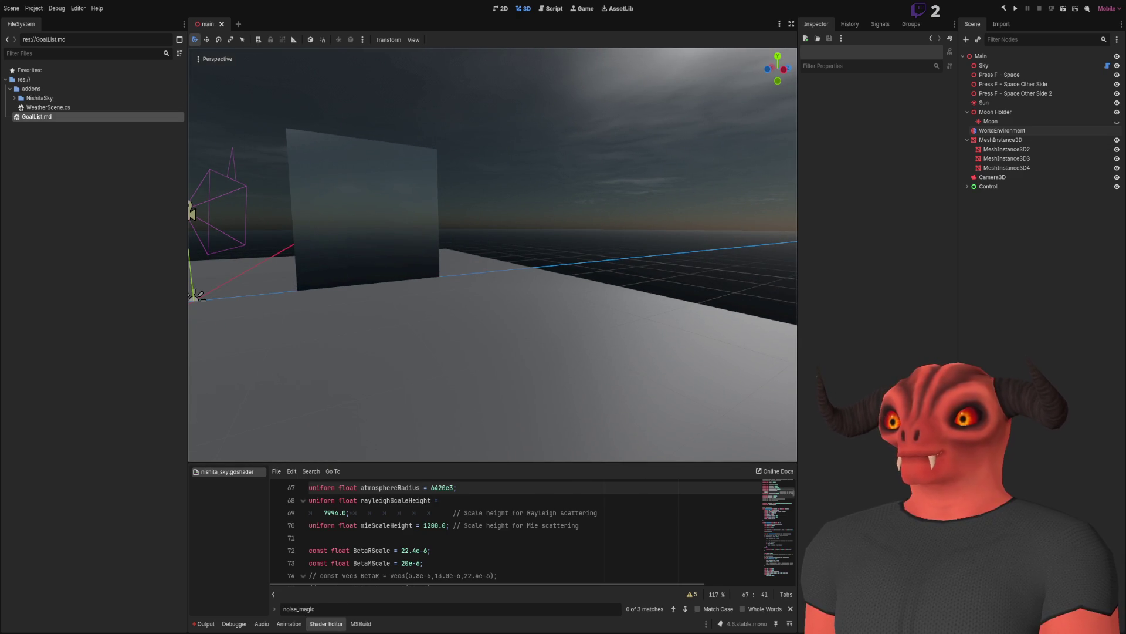
double_click(37, 117)
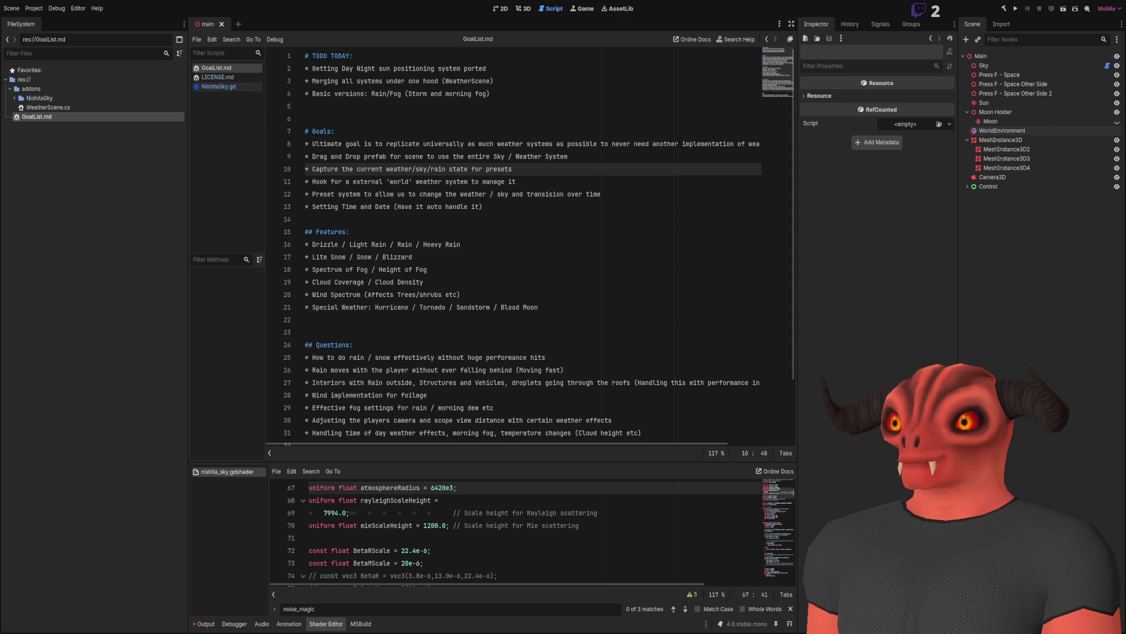
Return to the 3D scene view and switch to WeatherScene.cs in Visual Studio.
left_click(524, 9)
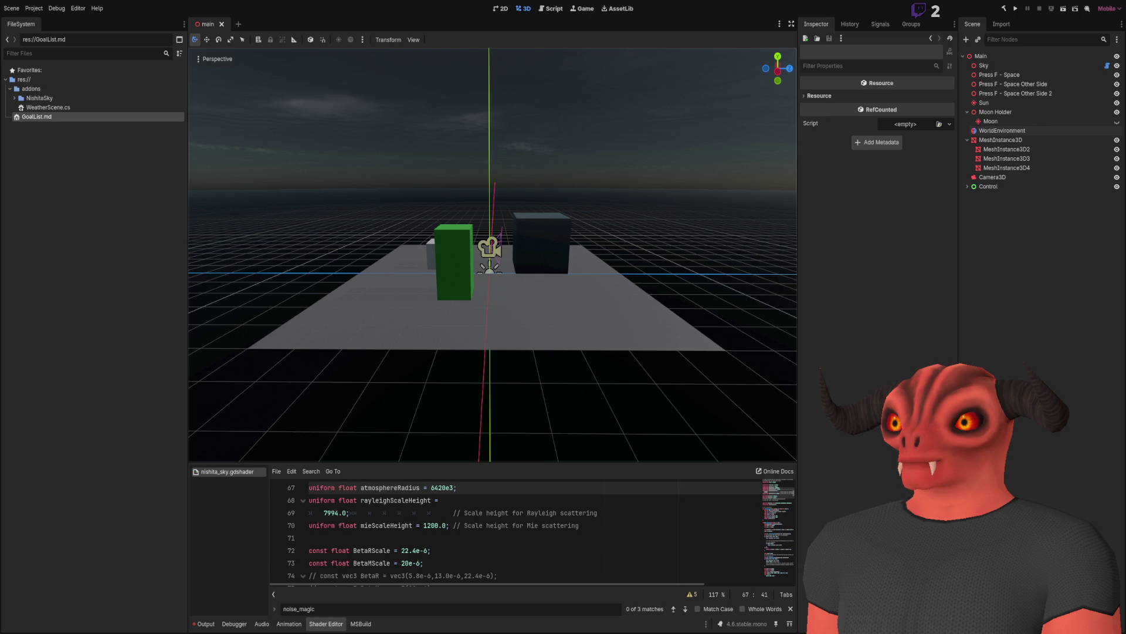
key("alt+Tab")
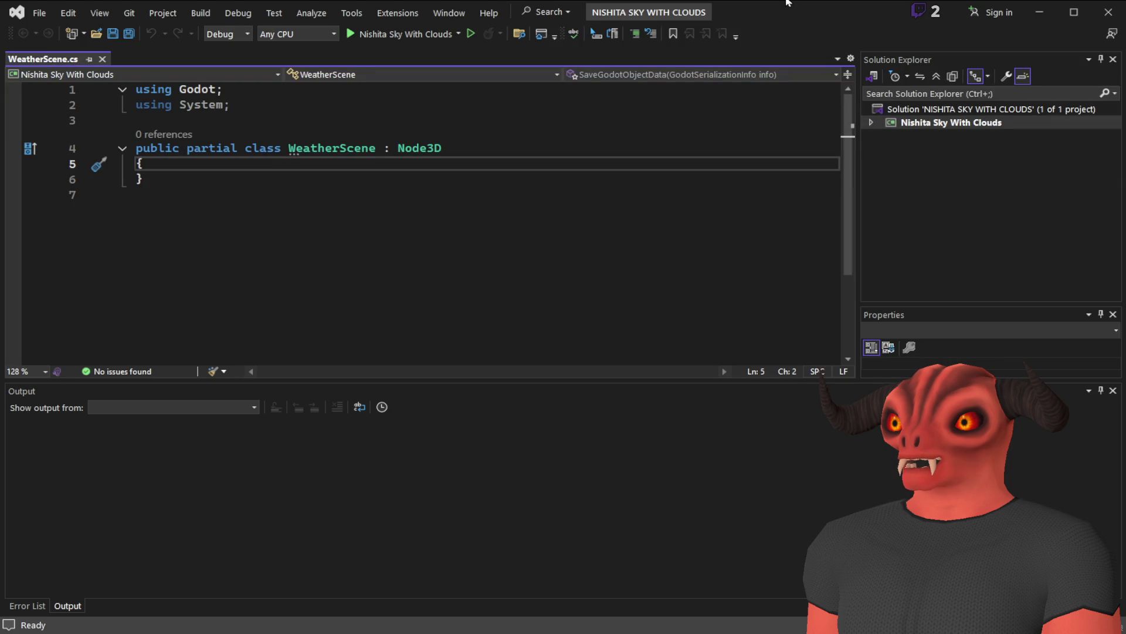
Maximize Visual Studio and paste the sun-position code into the WeatherScene class.
key("super+Up")
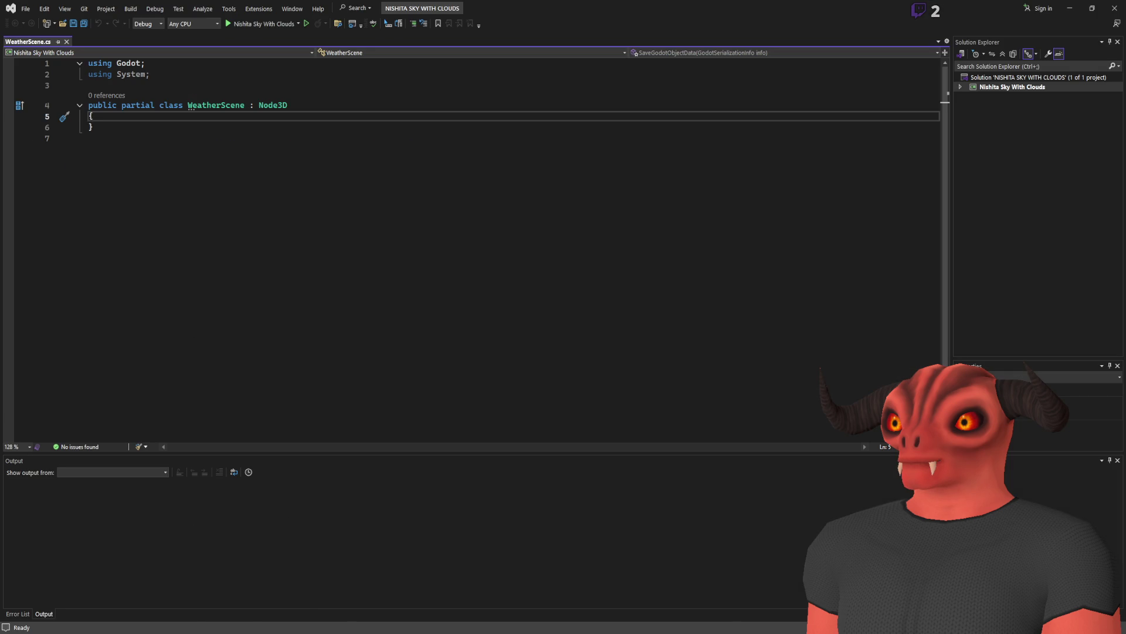
key("alt+Tab")
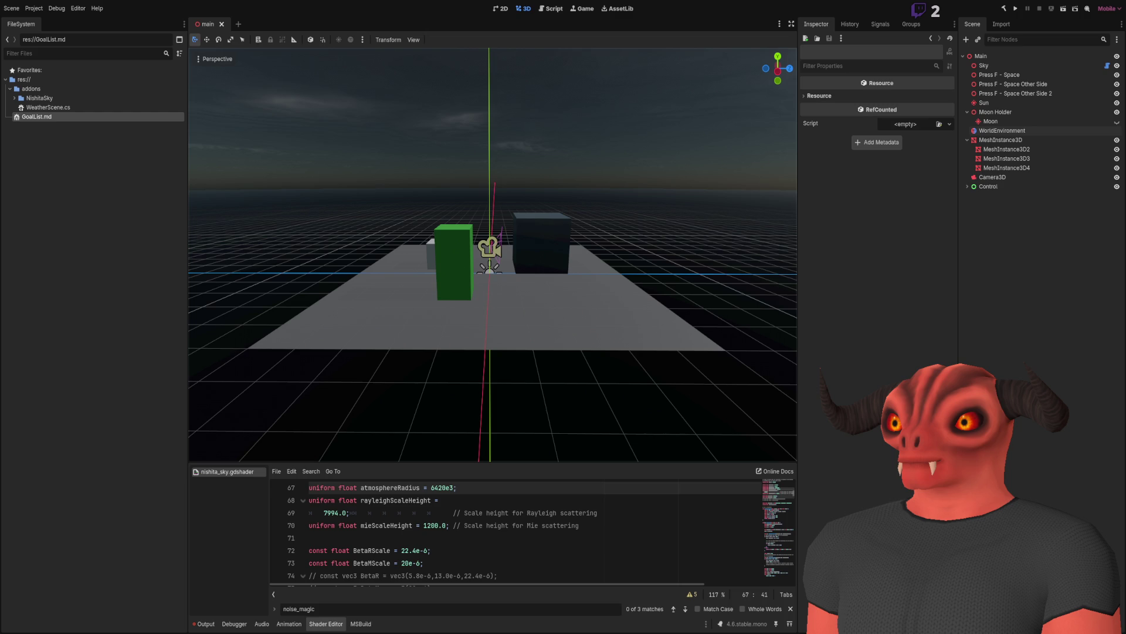
key("alt+Tab")
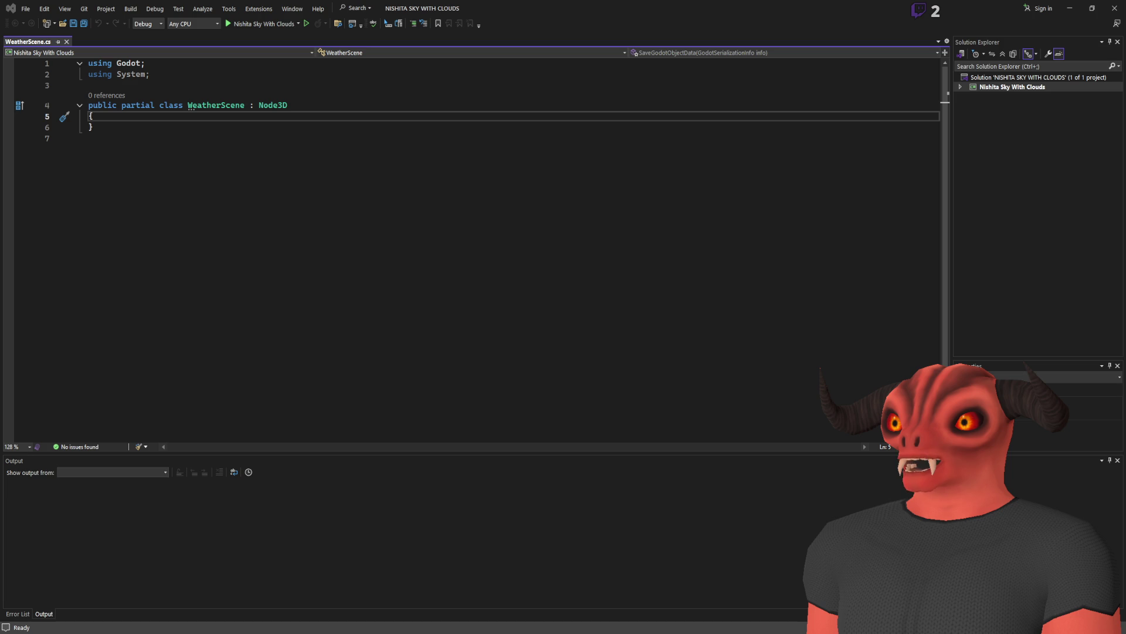
key("ctrl+v")
Review the pasted code around NightTimeSeconds and the CalculateSun line, checking Godot alongside.
scroll(734, 247, "up", 20)
mouse_move(946, 303)
left_mouse_down()
mouse_move(946, 88)
mouse_move(948, 107)
left_mouse_up()
left_click(432, 185)
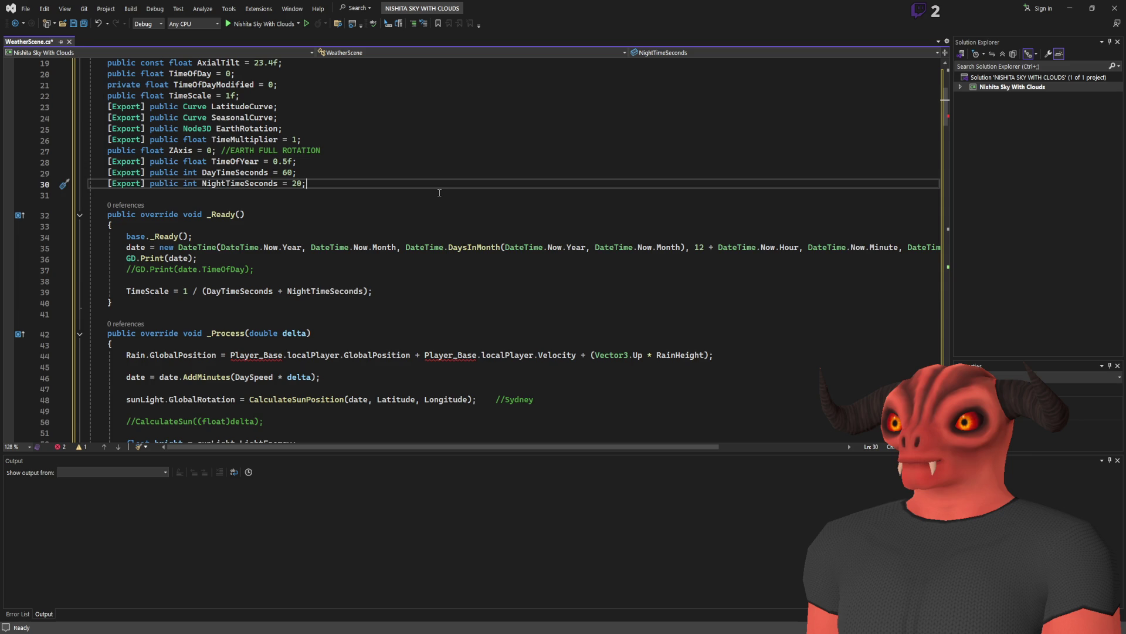
scroll(440, 193, "up", 6)
scroll(440, 192, "down", 12)
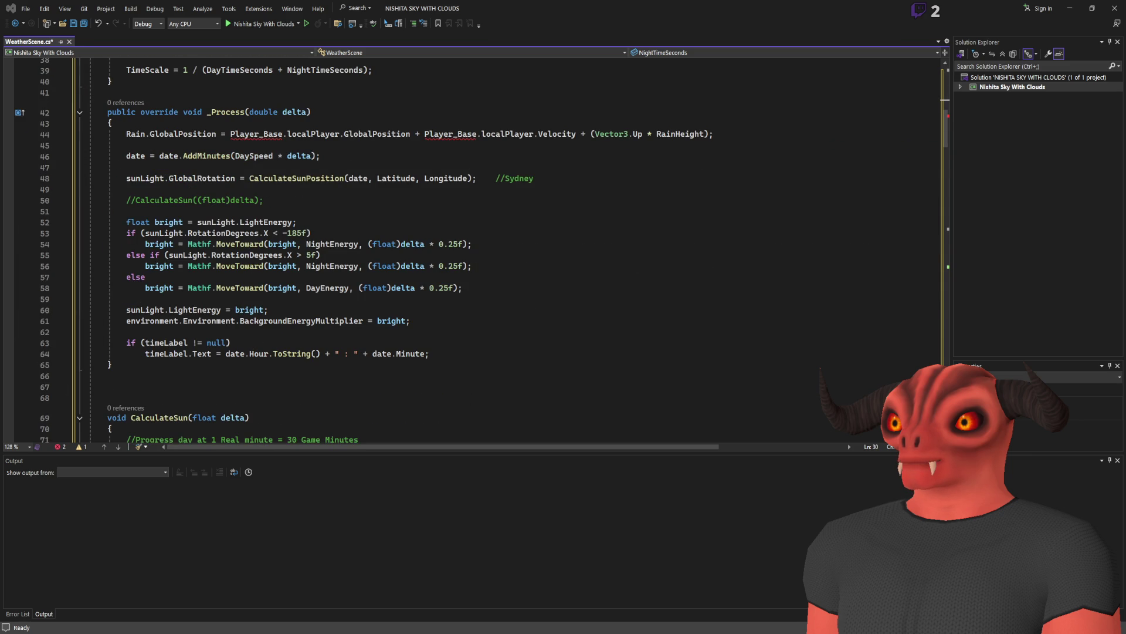
left_click(264, 200)
key("alt+Tab")
key("alt+Tab")
left_click(126, 145)
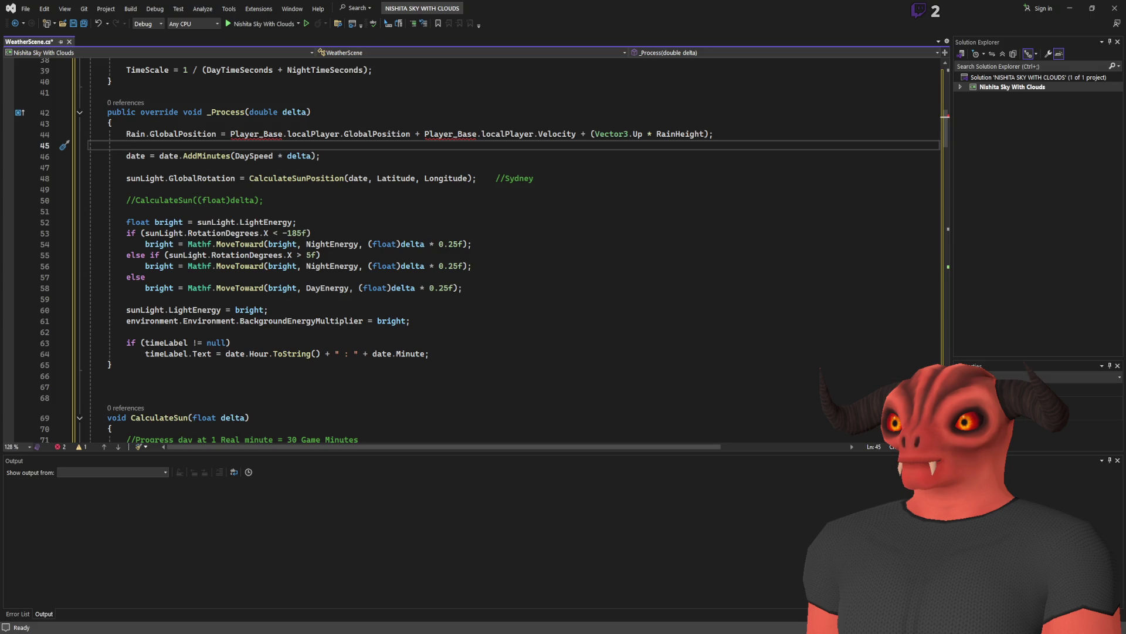
key("alt+Tab")
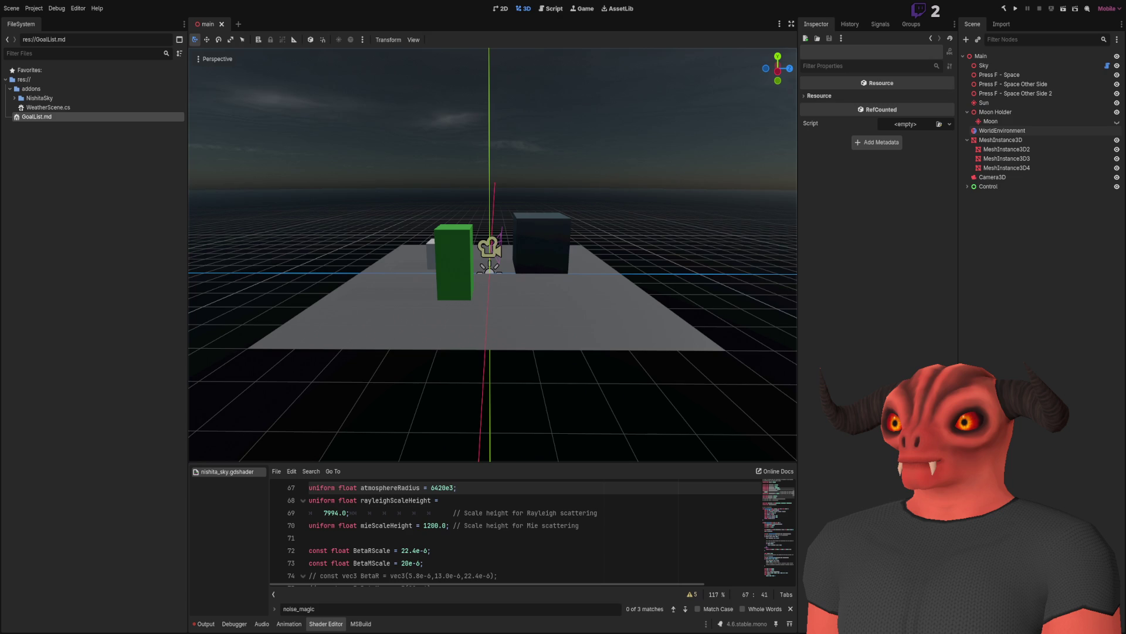
key("alt+Tab")
scroll(111, 155, "up", 8)
scroll(111, 154, "down", 8)
Comment out the Rain positioning line with Ctrl+K, Ctrl+C and save WeatherScene.cs.
left_click(131, 134)
key("ctrl+k")
key("ctrl+c")
scroll(608, 356, "down", 20)
scroll(608, 356, "down", 20)
scroll(896, 65, "up", 20)
left_click(327, 138)
key("ctrl+s")
left_click_drag(389, 215, 352, 226)
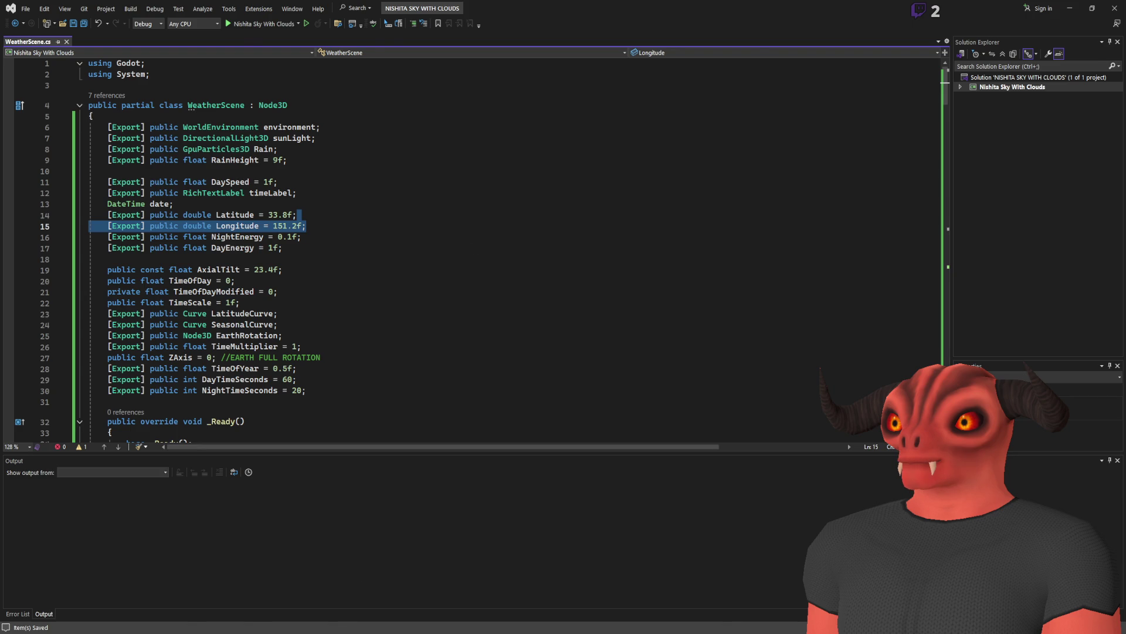
key("alt+Tab")
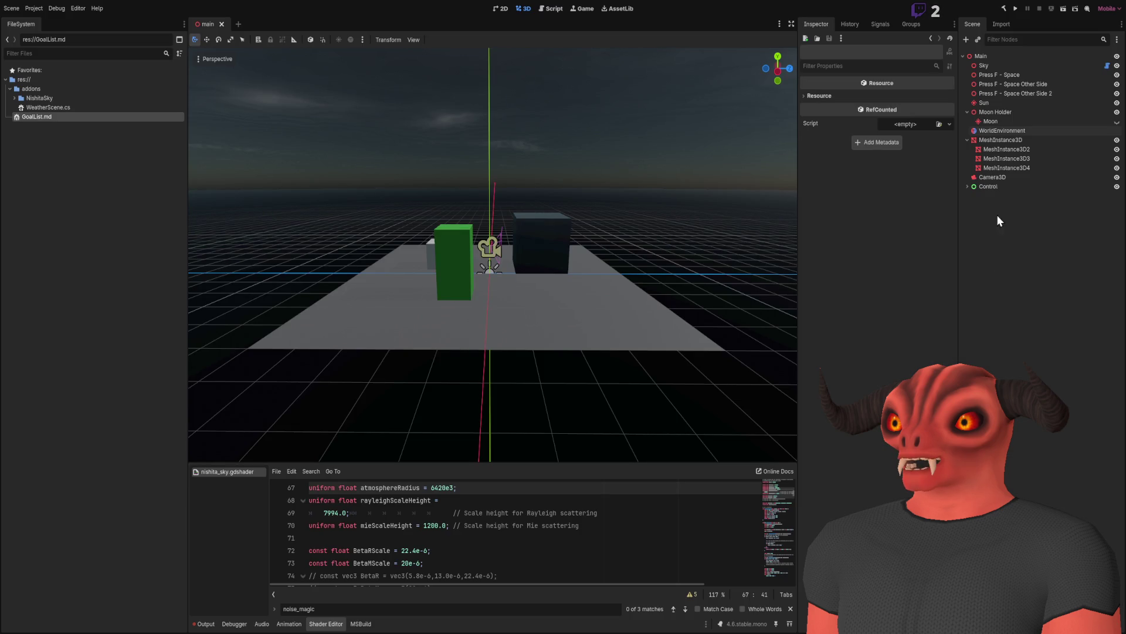
Select the Main node and drag WeatherScene.cs onto its Script property.
left_click(56, 257)
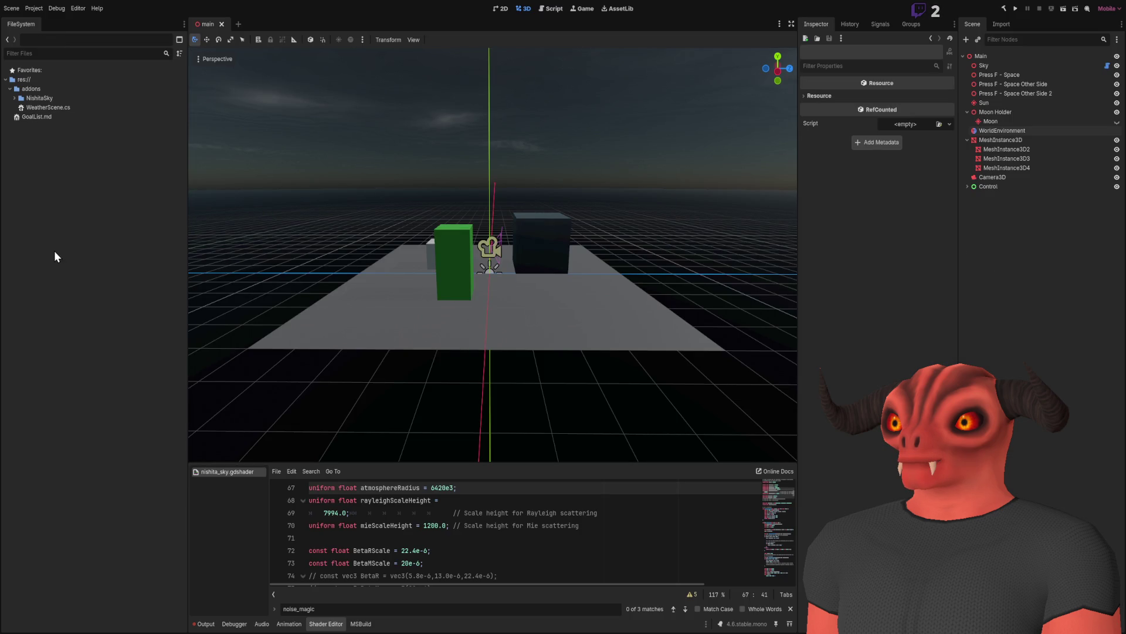
left_click(976, 58)
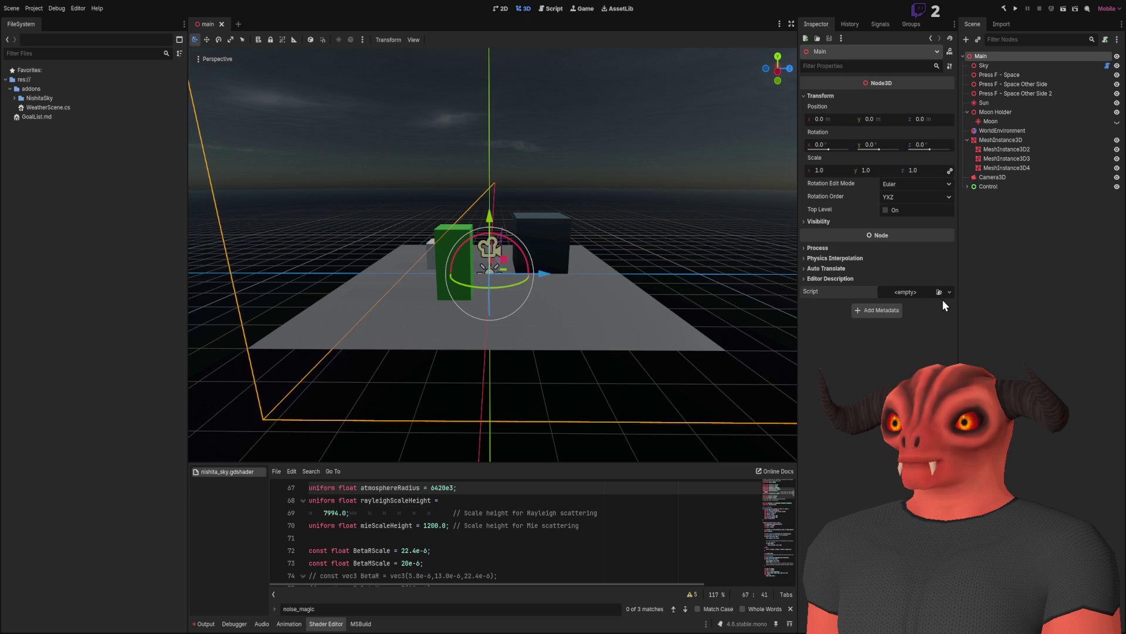
left_click_drag(942, 300, 943, 300)
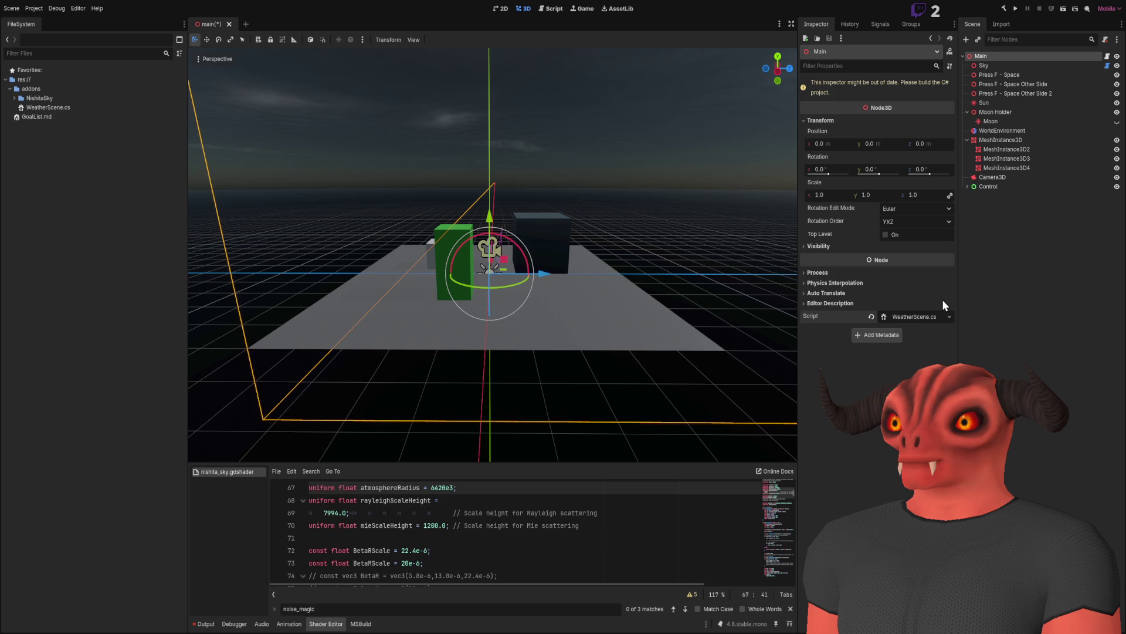
Build the C# project so Rain Height 9.0, Latitude 33.8 and Longitude 151.2 appear.
left_click(1005, 10)
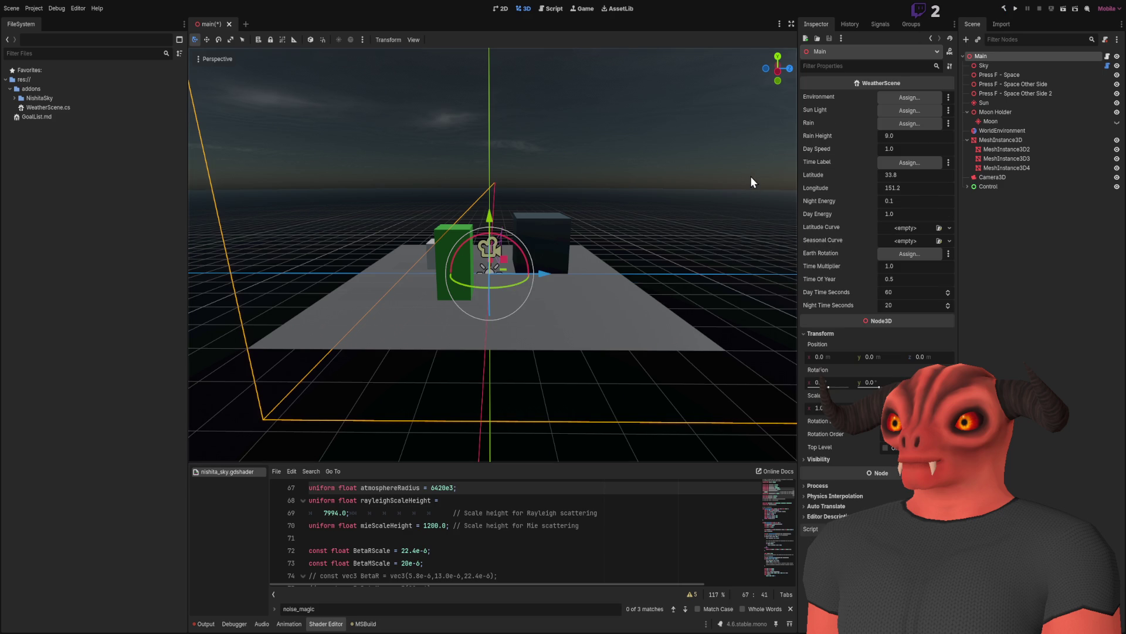
left_click_drag(751, 176, 704, 182)
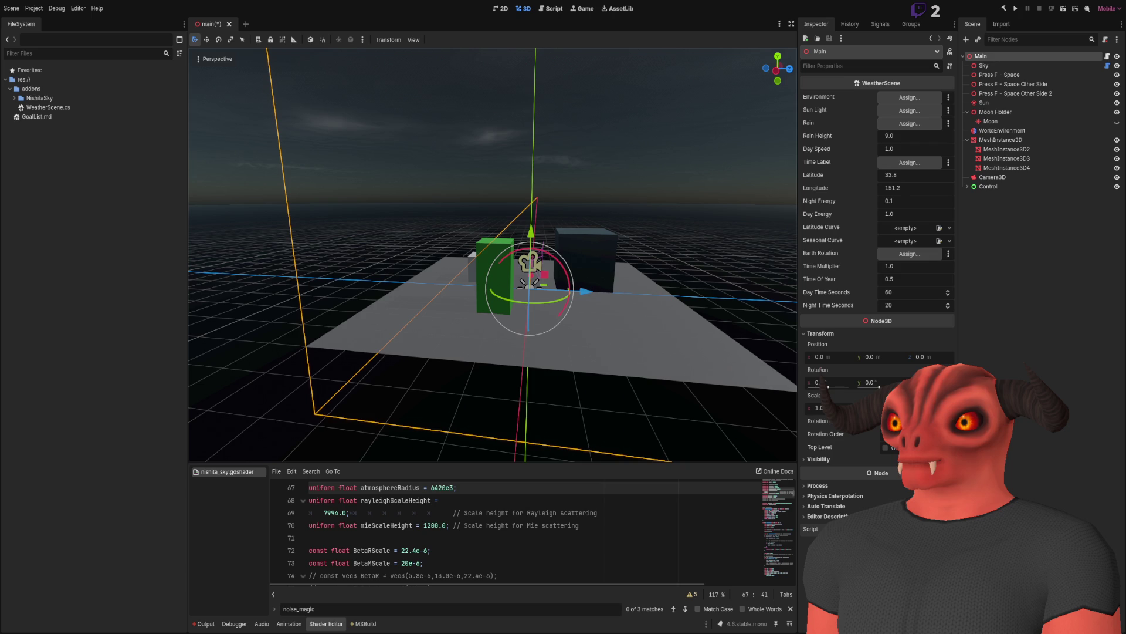
left_click_drag(534, 186, 508, 185)
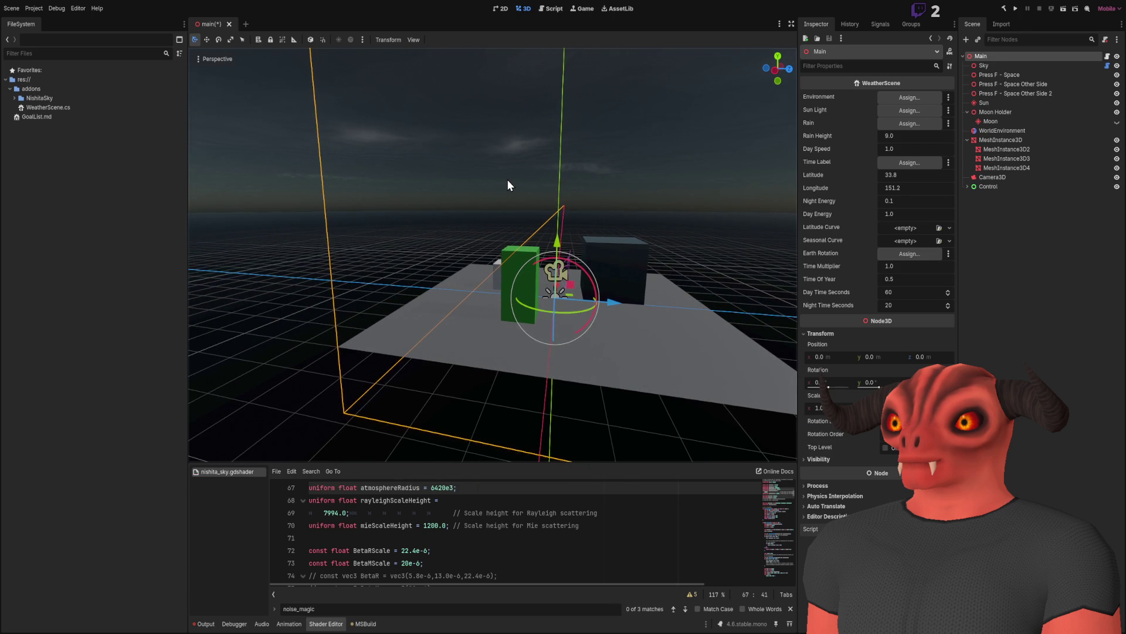
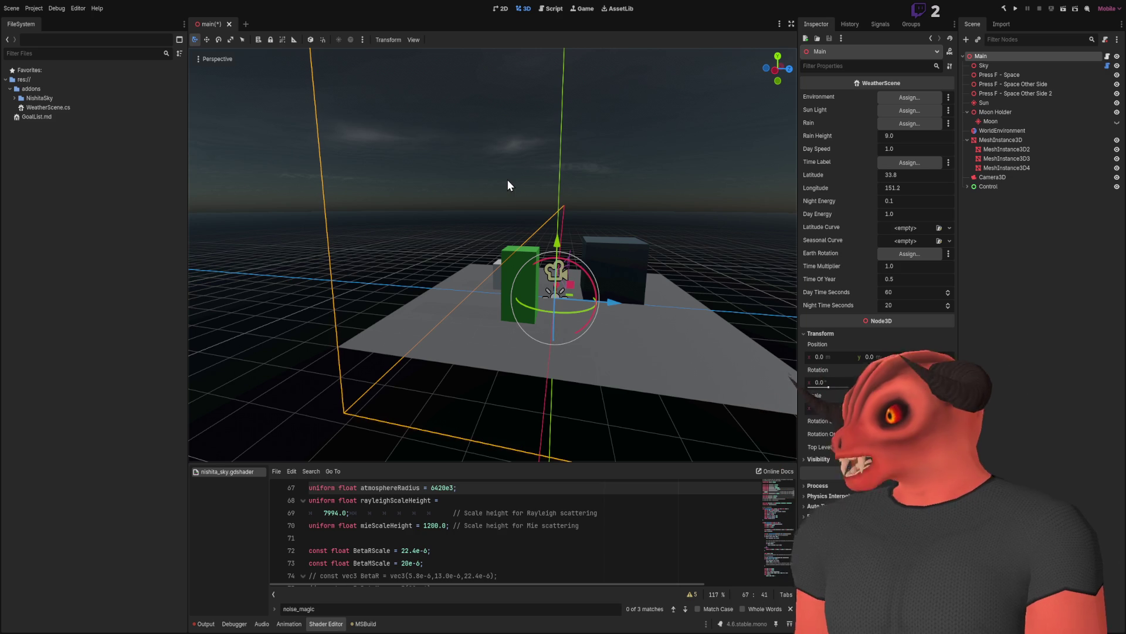
Orbit the 3D view to a lower angle, then bring up WeatherScene.cs in Visual Studio.
mouse_move(513, 111)
left_mouse_down()
mouse_move(520, 176)
mouse_move(364, 222)
left_mouse_up()
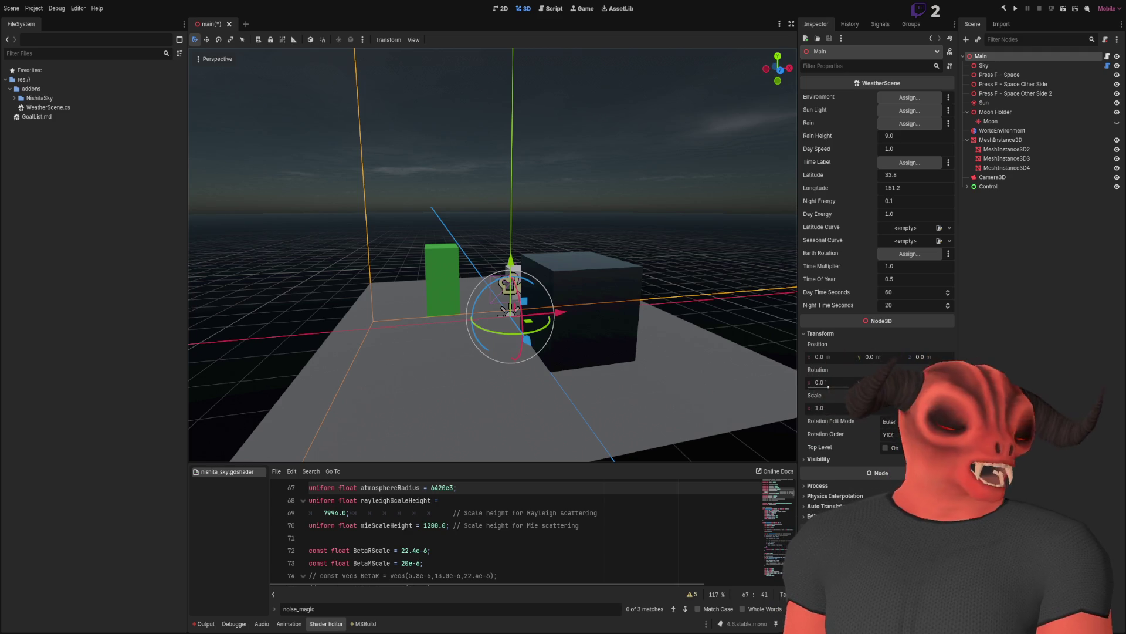
key("alt+Tab")
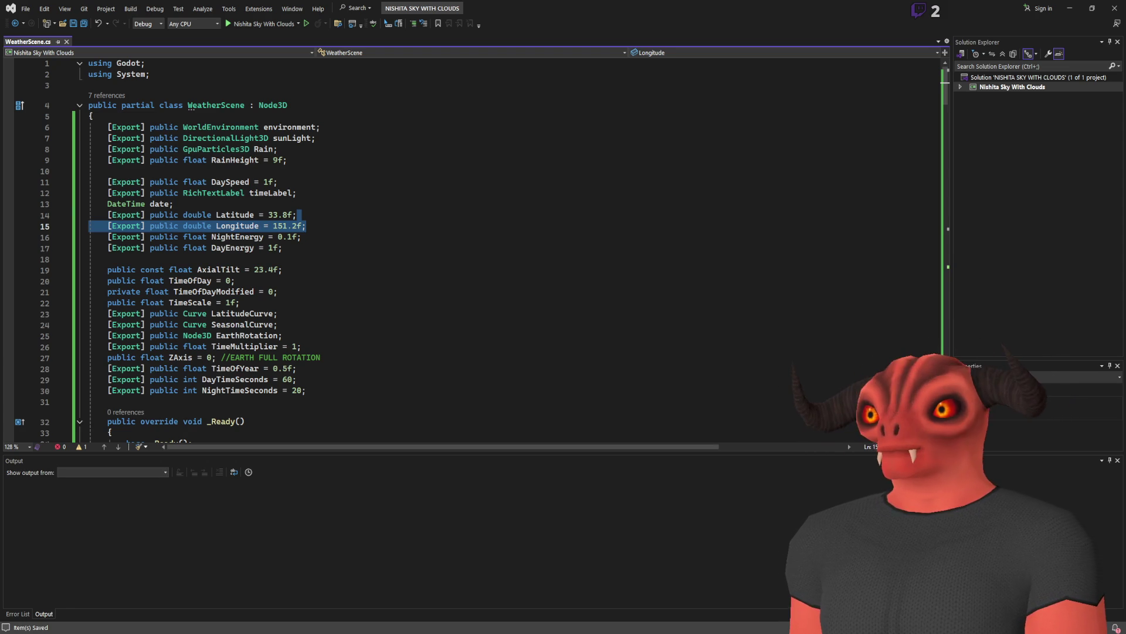
key("alt+Tab")
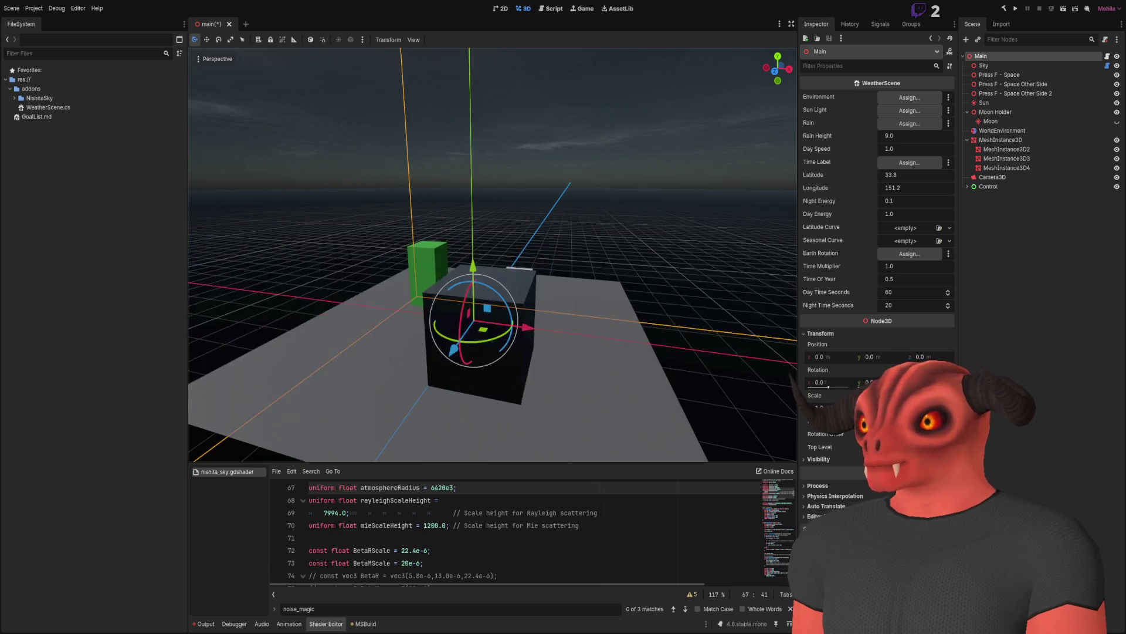
key("alt+Tab")
left_click(344, 203)
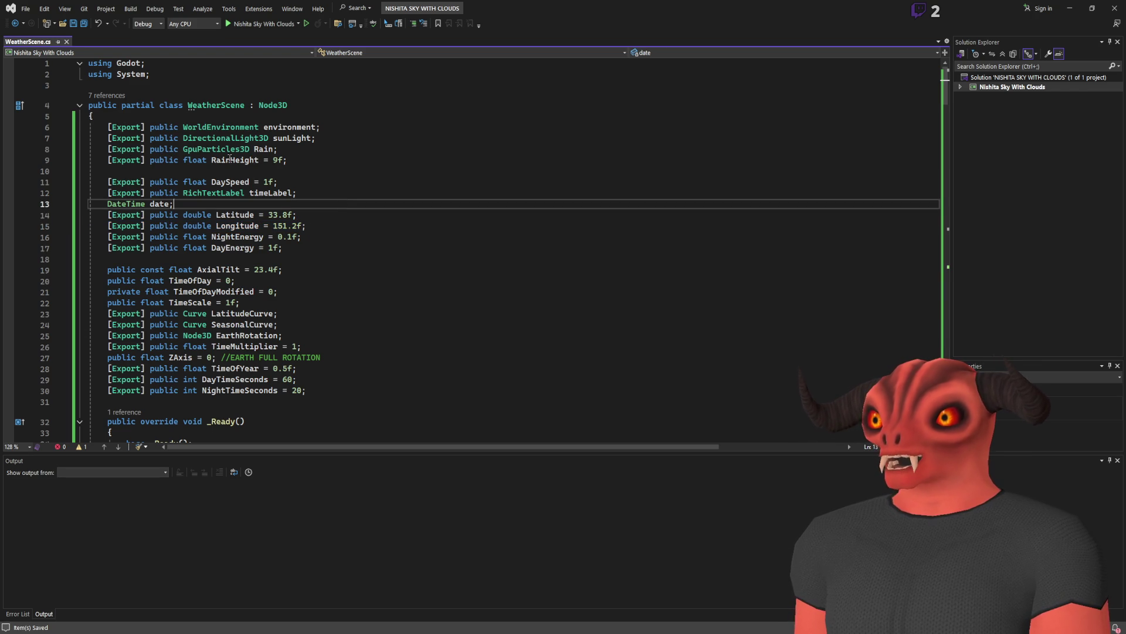
Add an ExportCategory("Rain") attribute heading the Rain and RainHeight fields.
left_click(235, 160)
left_click(264, 149)
left_click(375, 126)
left_click(389, 120)
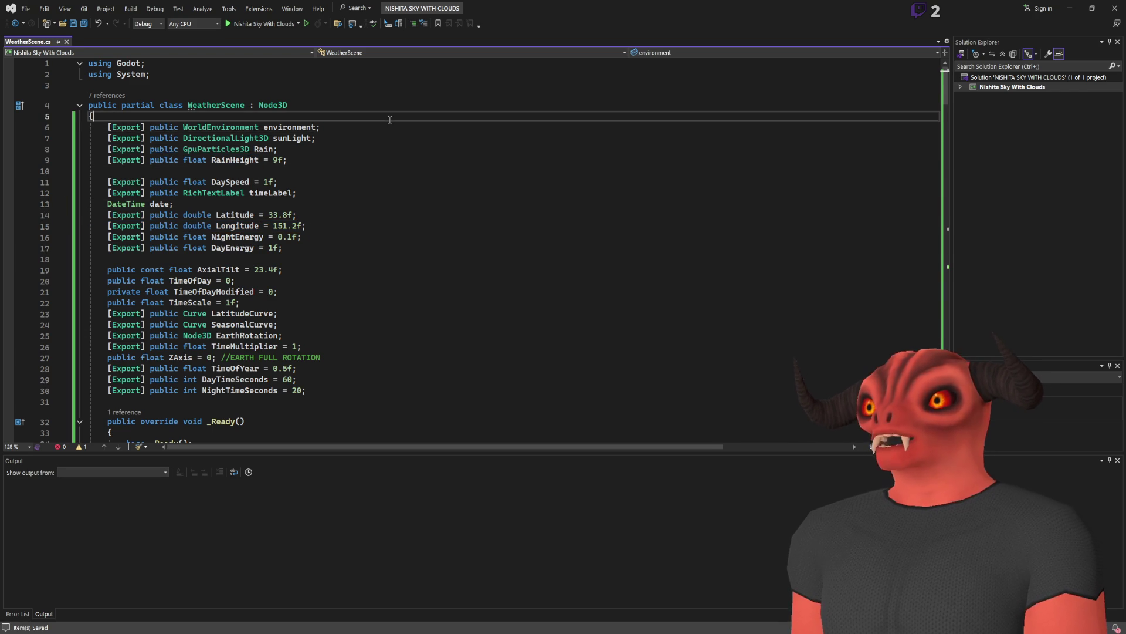
key("Return")
key("Return")
key("Return")
key("Up")
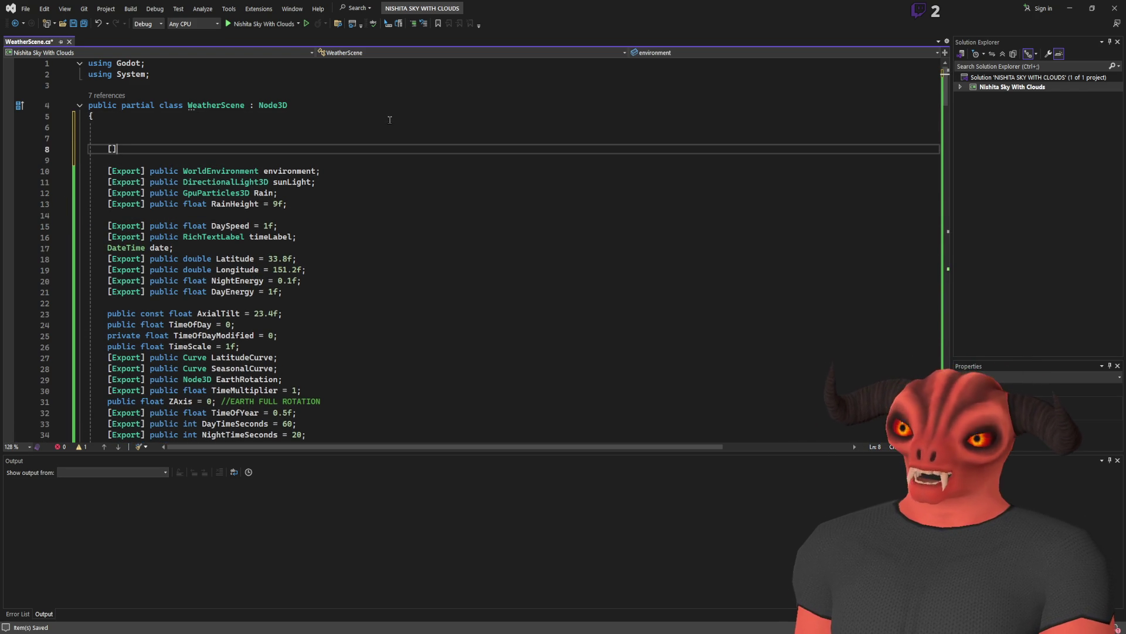
type("ExportCategory")
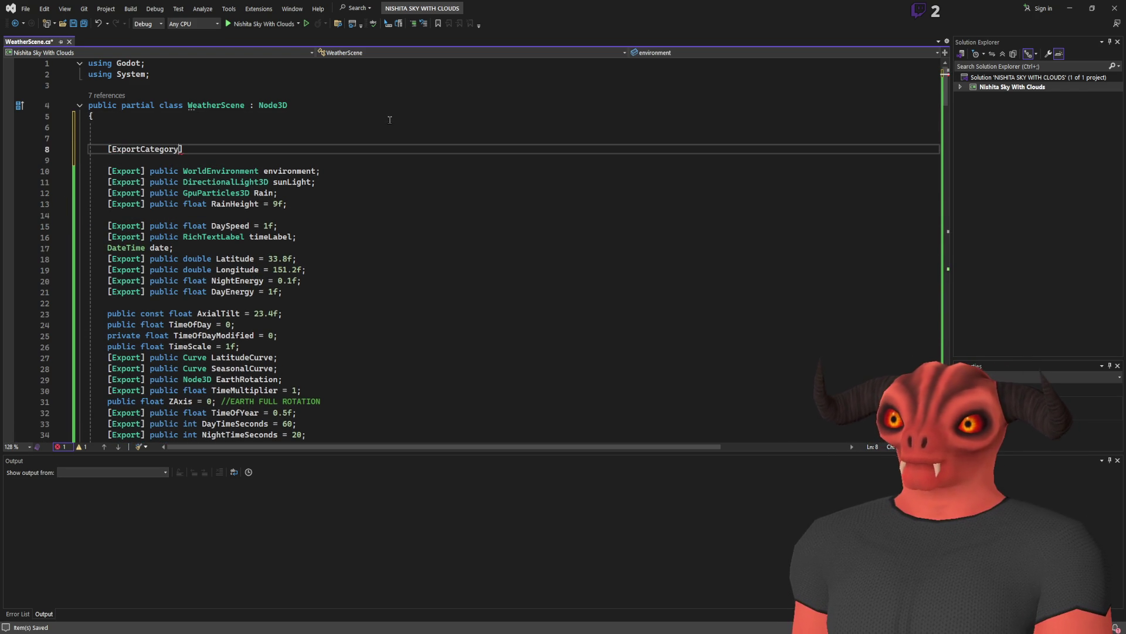
type("(\"")
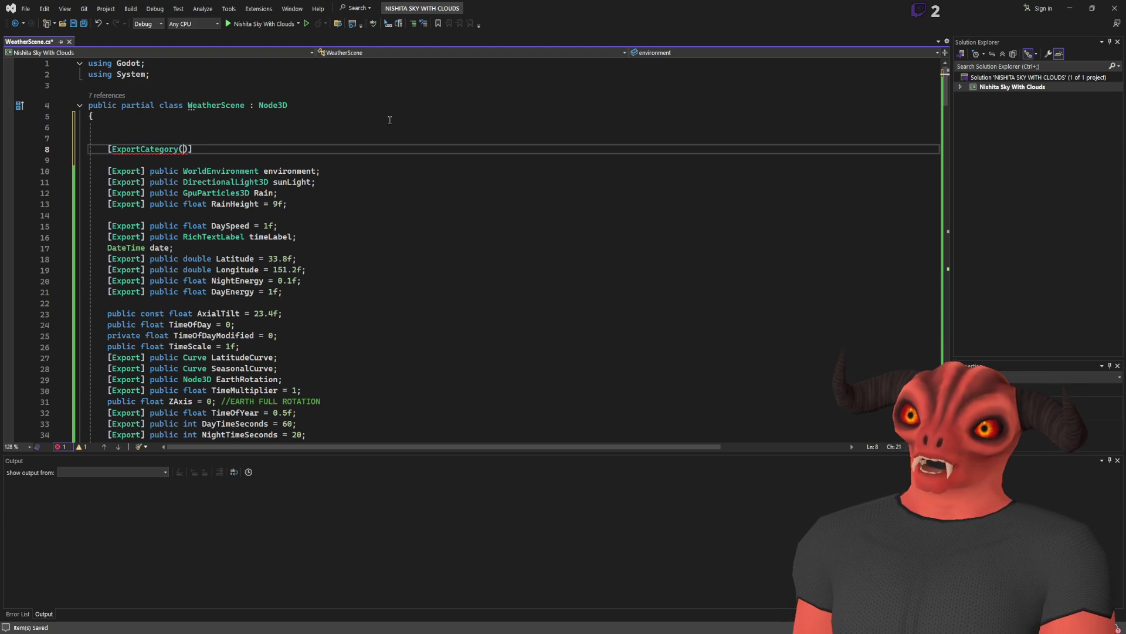
type("Rain\")")
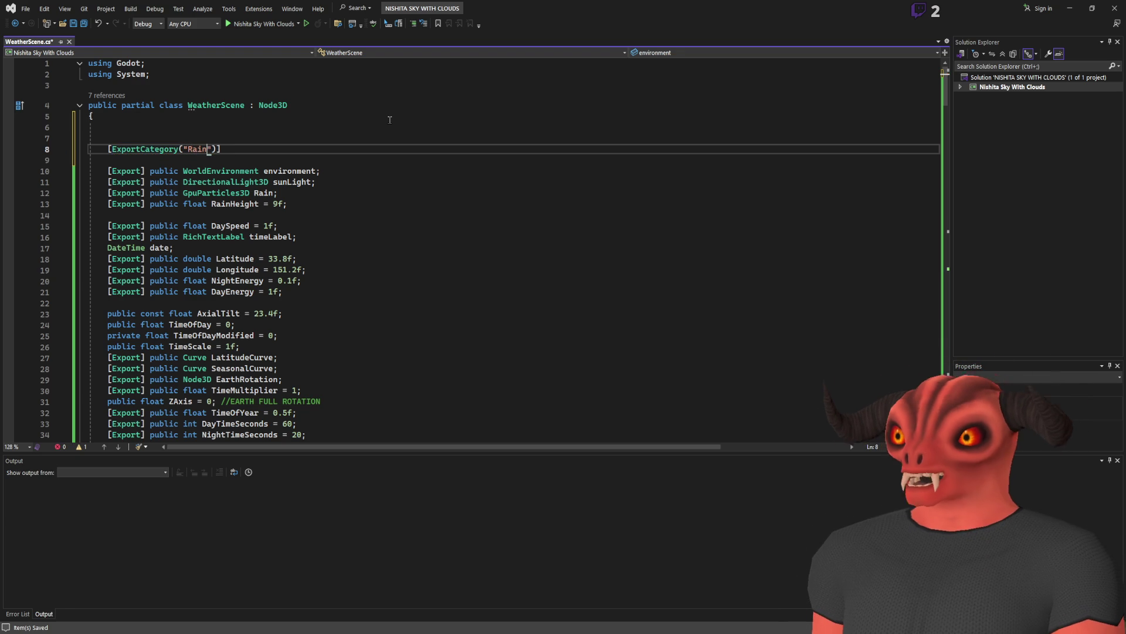
mouse_move(319, 182)
left_mouse_down()
mouse_move(287, 204)
mouse_move(312, 152)
left_mouse_up()
key("Up")
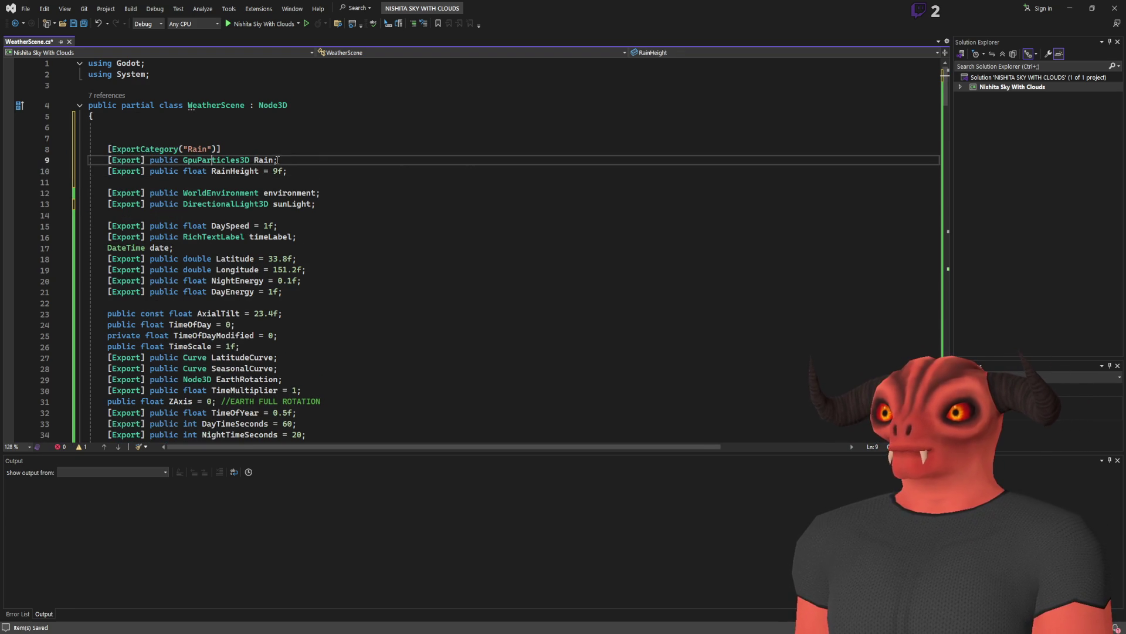
scroll(301, 152, "down", 2)
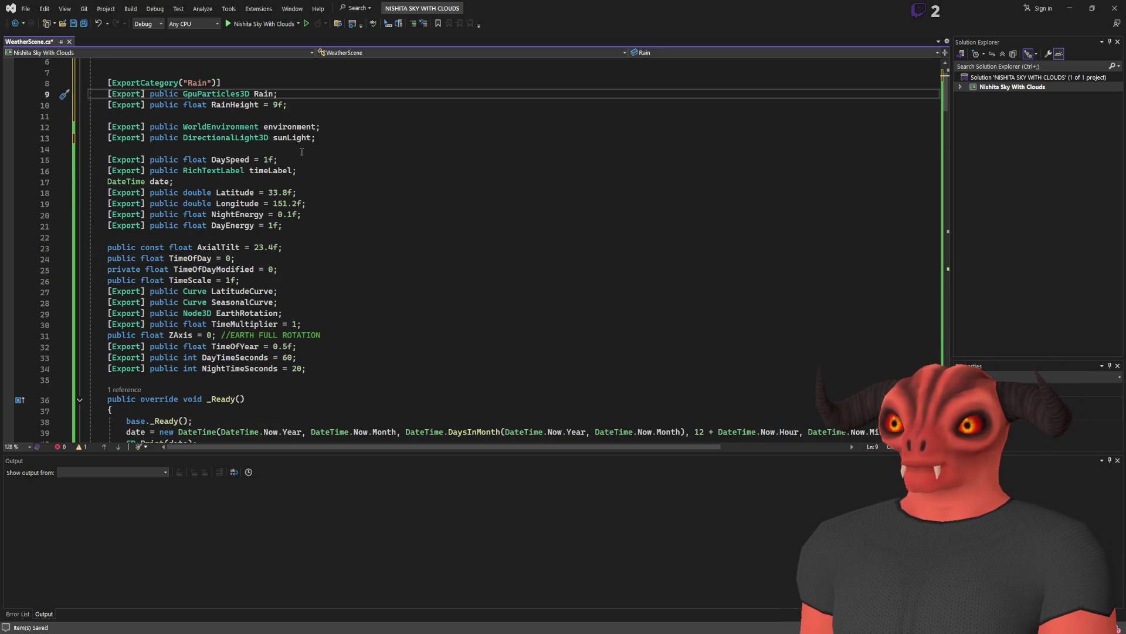
scroll(261, 113, "up", 2)
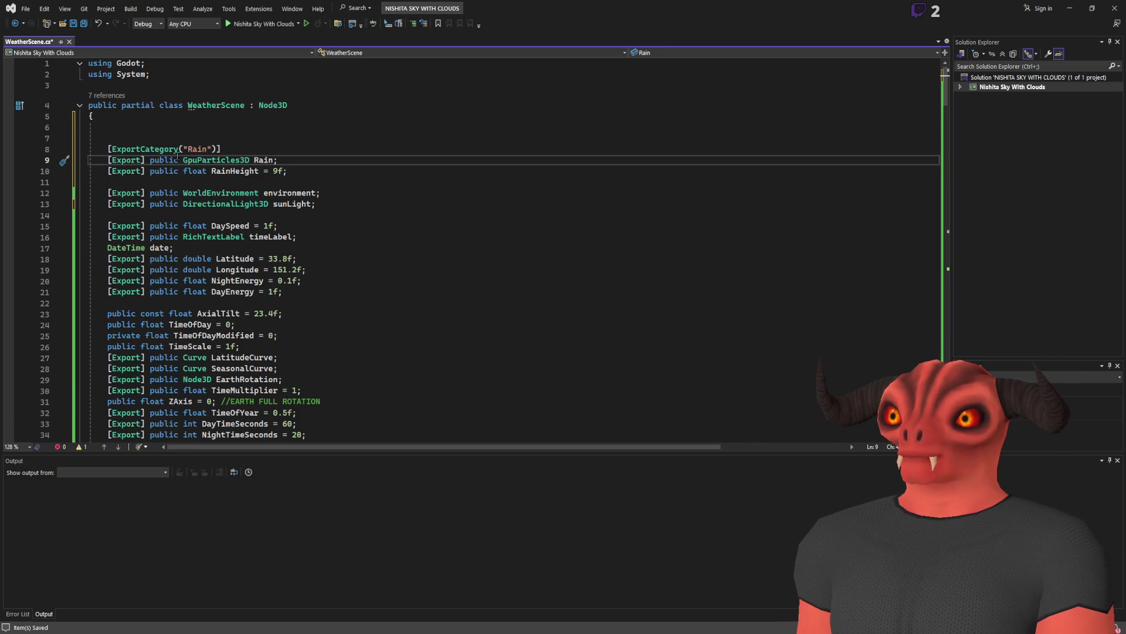
Add a "Day / Night" export category and move TimeOfYear, DayTimeSeconds and NightTimeSeconds under it.
left_click(282, 125)
key("Return")
type("[ExportCategory(\"Day")
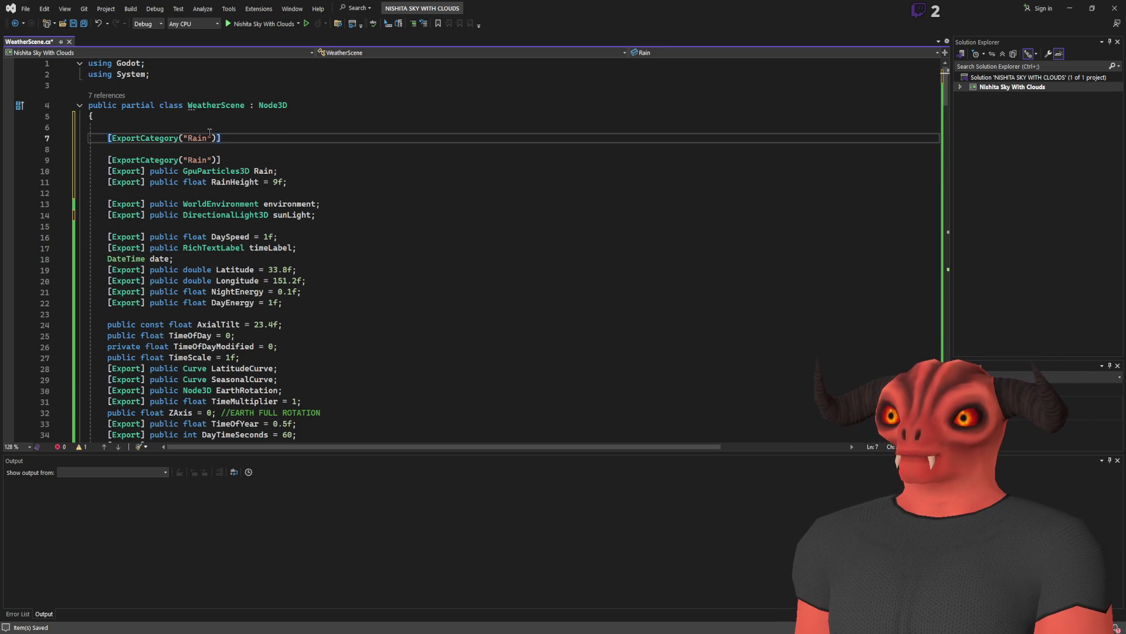
type(" Night")
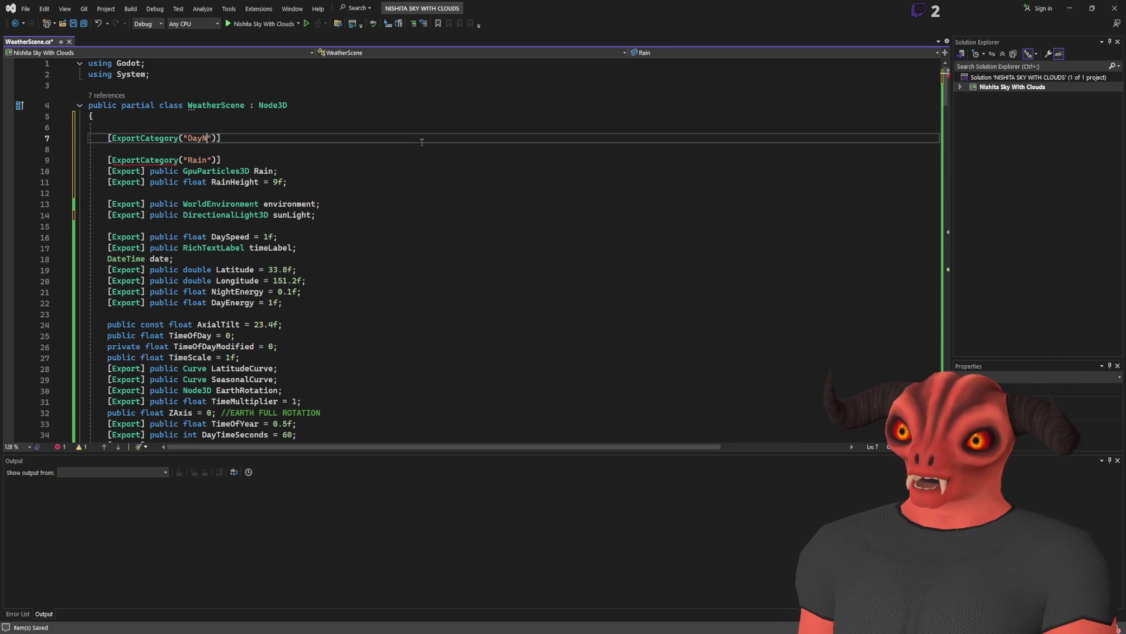
key("ctrl+Left")
type("/")
scroll(335, 195, "down", 3)
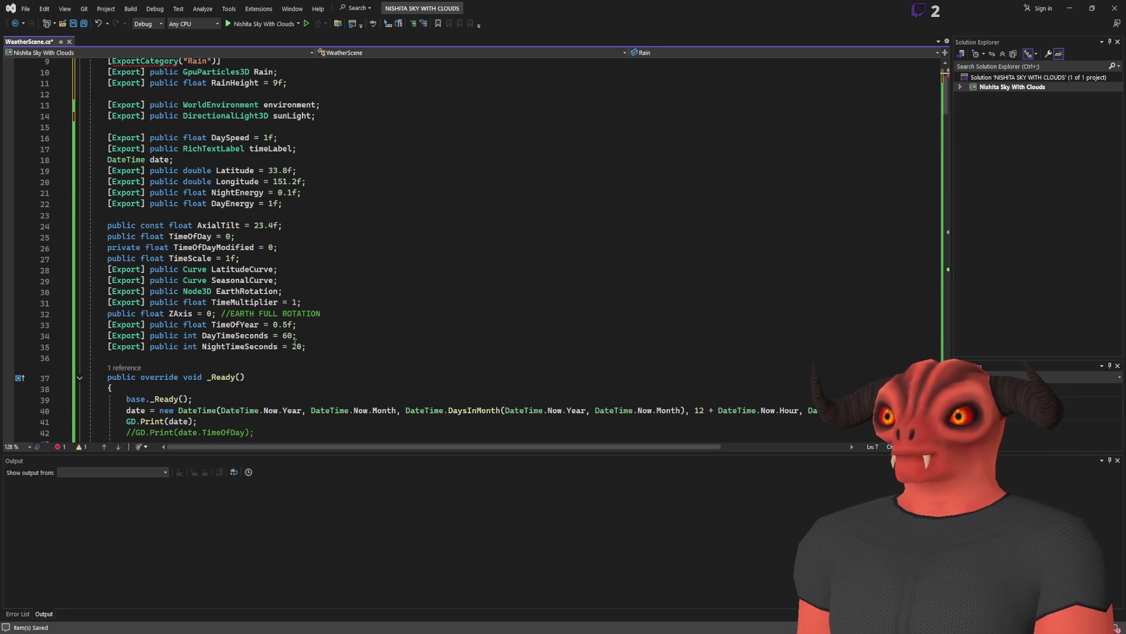
mouse_move(357, 347)
left_mouse_down()
mouse_move(353, 260)
mouse_move(352, 314)
left_mouse_up()
key("ctrl+x")
scroll(328, 235, "up", 3)
left_click(304, 138)
key("ctrl+v")
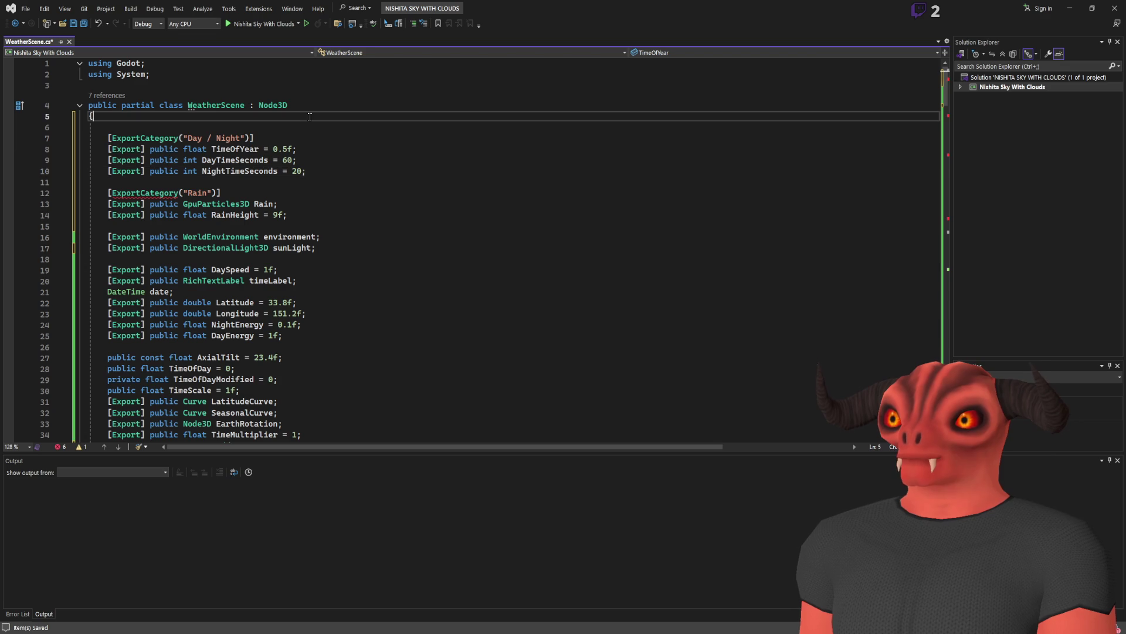
key("alt+Tab")
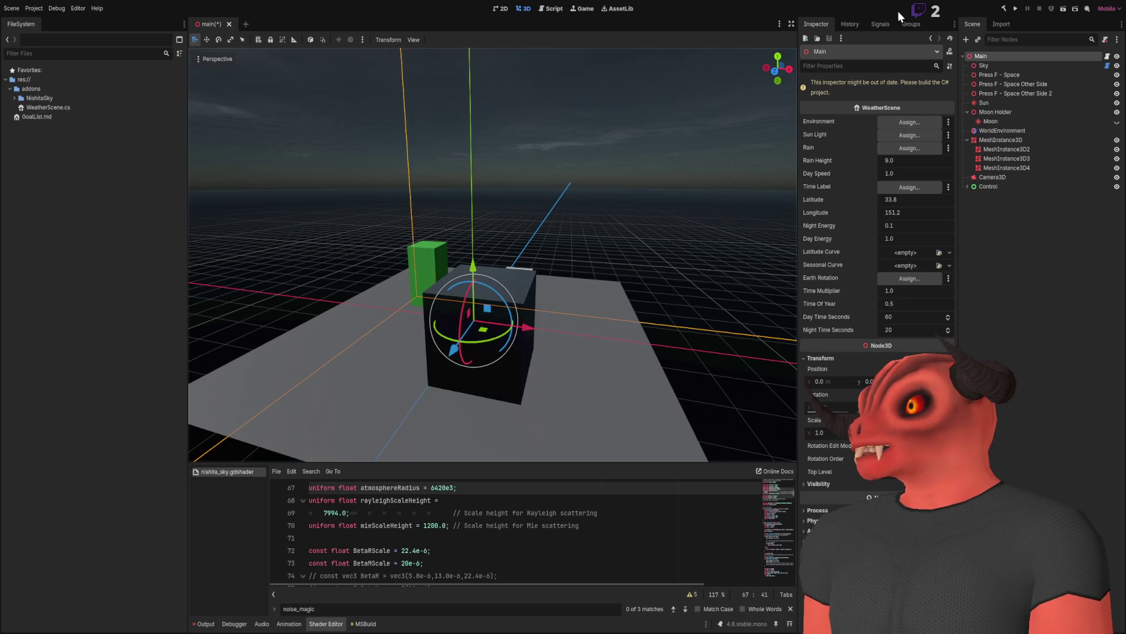
Rebuild the C# project and assign WorldEnvironment to Environment and Sun to Sun Light.
left_click(1003, 8)
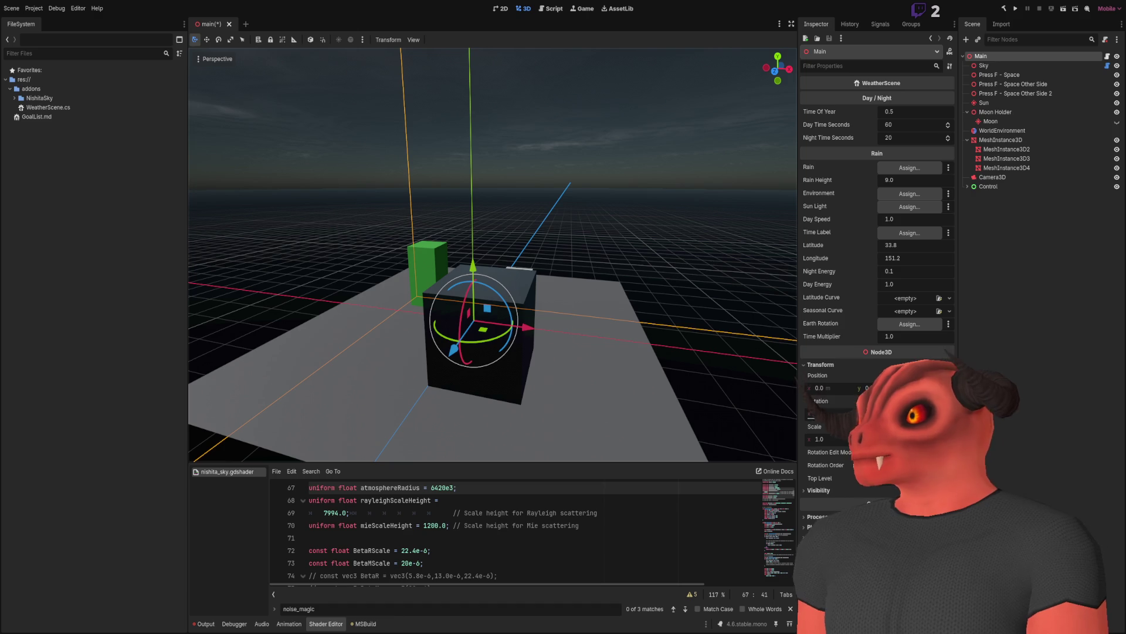
scroll(648, 217, "up", 3)
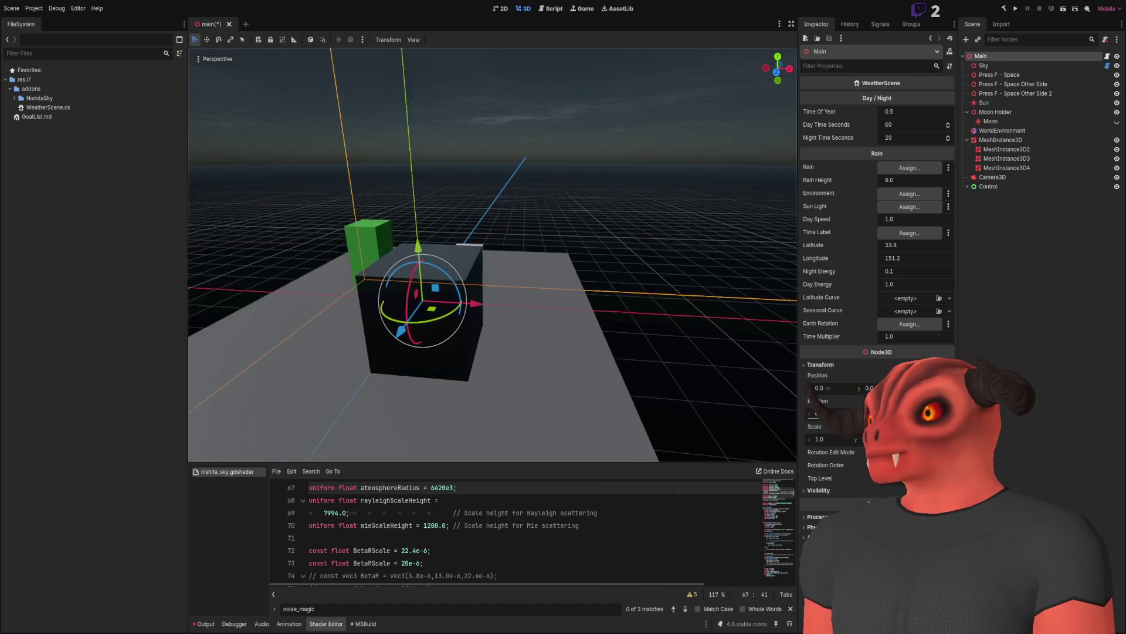
left_click_drag(1002, 131, 909, 194)
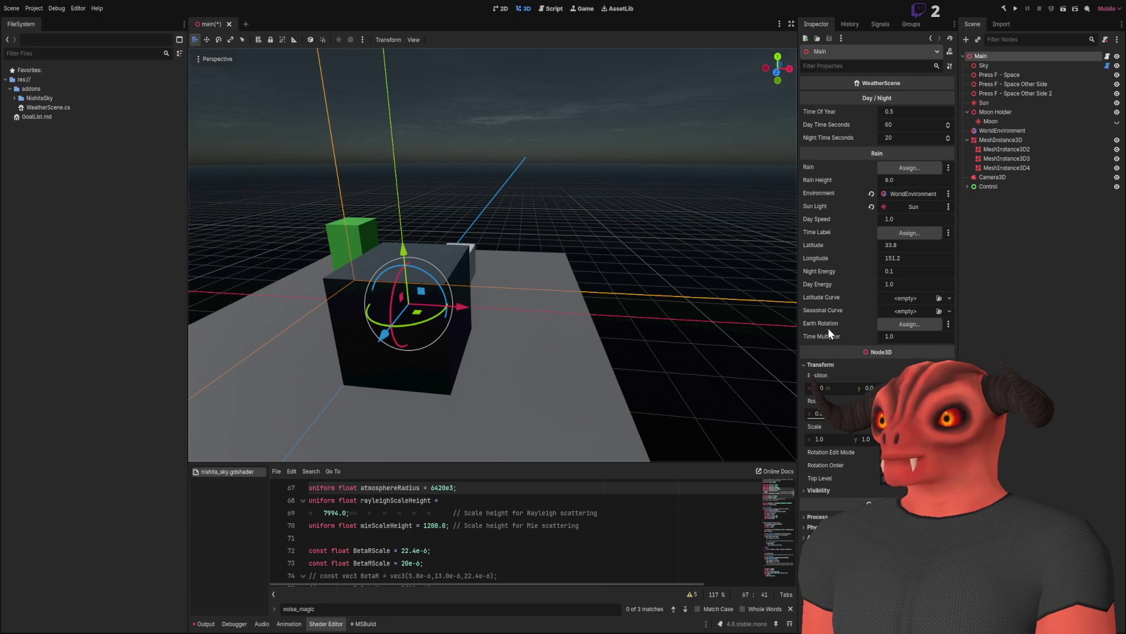
left_click_drag(984, 102, 915, 208)
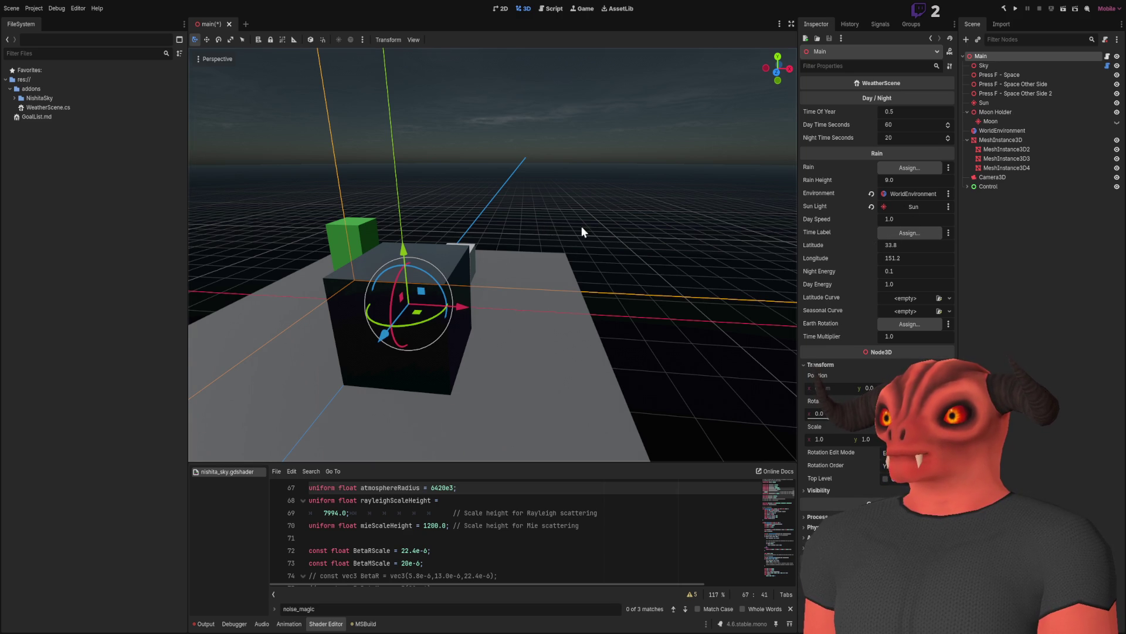
key("alt+Tab")
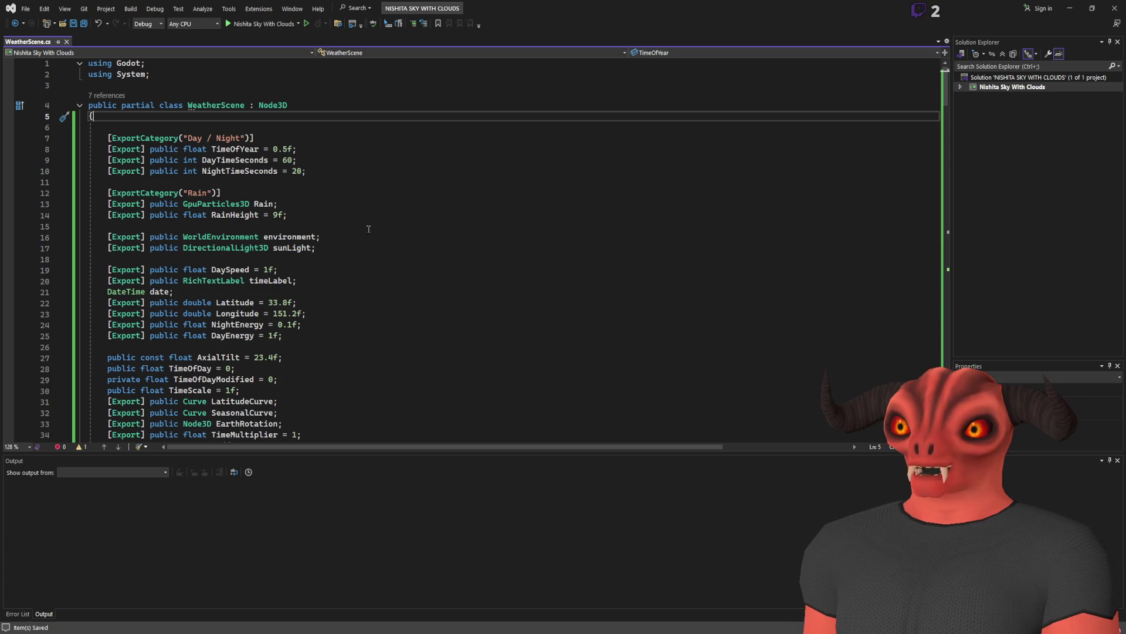
Change the sunLight field's type from DirectionalLight3D to Node3D.
double_click(251, 149)
key("ctrl+f")
double_click(284, 248)
key("ctrl+f")
key("Return")
scroll(348, 249, "down", 3)
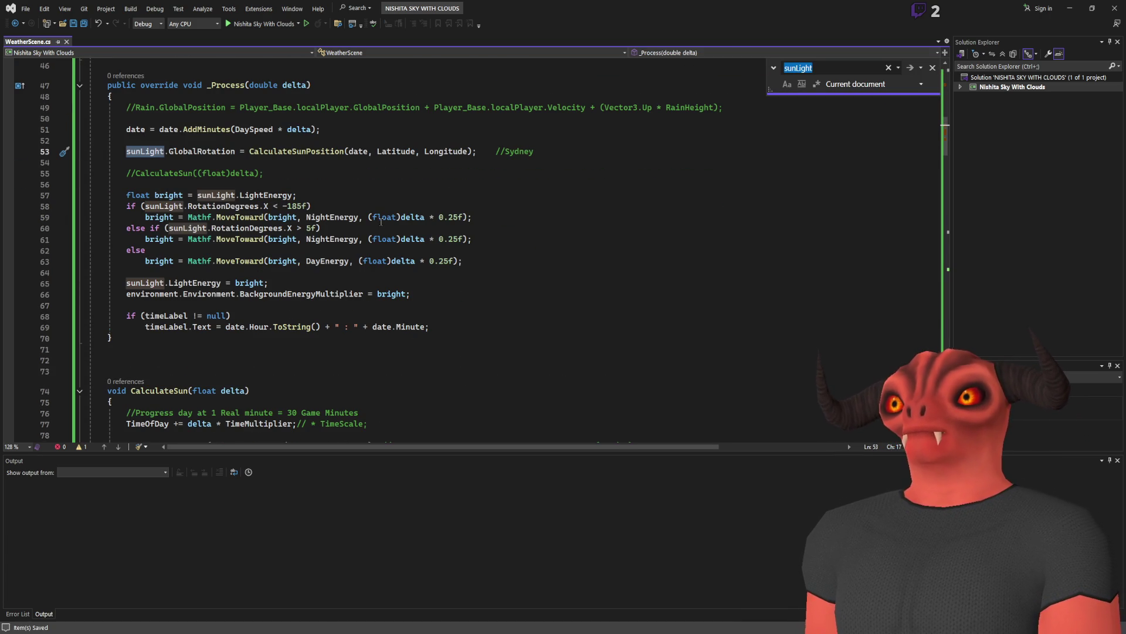
left_click(933, 68)
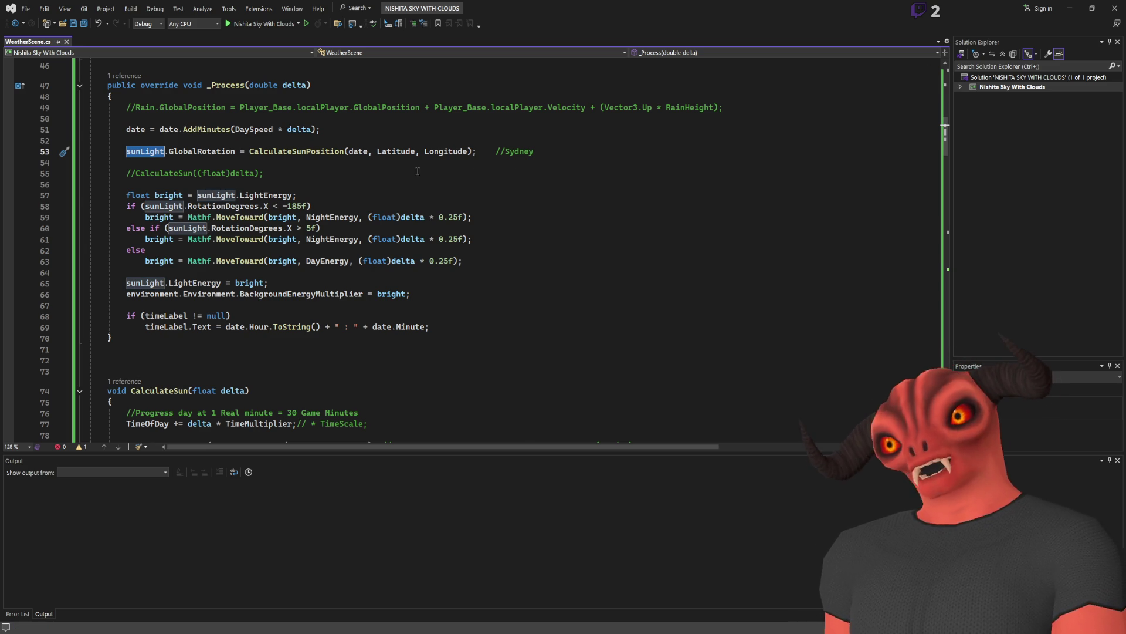
scroll(529, 277, "up", 15)
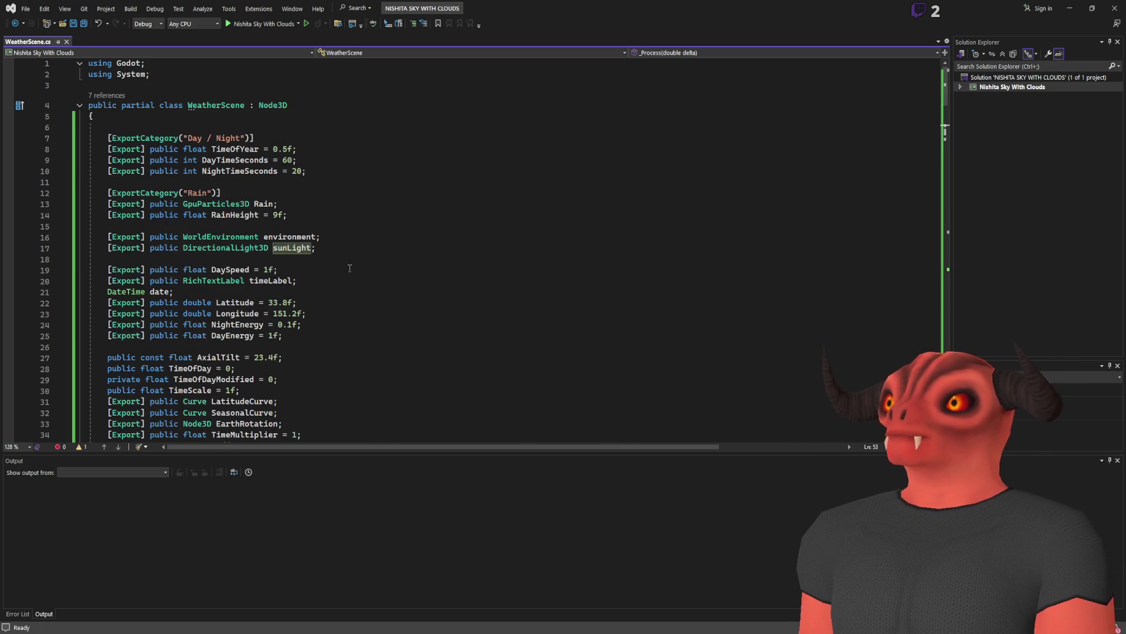
double_click(216, 247)
type("Node3")
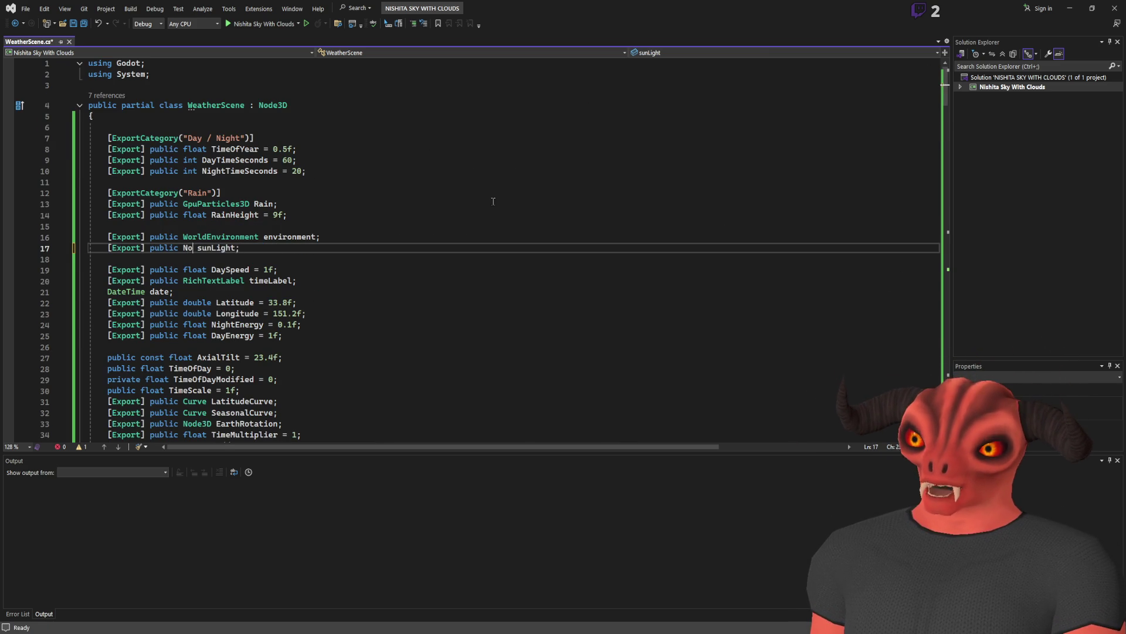
type("D")
Comment out the brightness and energy code in _Process with /* */ and save WeatherScene.cs.
double_click(223, 248)
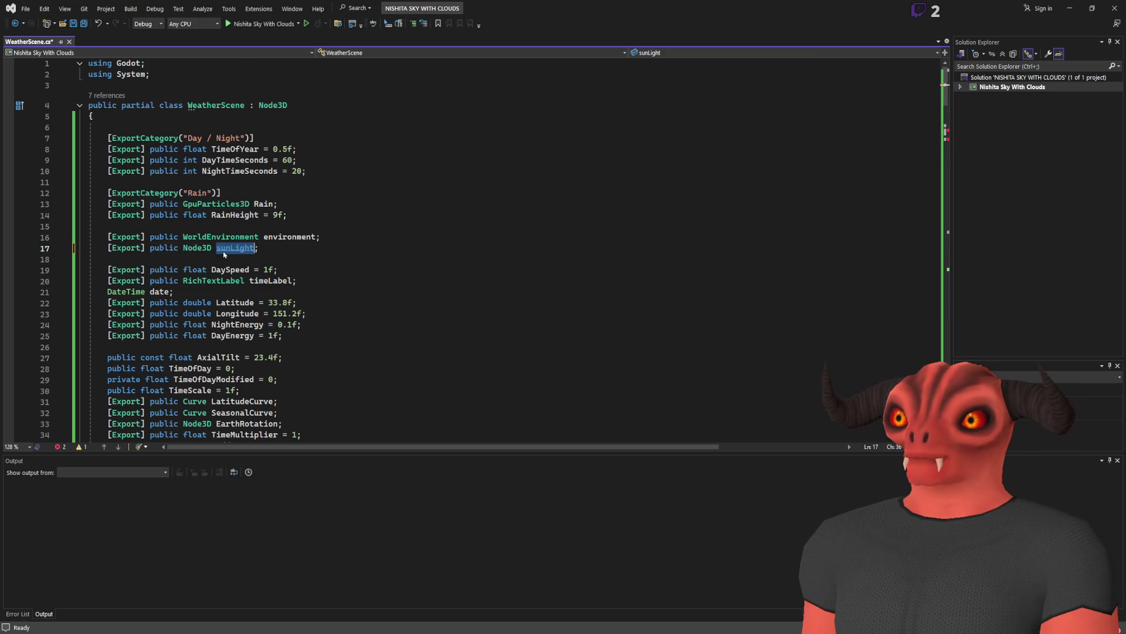
key("ctrl+f")
key("Return")
scroll(223, 250, "down", 3)
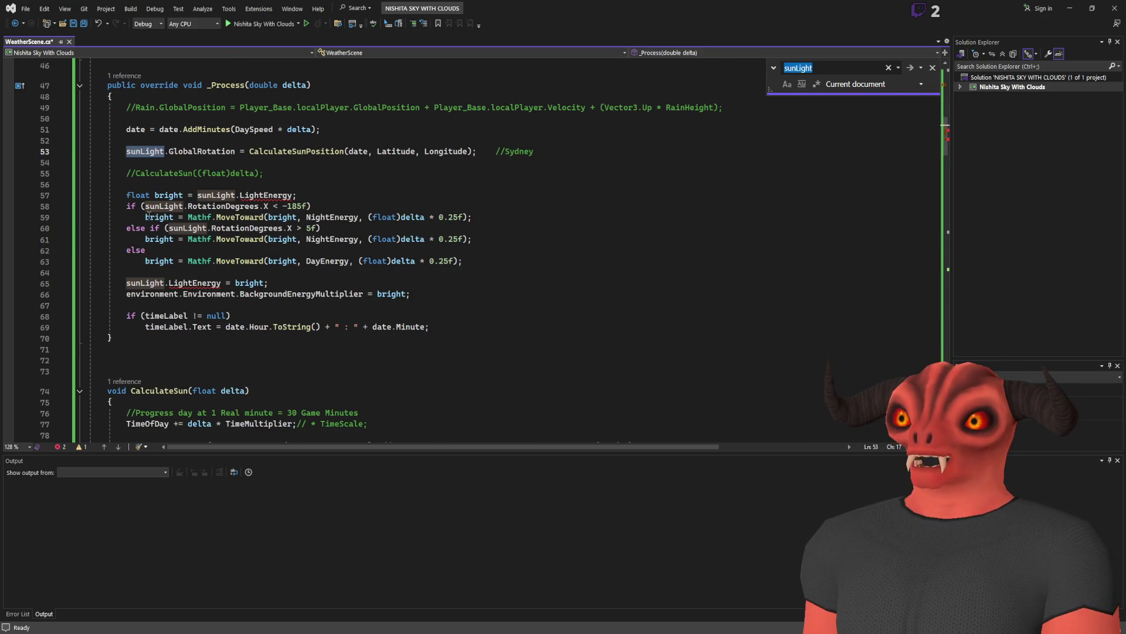
left_click(141, 187)
type("/")
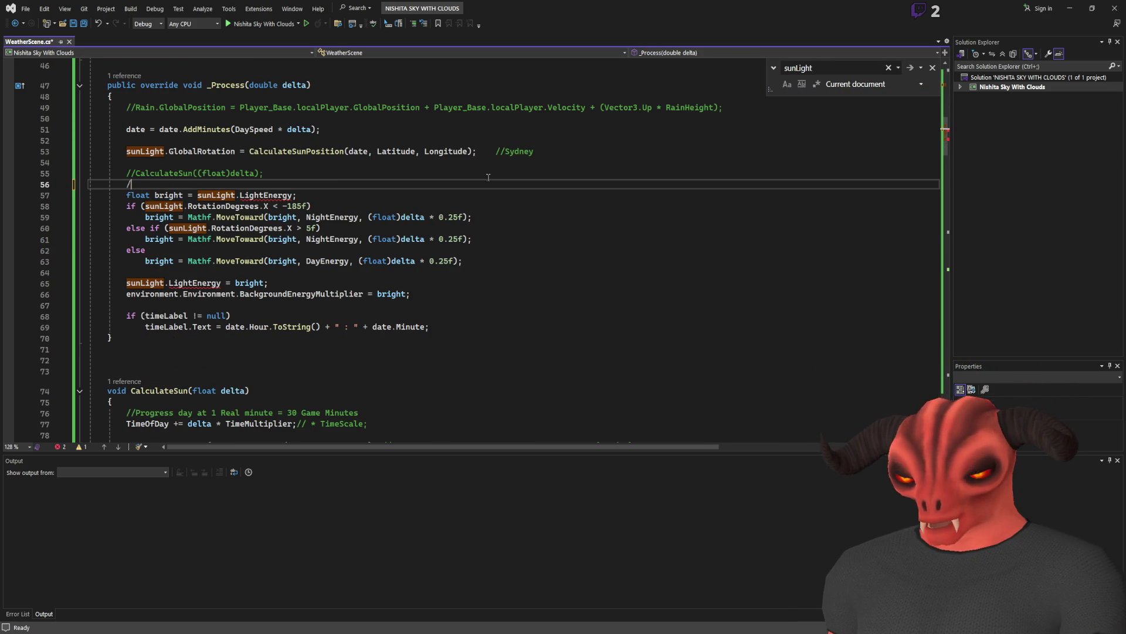
type("*")
left_click(443, 294)
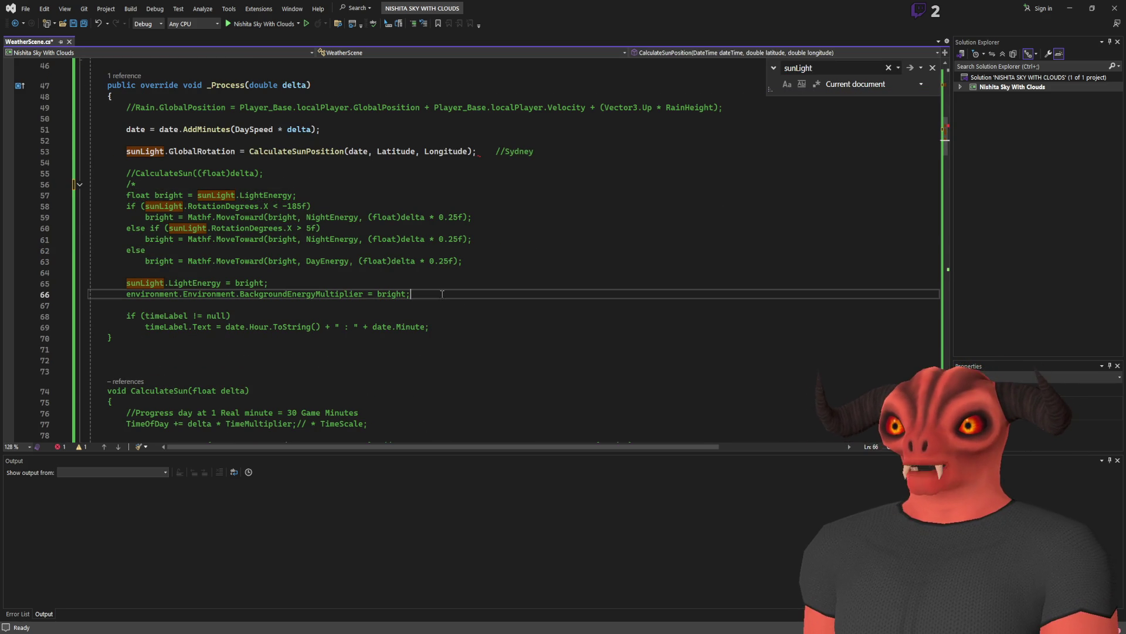
key("Return")
type("*/")
key("ctrl+s")
key("Escape")
left_click(506, 165)
key("alt+Tab")
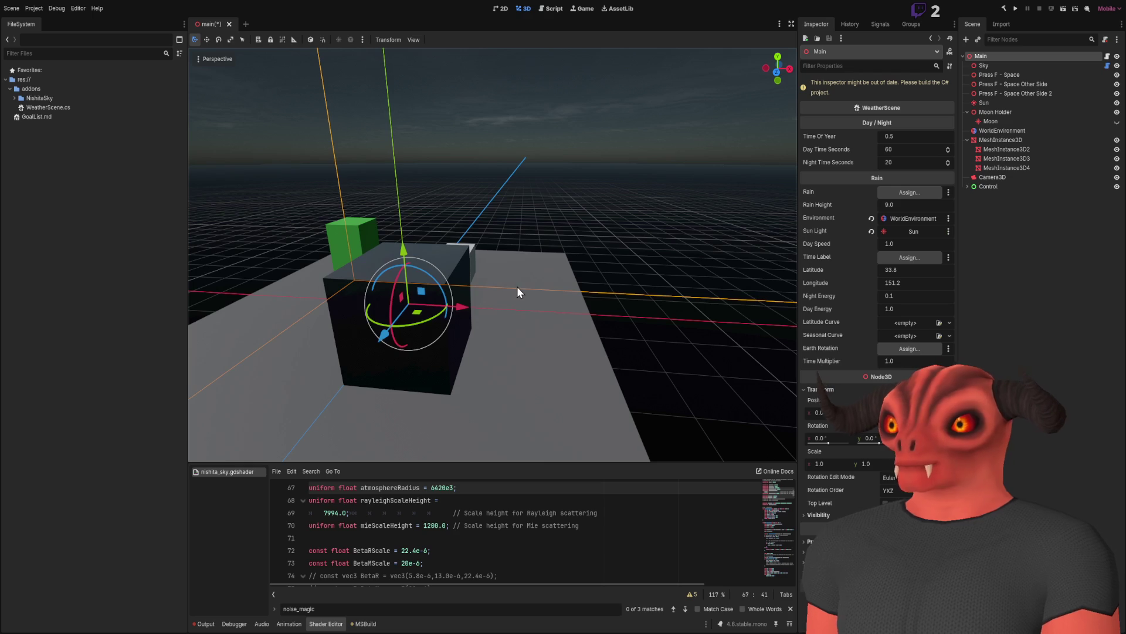
Rebuild, set Main's Sun Light to the Sky node, and run the current scene.
left_click(1004, 8)
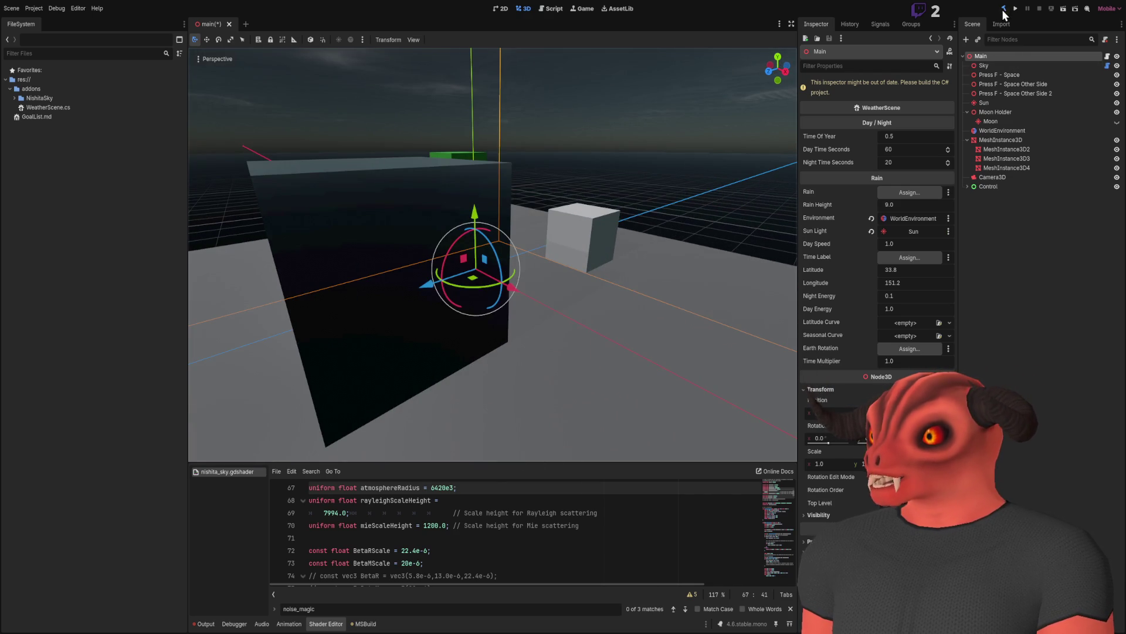
key("w")
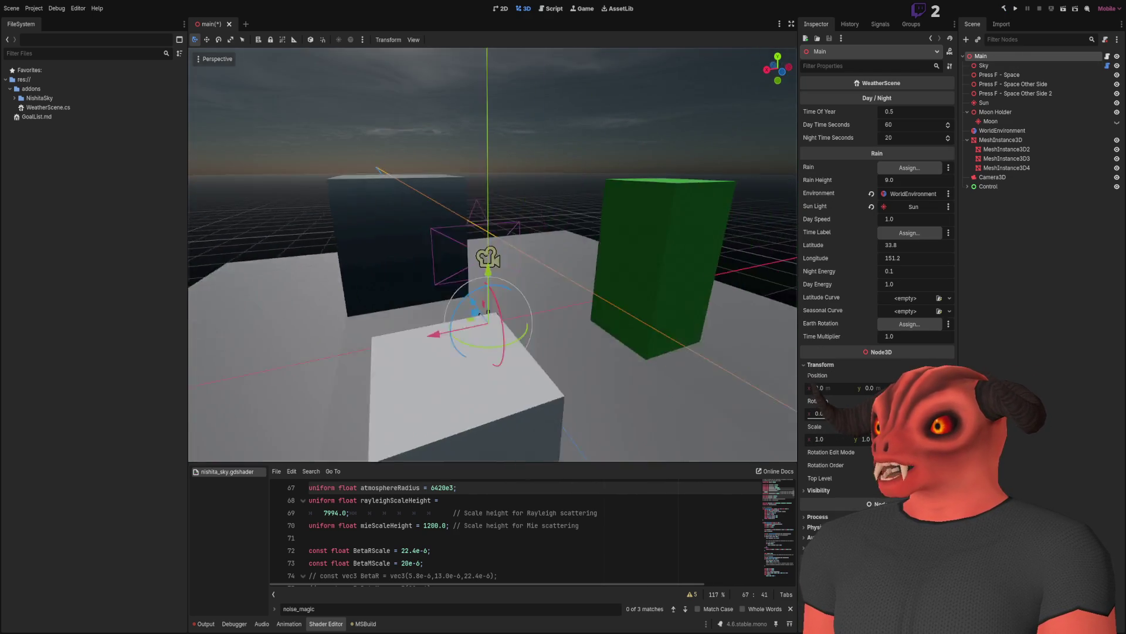
left_click_drag(493, 255, 652, 230)
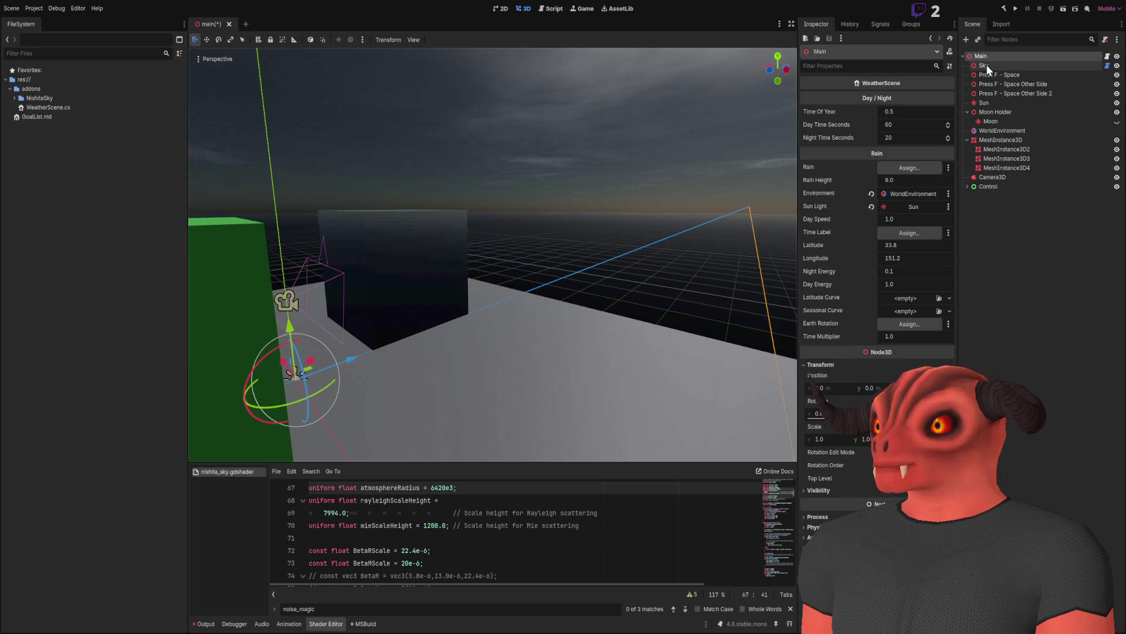
left_click_drag(986, 65, 906, 206)
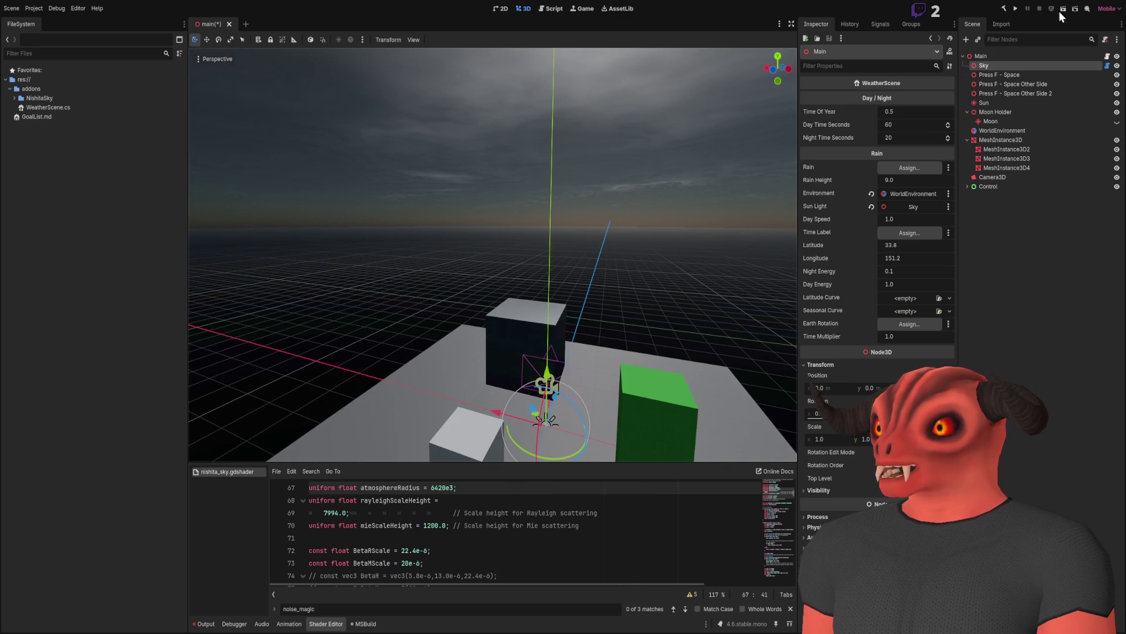
left_click(1064, 9)
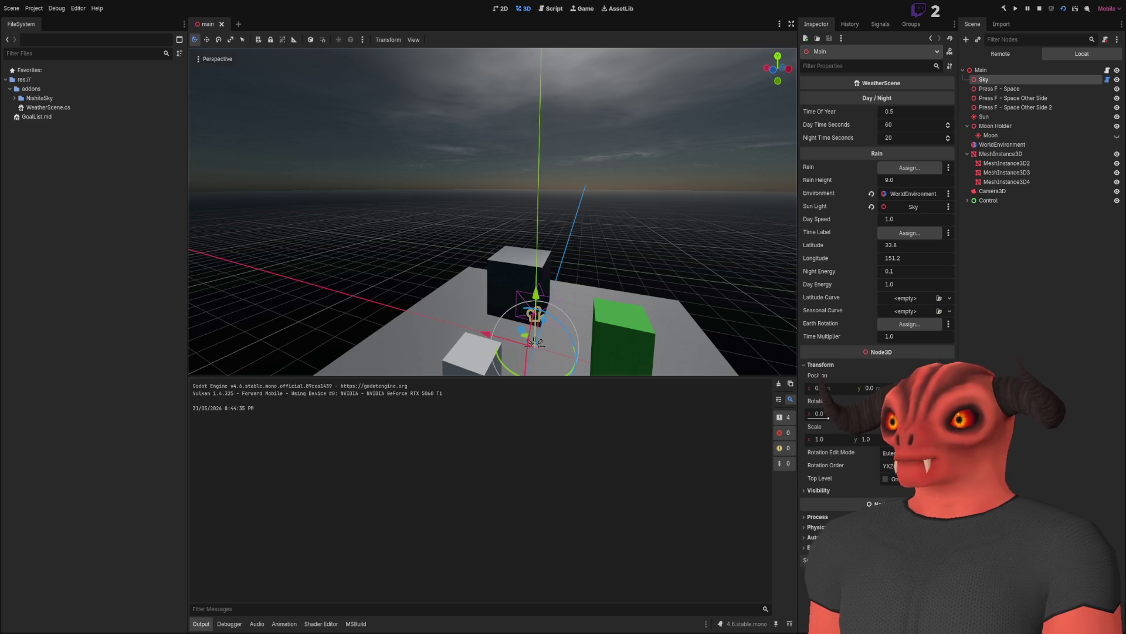
Stop the game, frame and orbit around the Sky node, then return to WeatherScene.cs.
key("F8")
key("s")
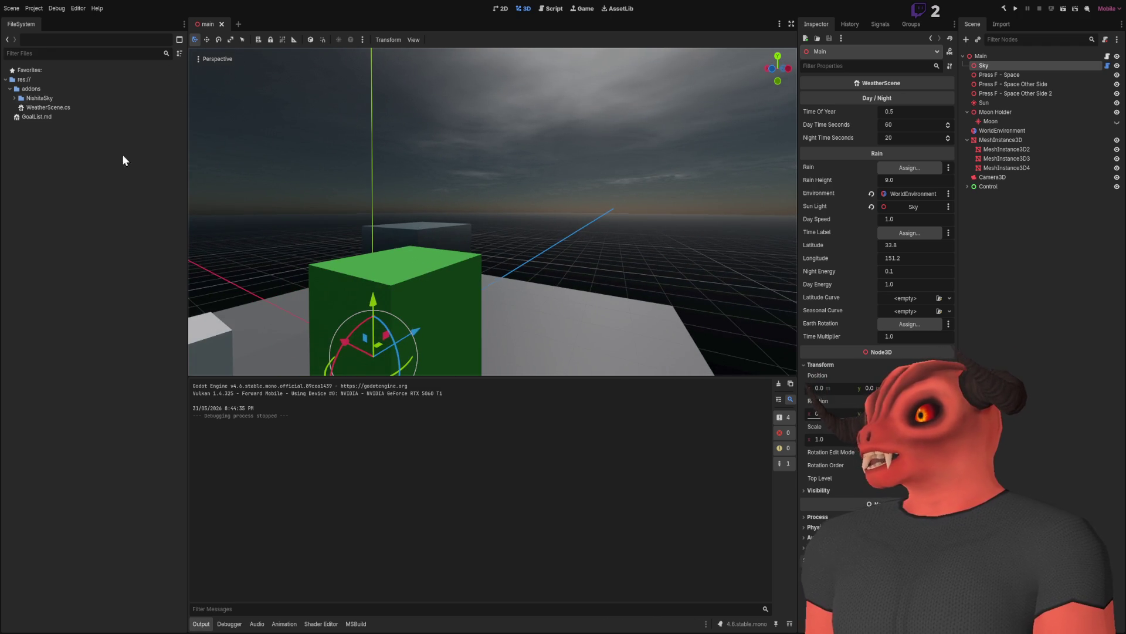
key("f")
mouse_move(639, 237)
left_mouse_down()
mouse_move(558, 201)
mouse_move(800, 253)
left_mouse_up()
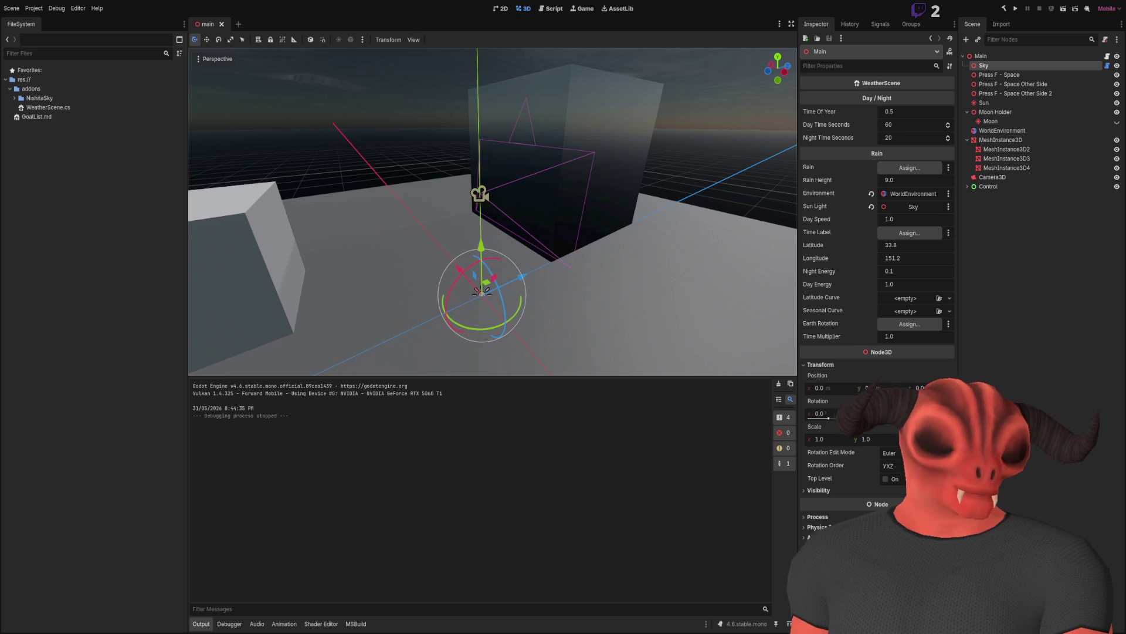
mouse_move(210, 229)
left_mouse_down()
mouse_move(515, 176)
mouse_move(491, 181)
mouse_move(480, 162)
mouse_move(522, 179)
left_mouse_up()
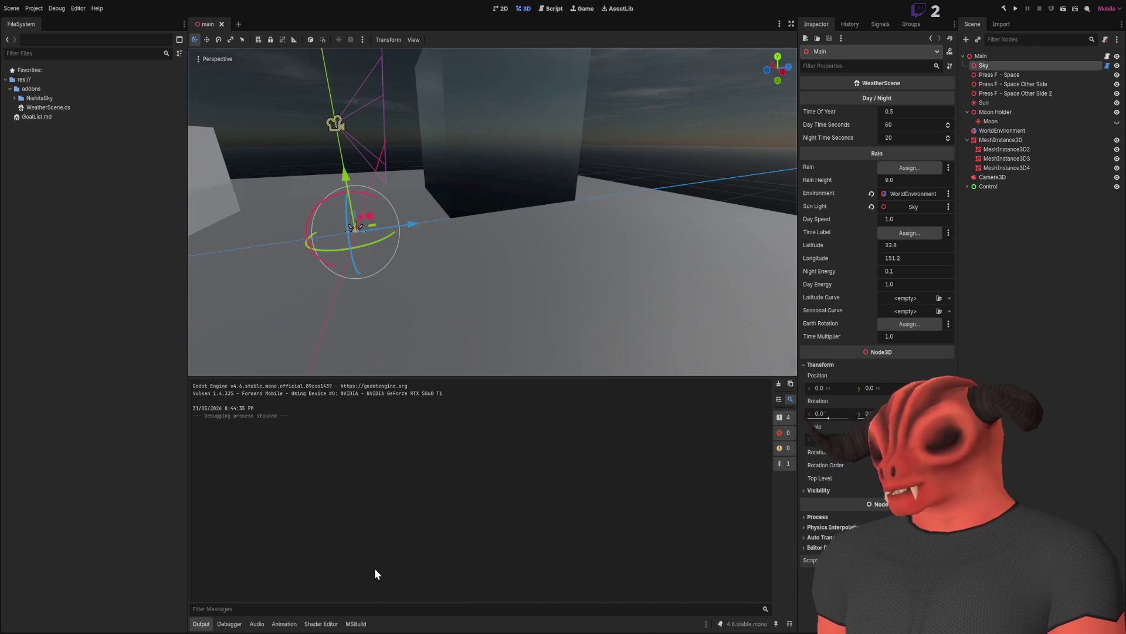
key("alt+Tab")
scroll(355, 203, "up", 12)
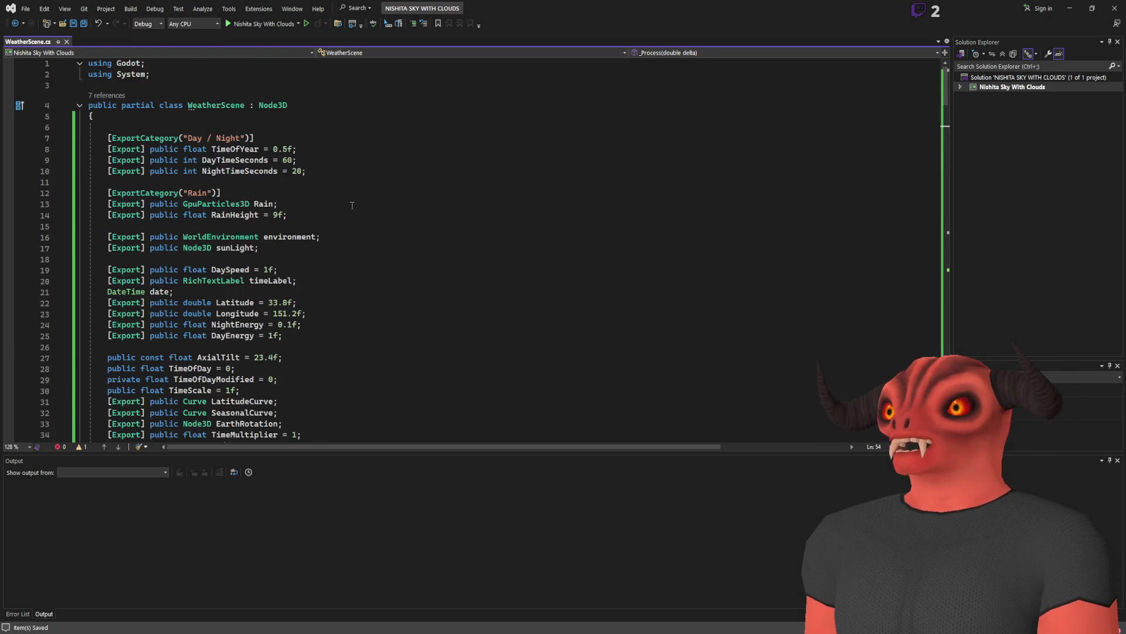
List all references to EarthRotation and go to its use on line 153.
scroll(255, 240, "down", 6)
left_click(220, 226)
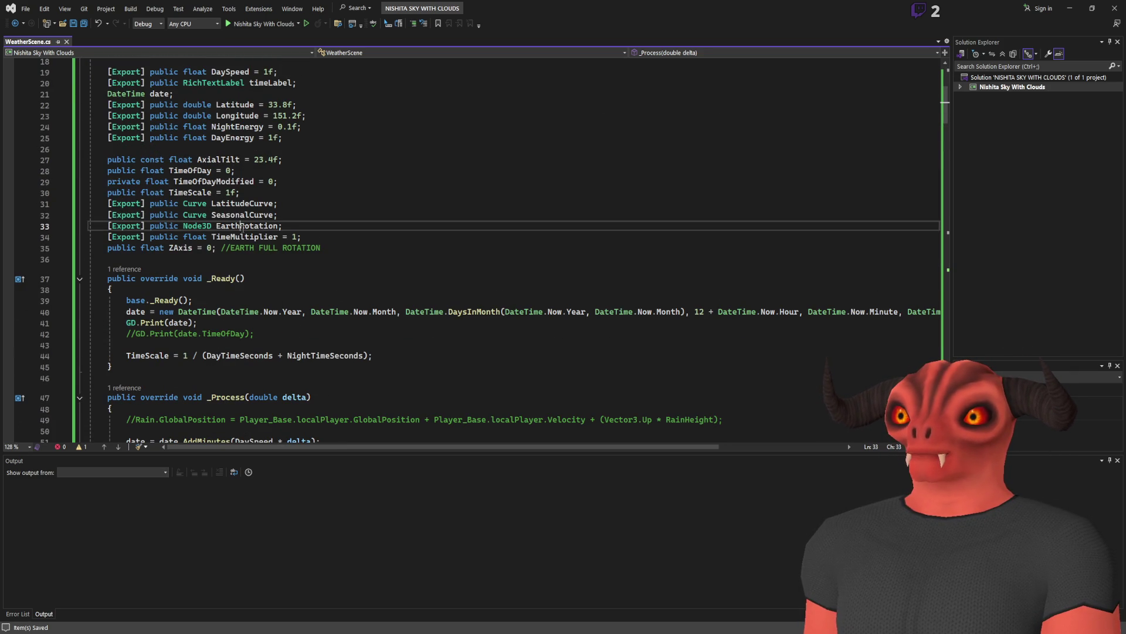
key("shift+F12")
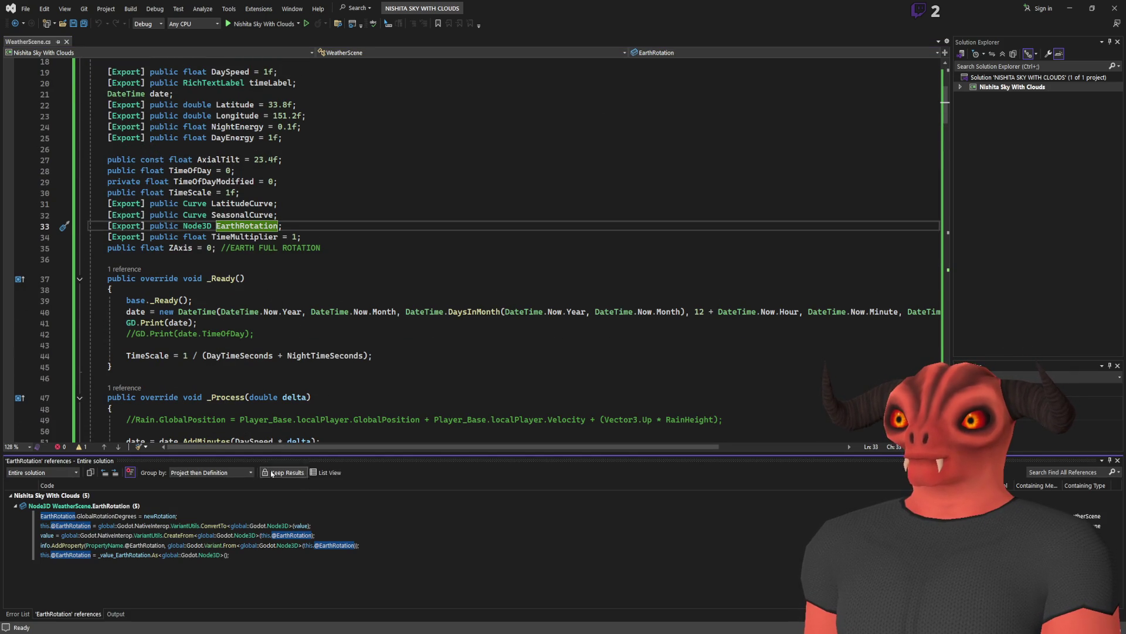
key("F8")
scroll(479, 258, "up", 12)
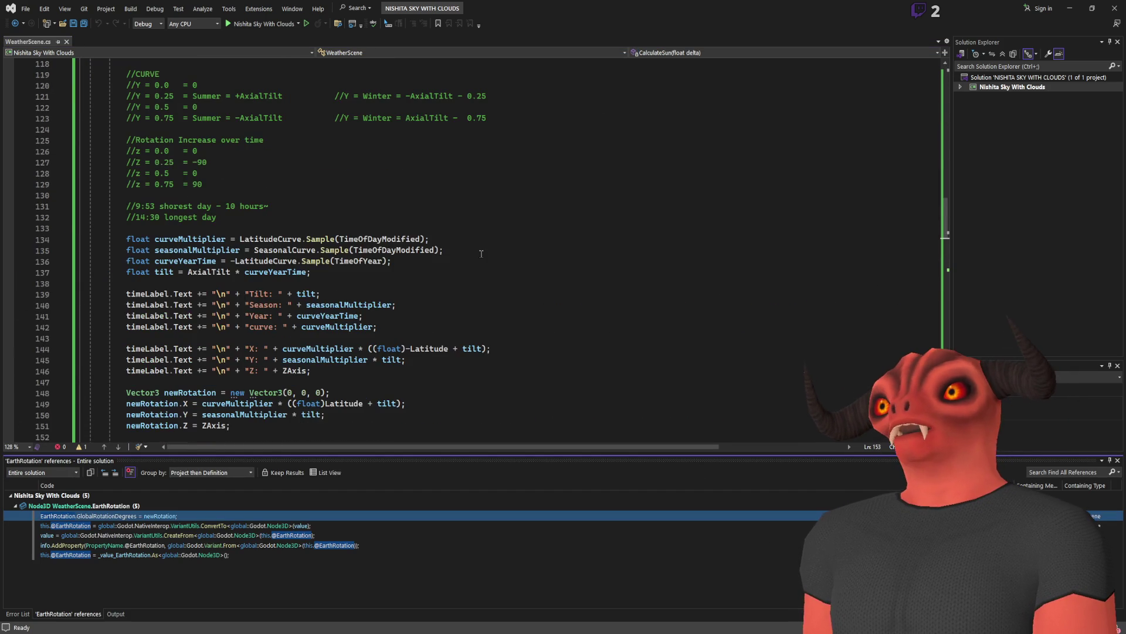
scroll(478, 258, "up", 8)
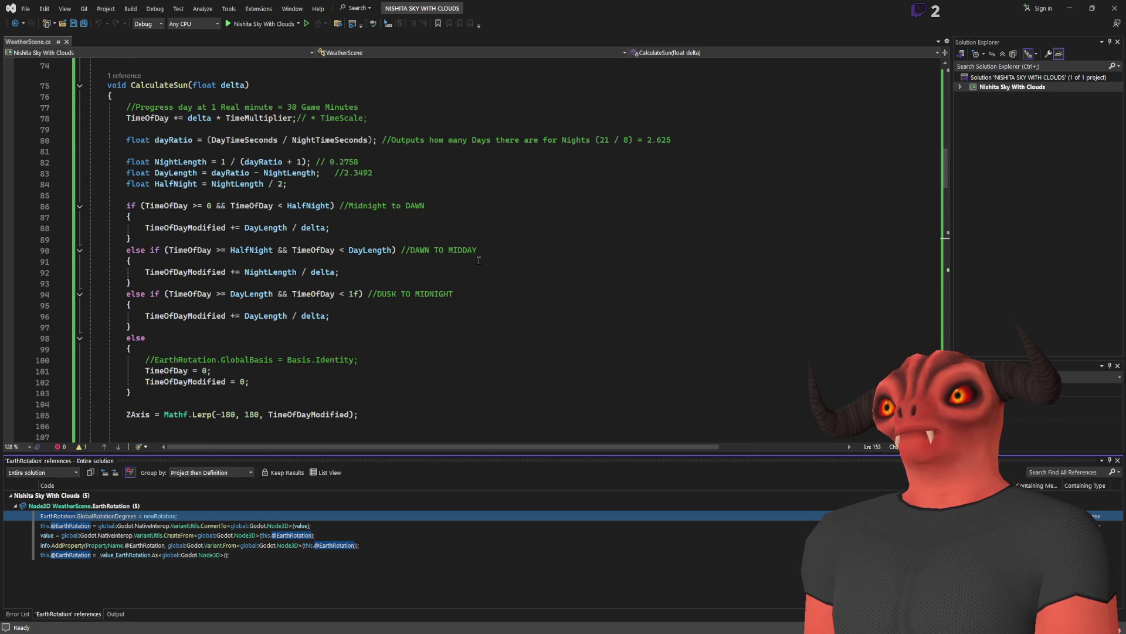
scroll(479, 260, "down", 18)
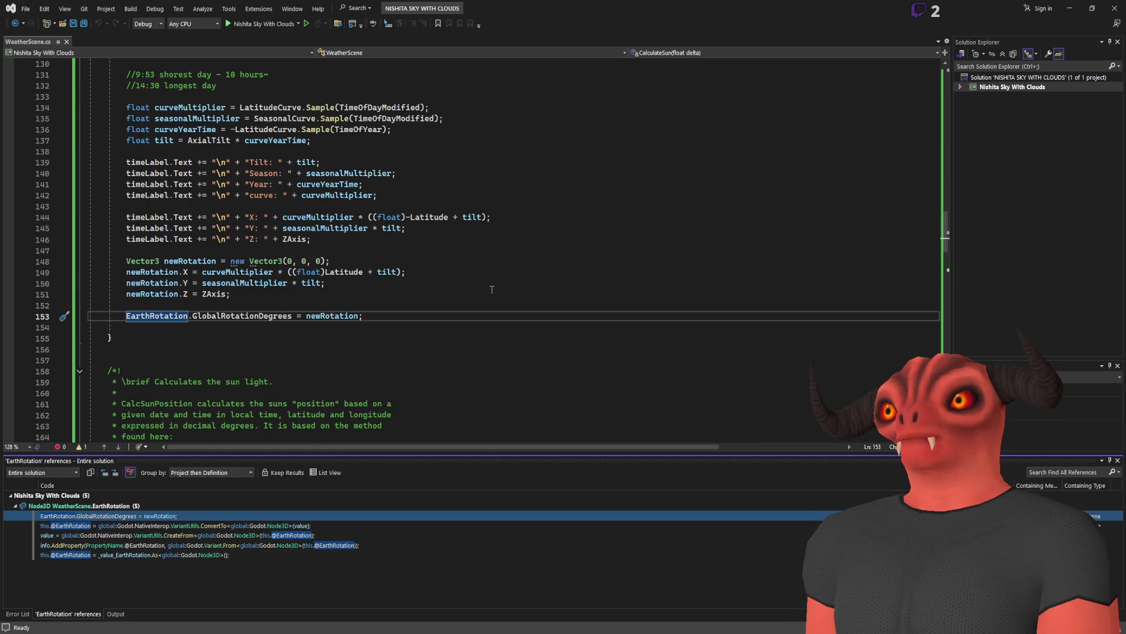
double_click(212, 516)
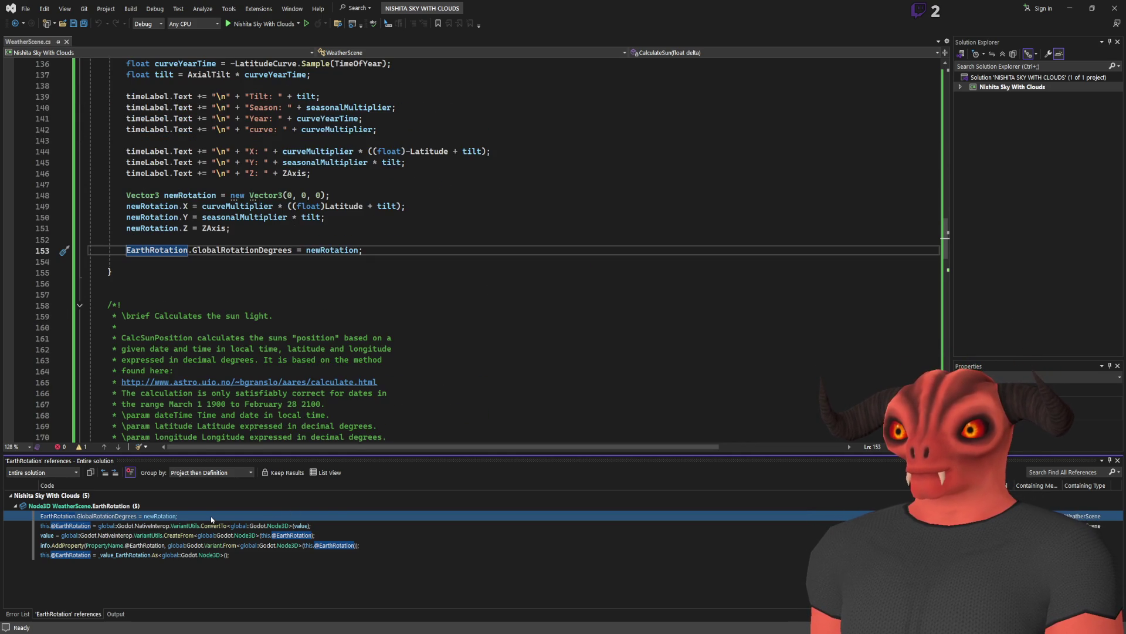
scroll(304, 262, "up", 20)
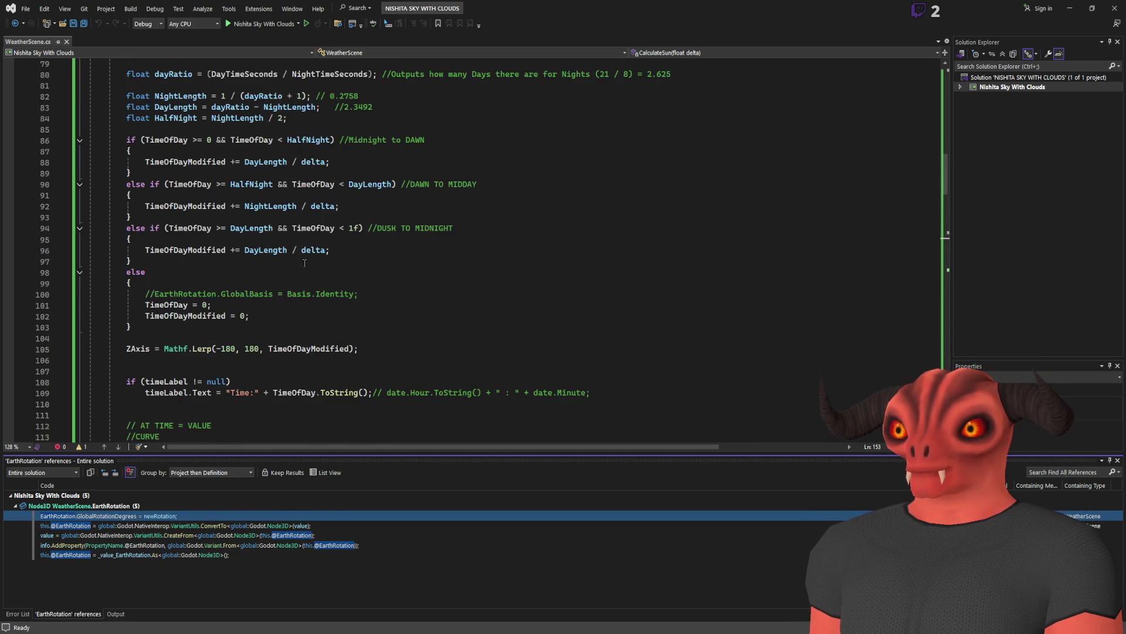
scroll(304, 261, "up", 1)
scroll(304, 262, "down", 20)
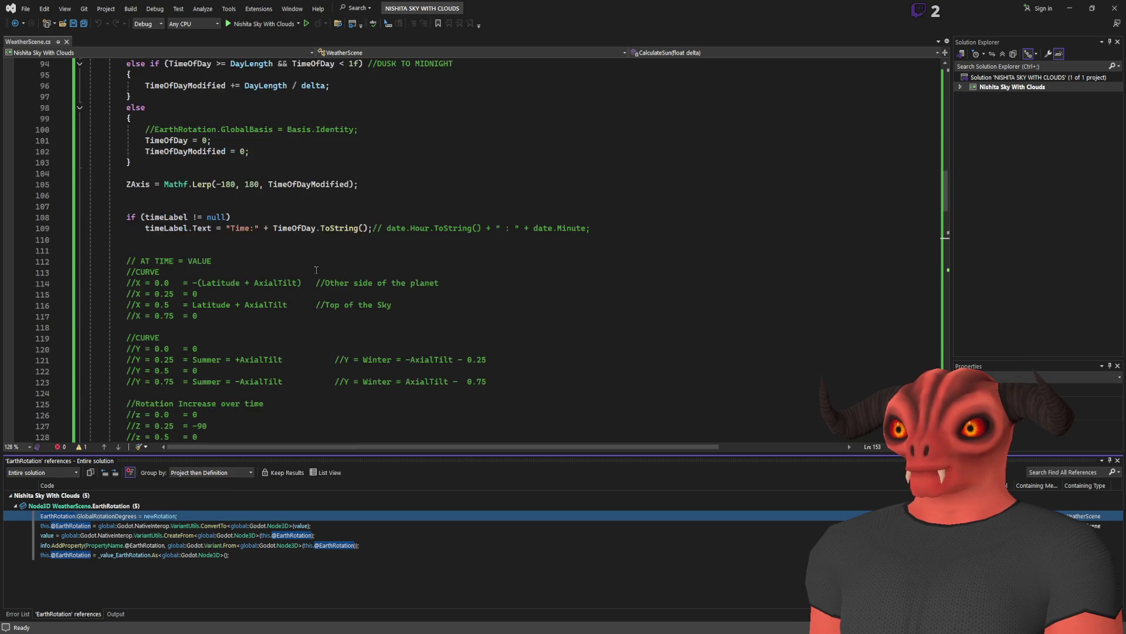
Highlight the uses of newRotation in CalculateSun, then return to Godot.
left_click(332, 250)
double_click(332, 250)
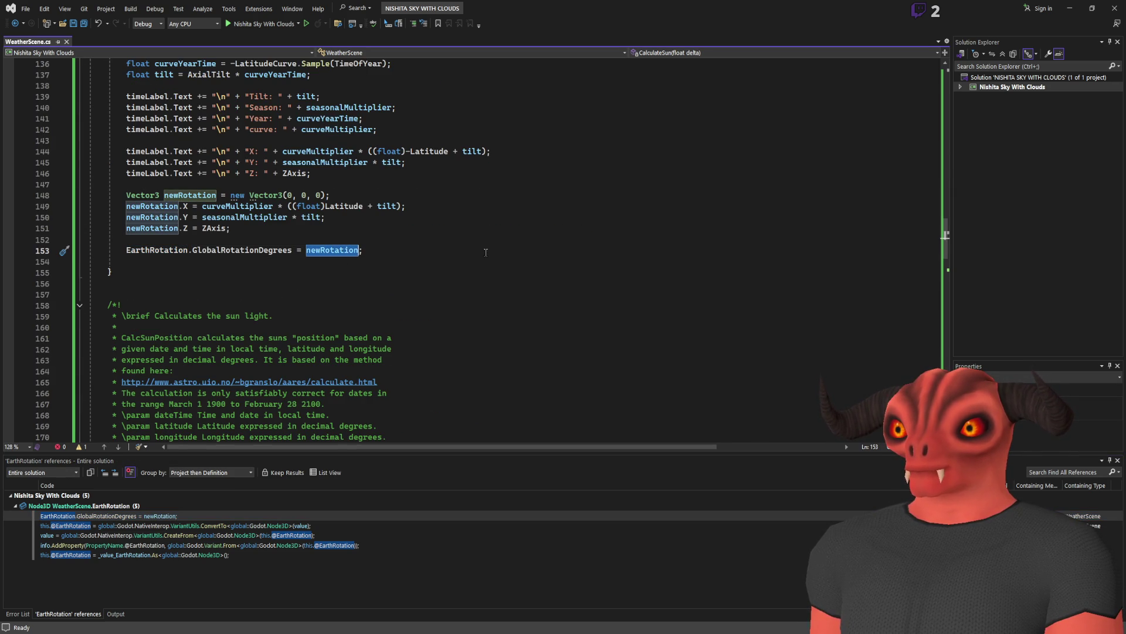
left_click(486, 252)
scroll(485, 252, "up", 6)
scroll(485, 252, "up", 10)
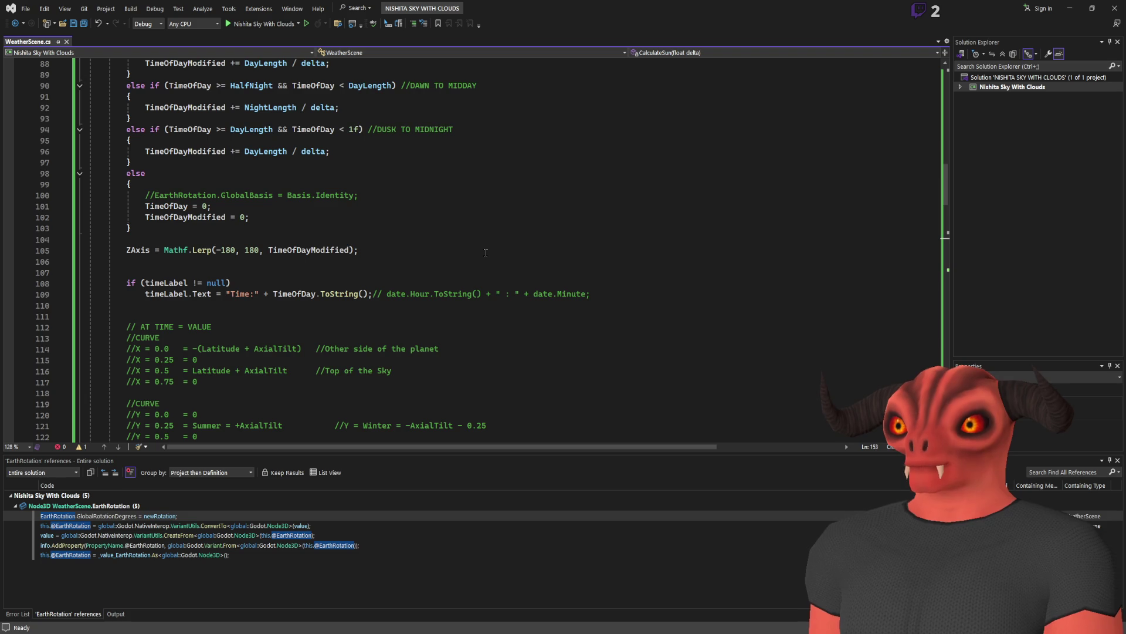
scroll(485, 252, "down", 10)
key("alt+Tab")
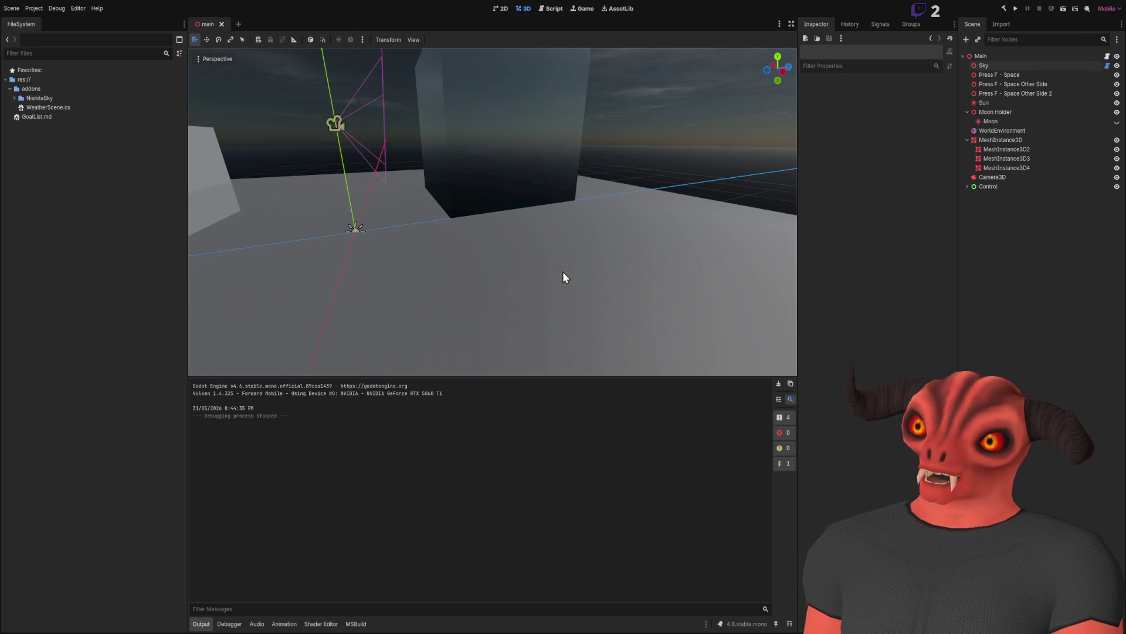
Add a CapsuleMesh MeshInstance3D under Main and move it up and right of the dark cube.
key("ctrl+a")
key("f")
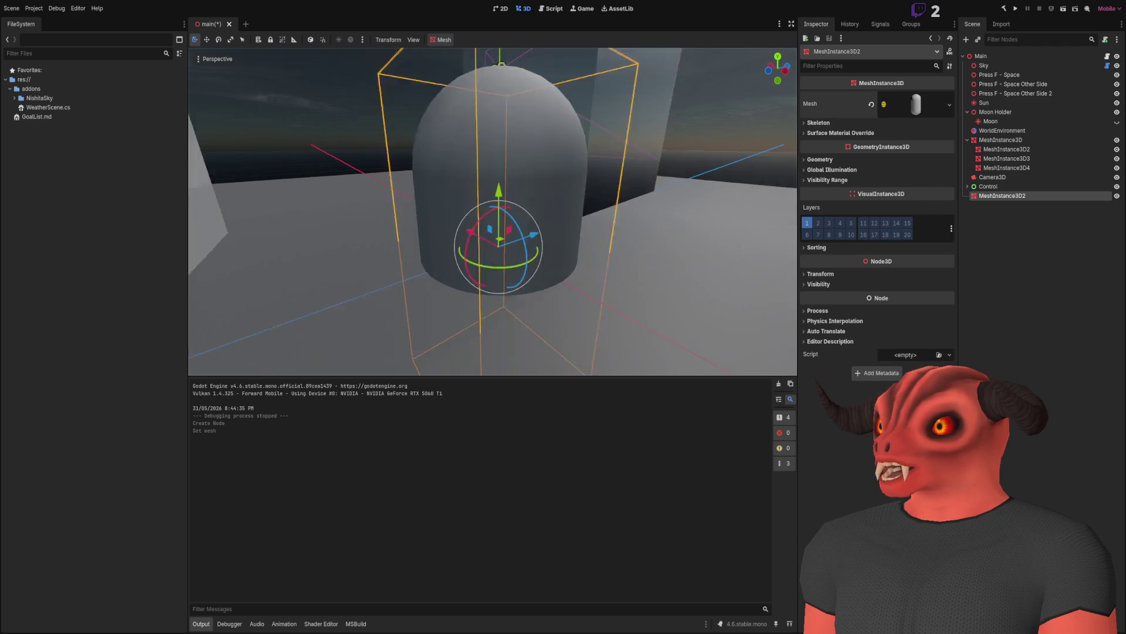
mouse_move(500, 286)
left_mouse_down()
mouse_move(640, 115)
mouse_move(484, 51)
mouse_move(501, 51)
left_mouse_up()
key("f")
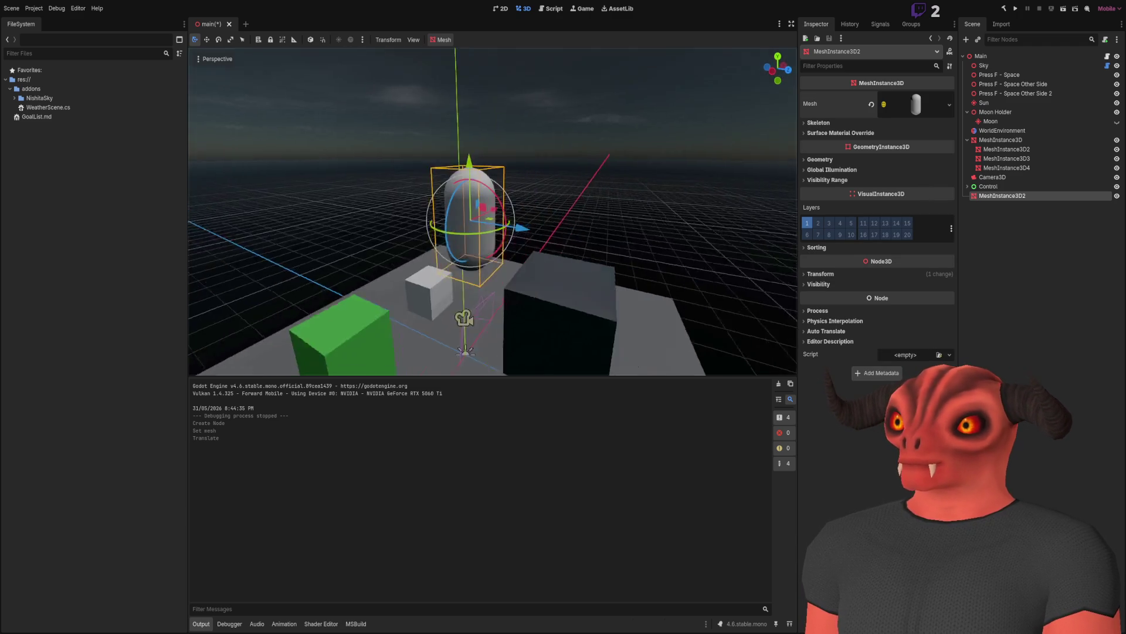
left_click_drag(378, 203, 611, 311)
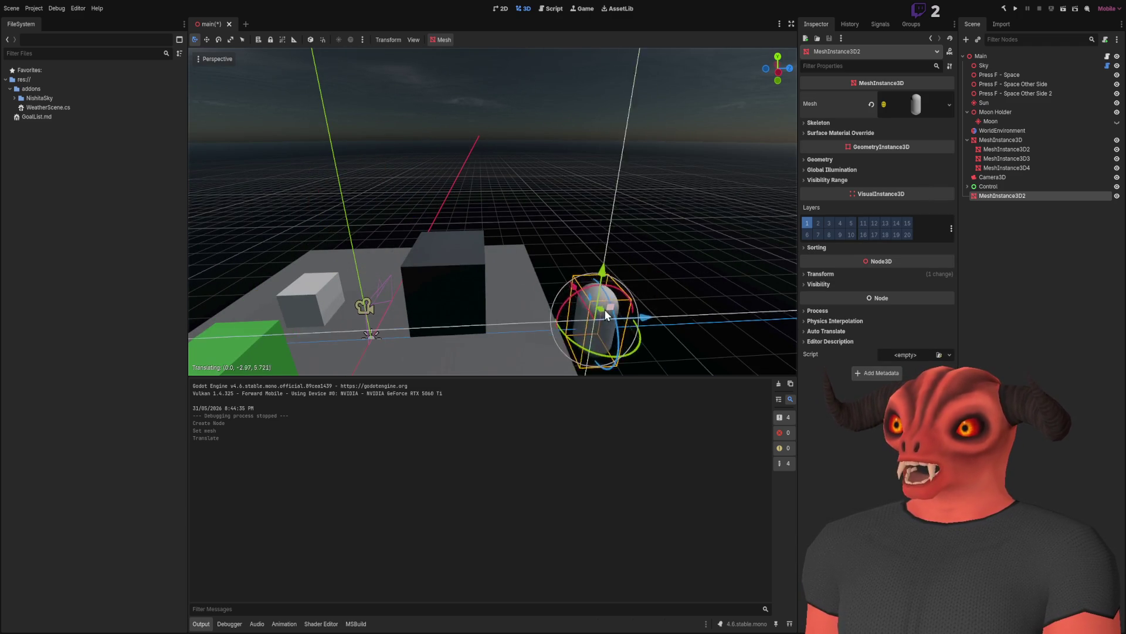
key("f")
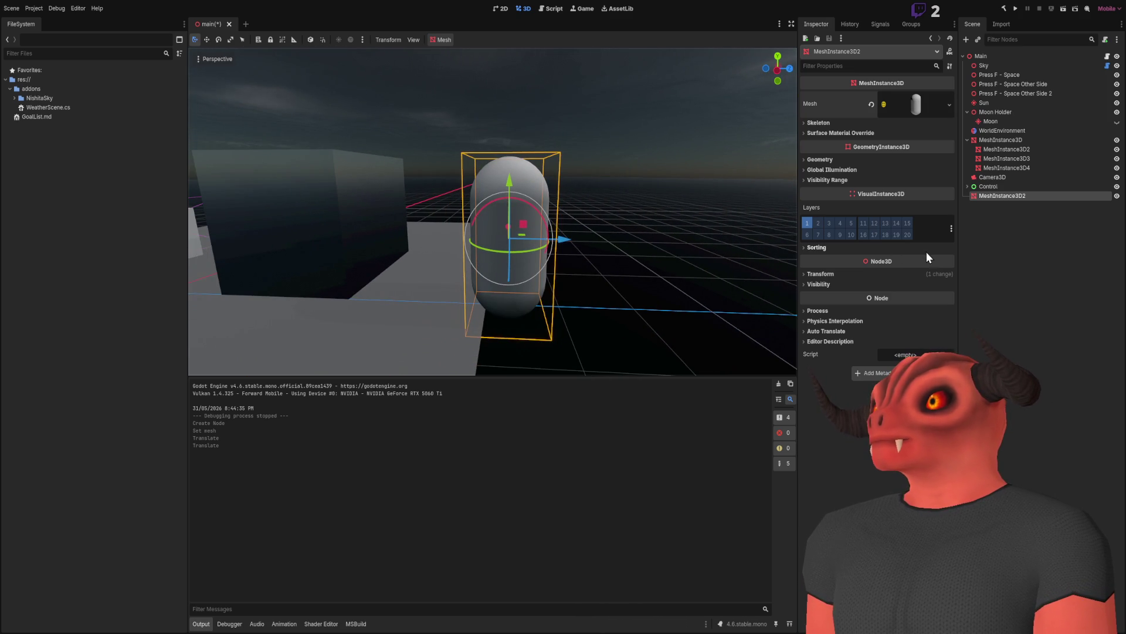
left_click(989, 65)
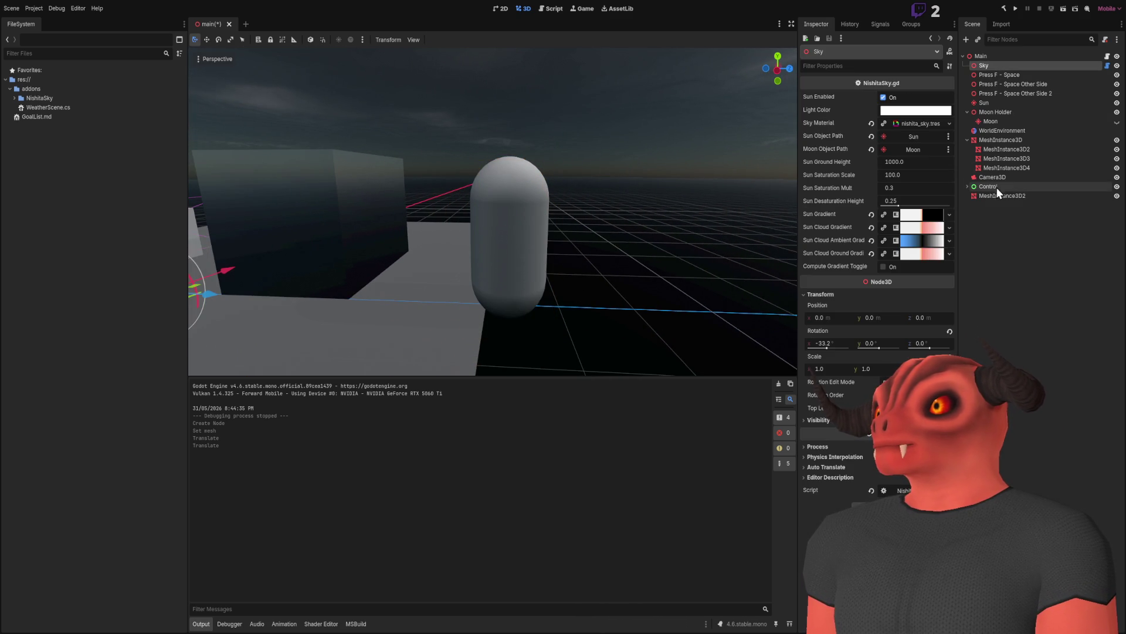
Set Main's Earth Rotation to MeshInstance3D2, then run and stop a test.
left_click(986, 56)
mouse_move(998, 196)
left_mouse_down()
mouse_move(892, 249)
mouse_move(900, 324)
left_mouse_up()
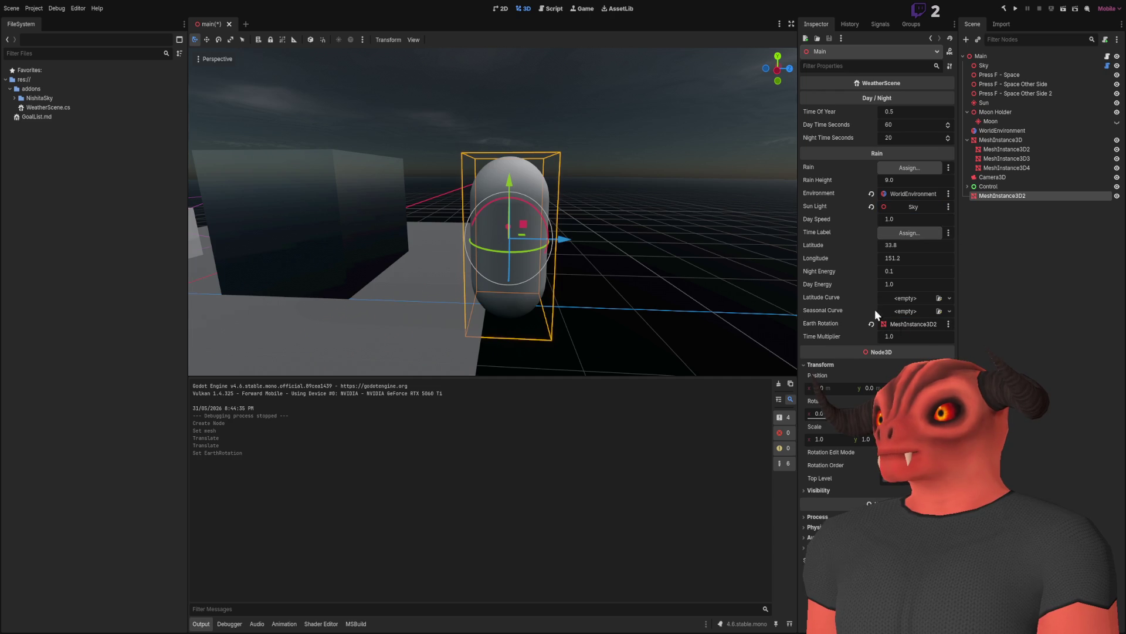
left_click(1062, 10)
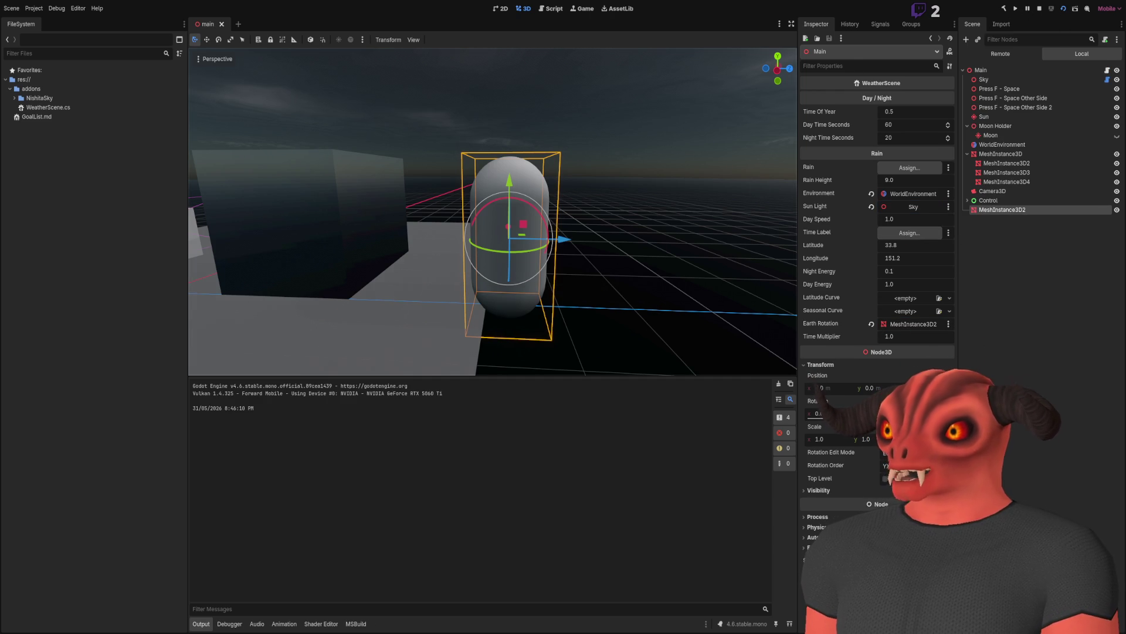
left_click(1047, 295)
left_click(967, 187)
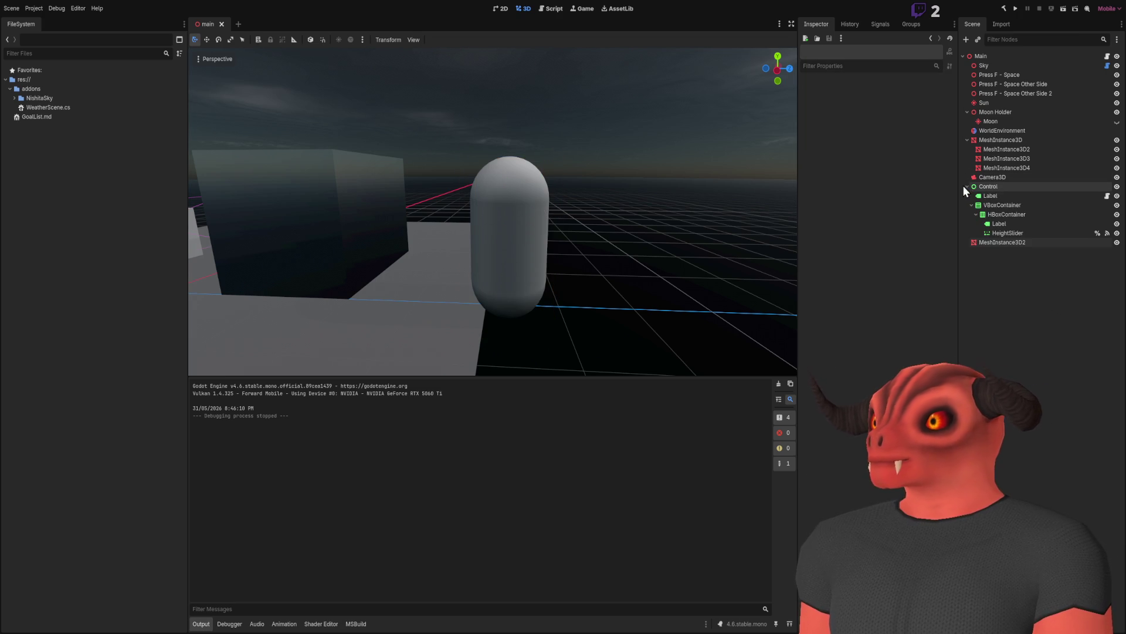
Set HeightSlider's Min Value to -10.0, then run and stop the scene to test it.
left_click(992, 233)
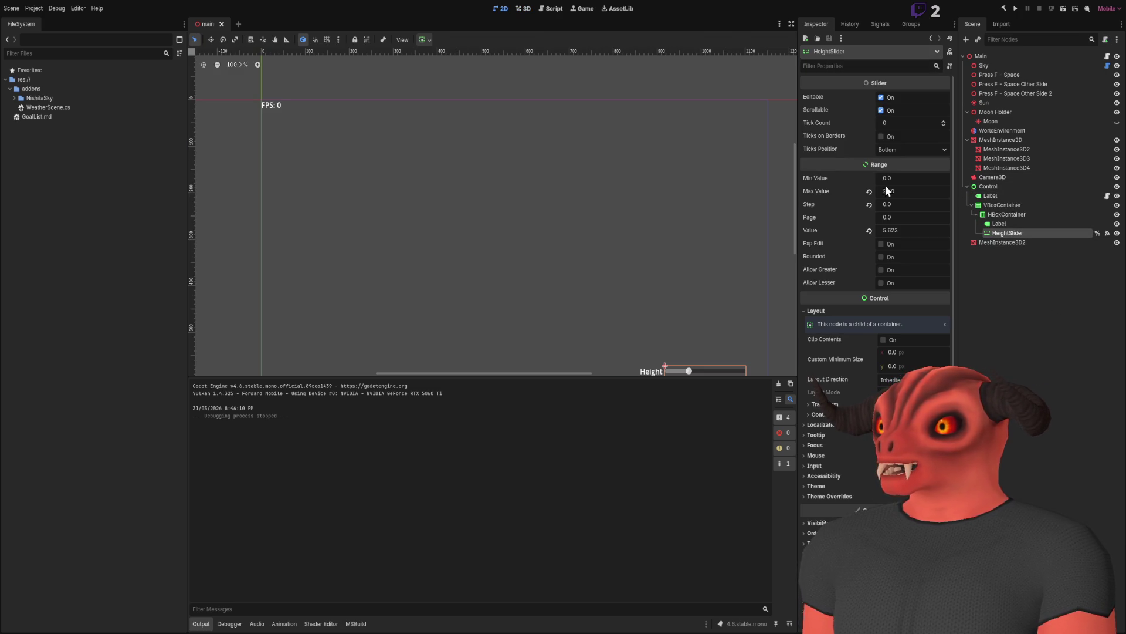
left_click(1011, 188)
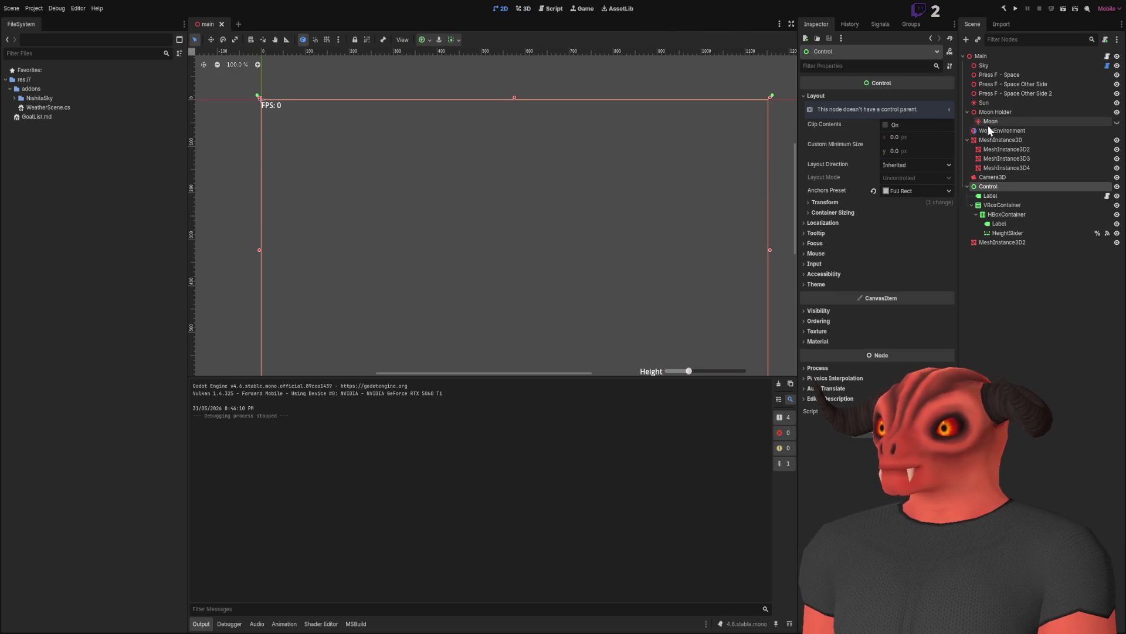
left_click(1011, 243)
left_click(1010, 234)
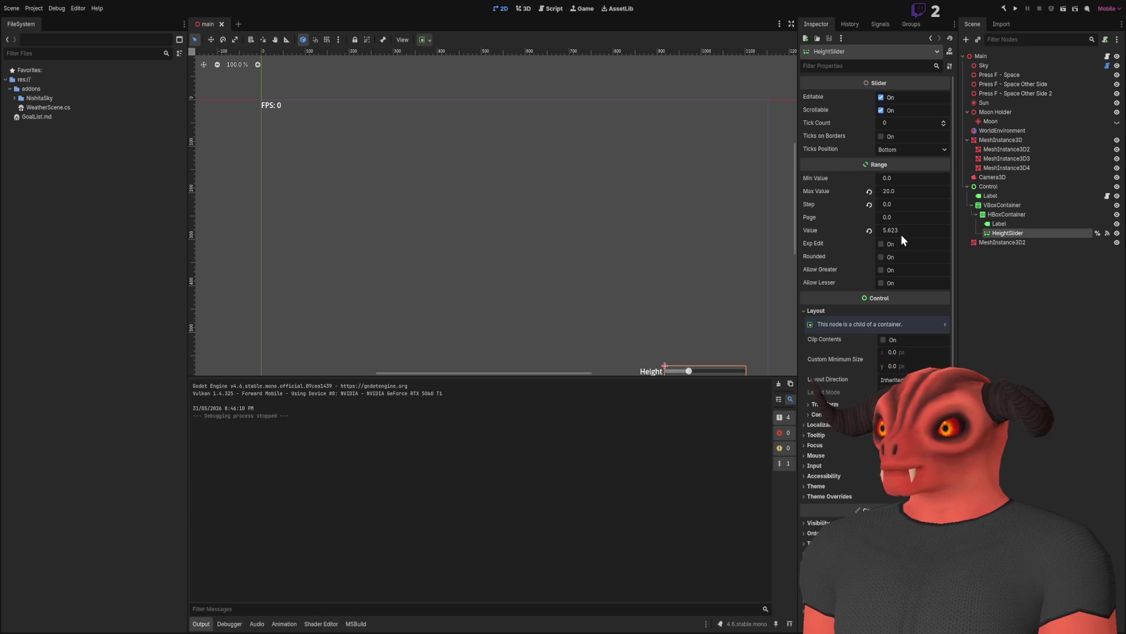
left_click(914, 178)
type("-10")
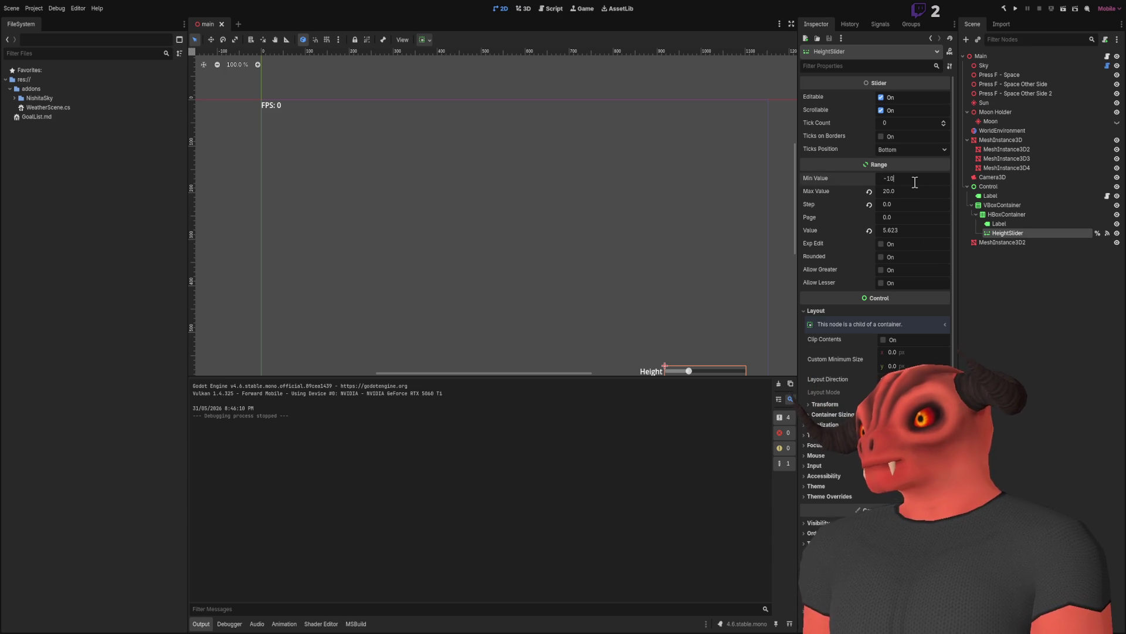
key("Return")
left_click(1064, 10)
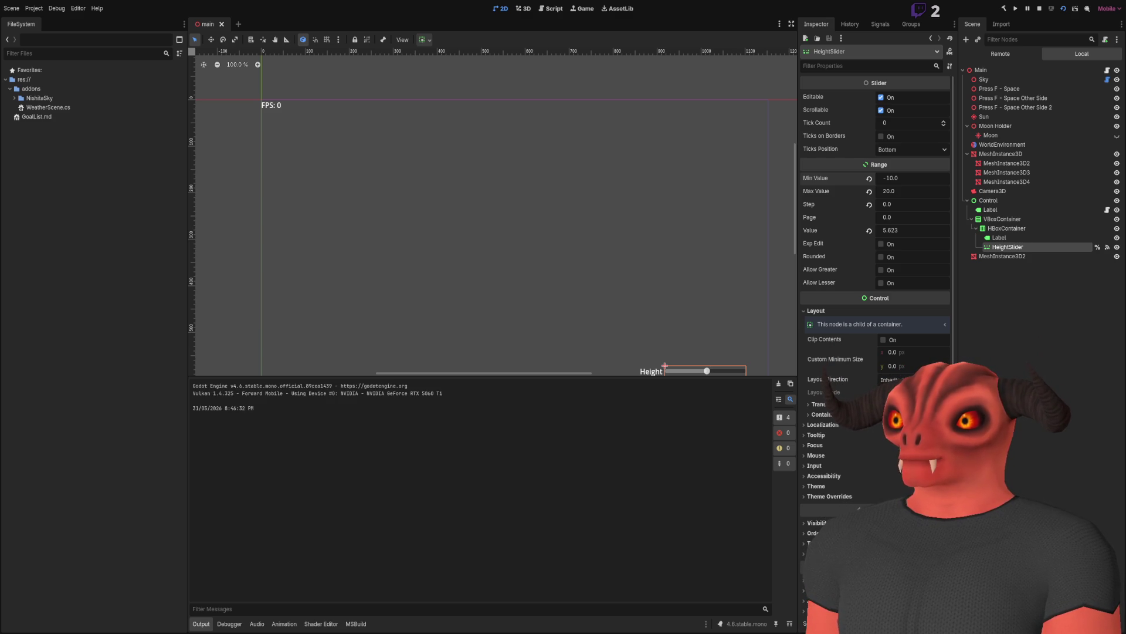
key("F8")
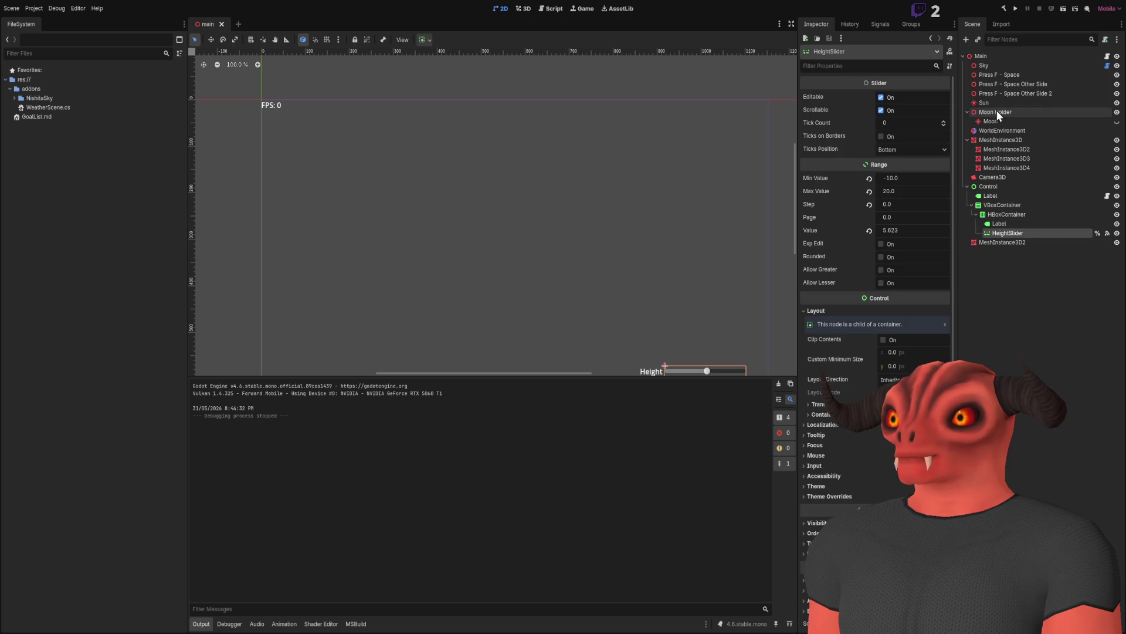
Frame the Sky node, then show HeightSlider's signals including value_changed to the Label.
left_click(1001, 111)
left_click(1000, 122)
left_click(999, 66)
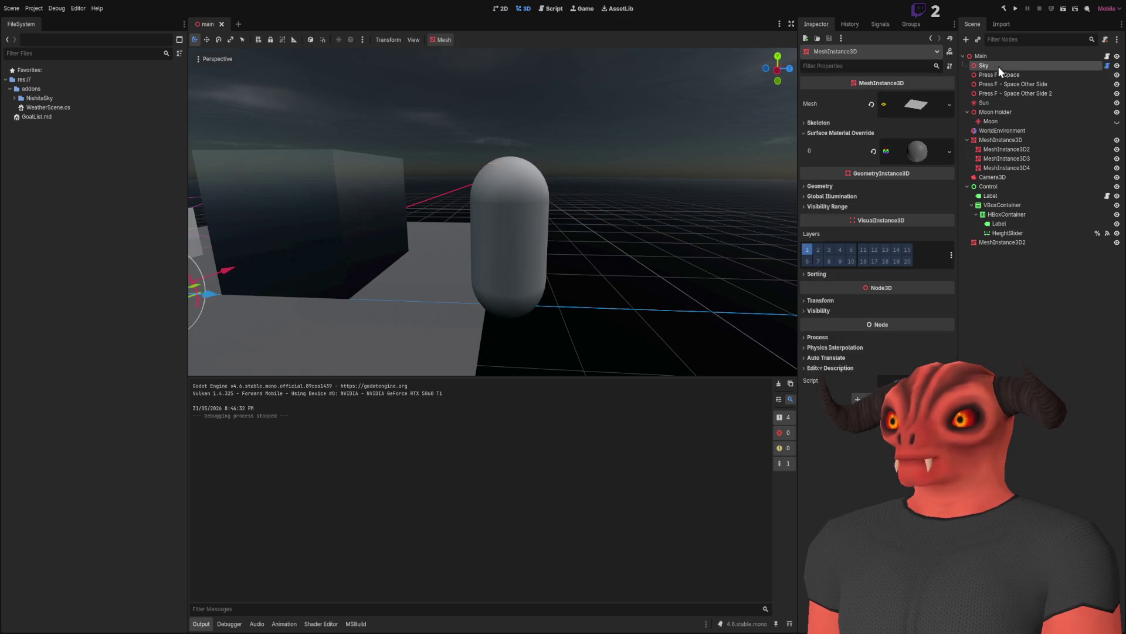
left_click(997, 104)
left_click(1001, 65)
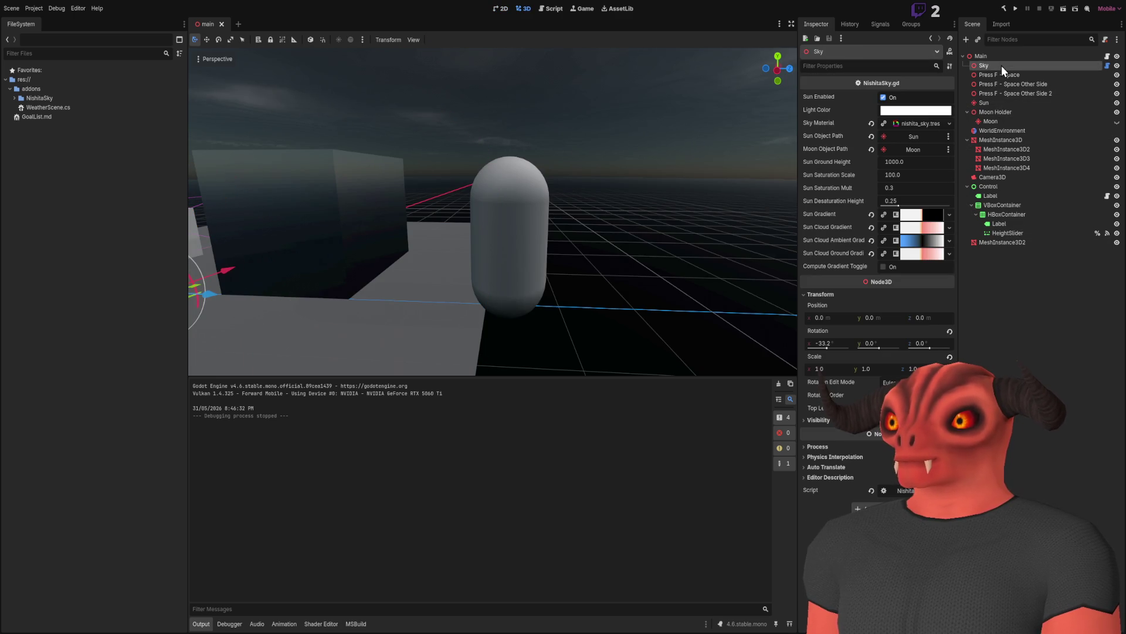
key("f")
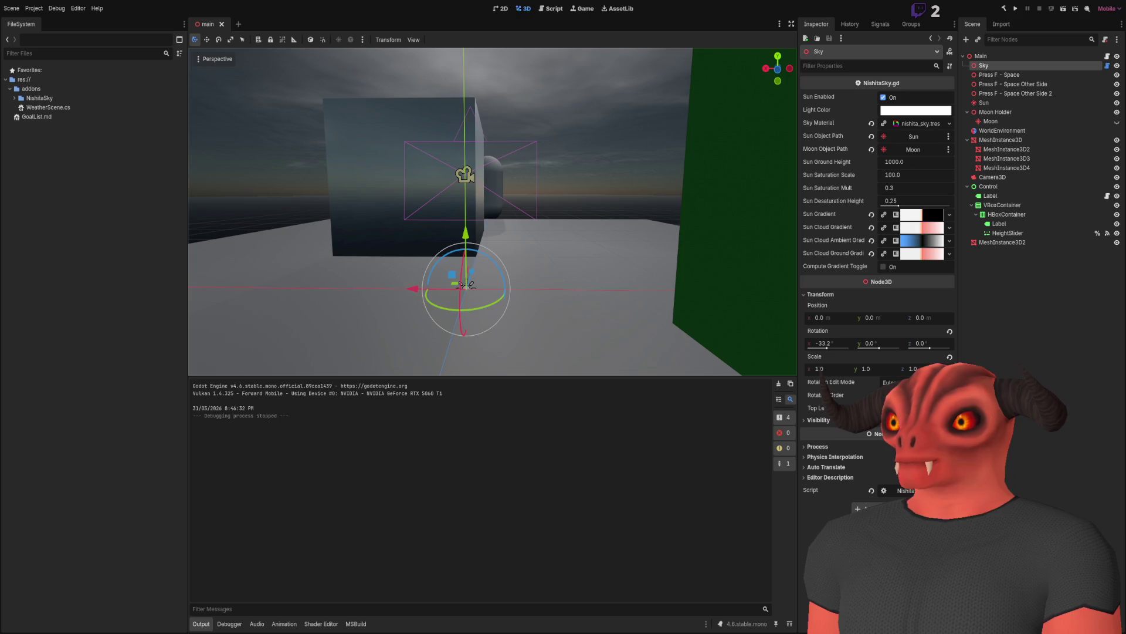
key("w")
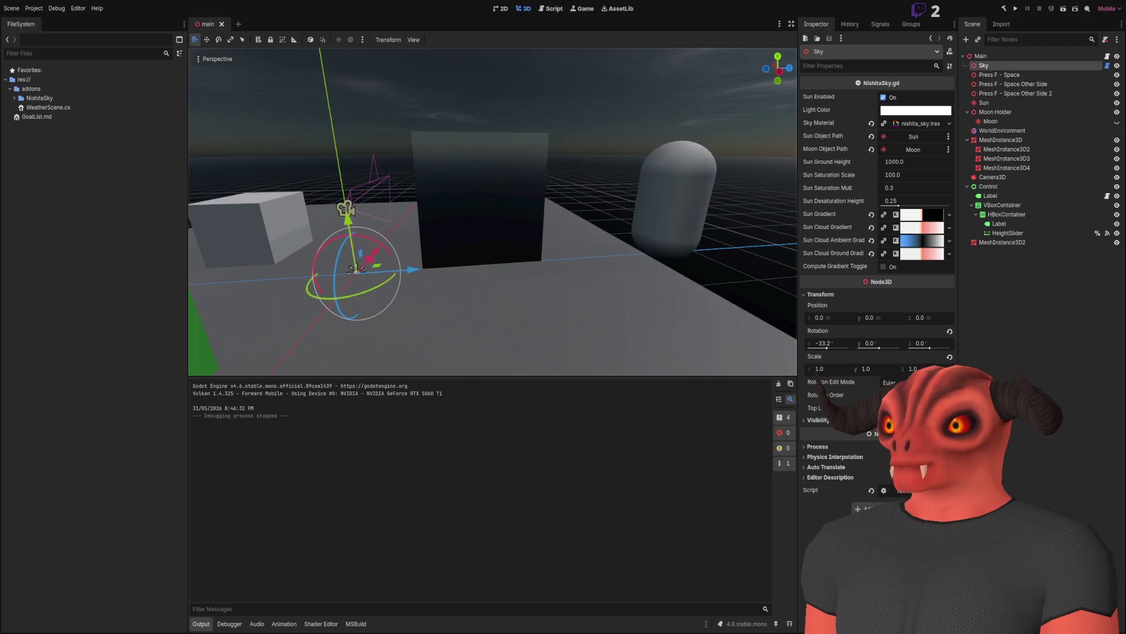
left_click(1008, 234)
left_click(880, 24)
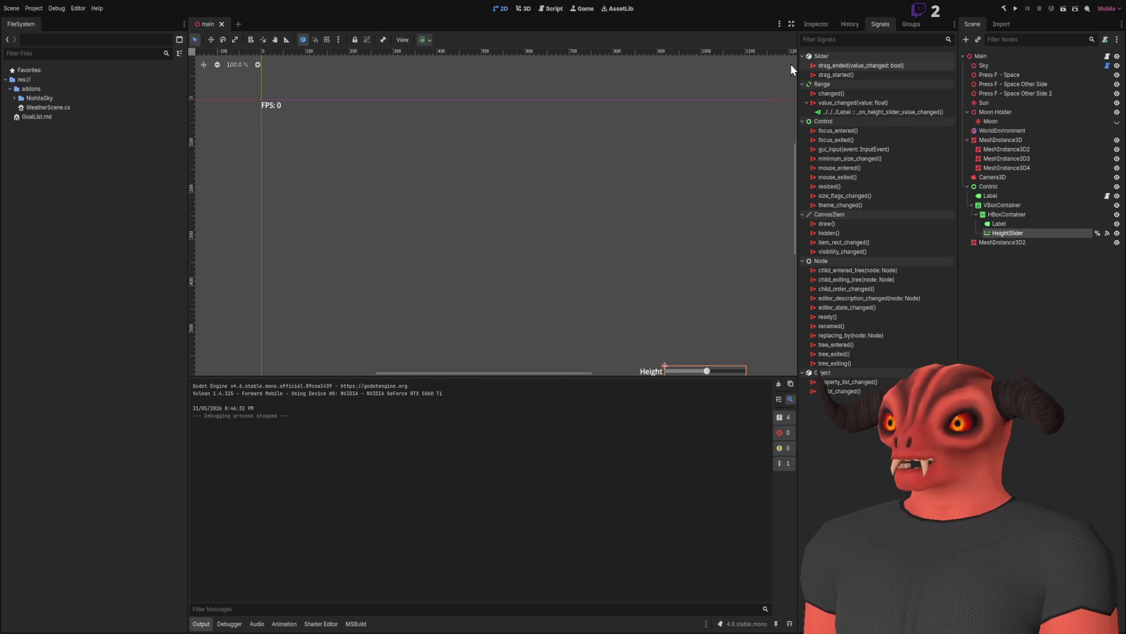
Open fps_counter.gd from the slider's value_changed connection, review the line-20 height handler, and return to 3D.
left_click(844, 114)
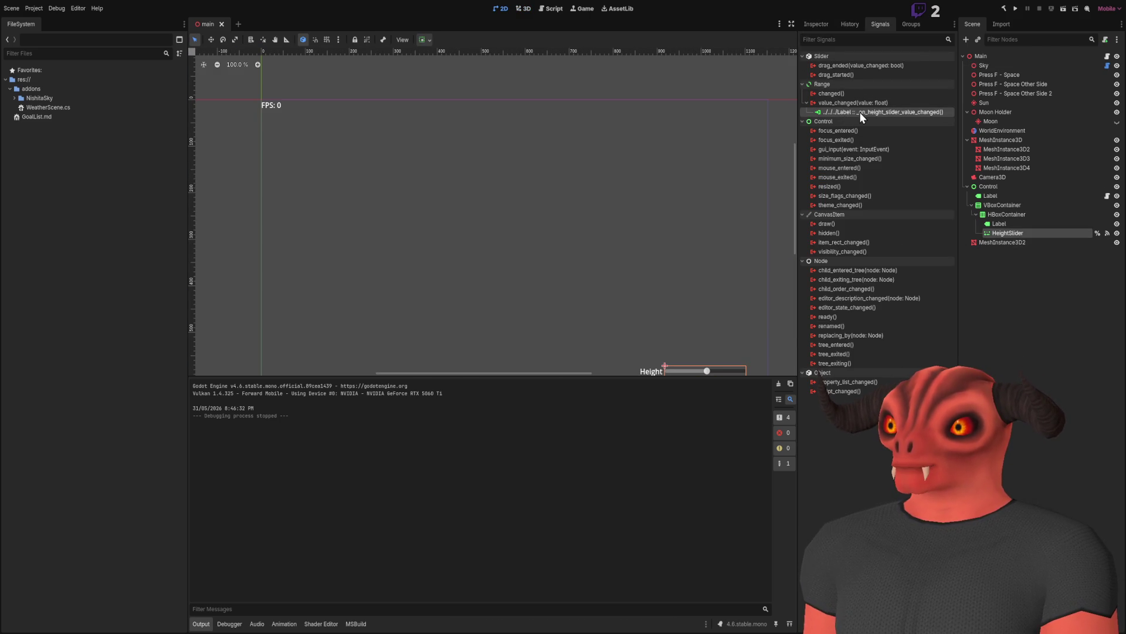
mouse_move(798, 111)
left_mouse_down()
mouse_move(735, 110)
mouse_move(789, 111)
left_mouse_up()
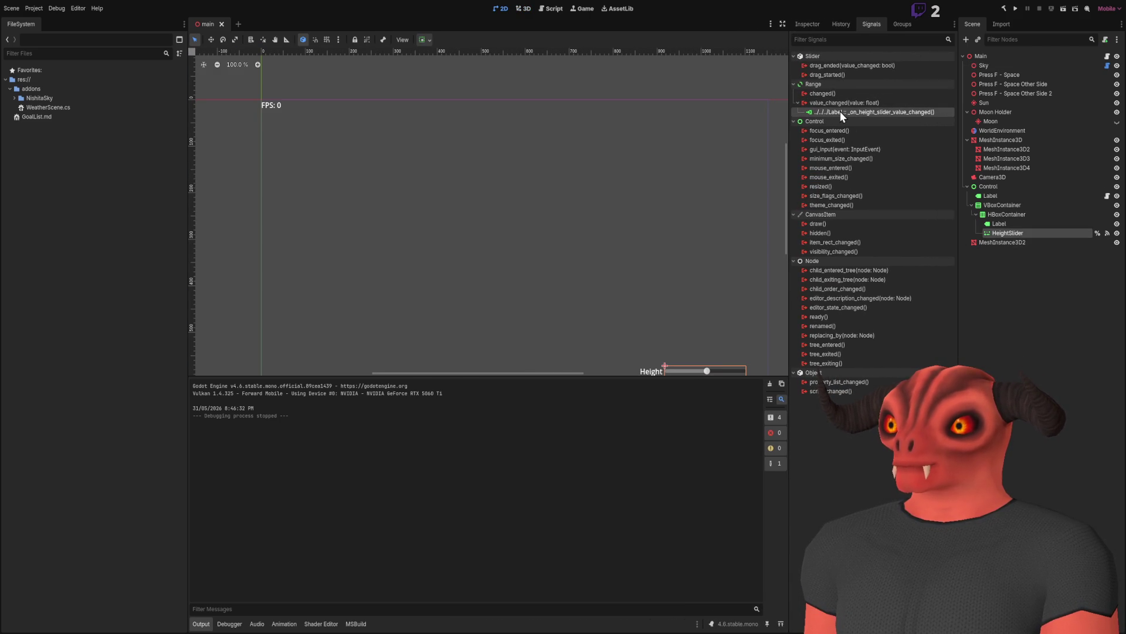
double_click(840, 111)
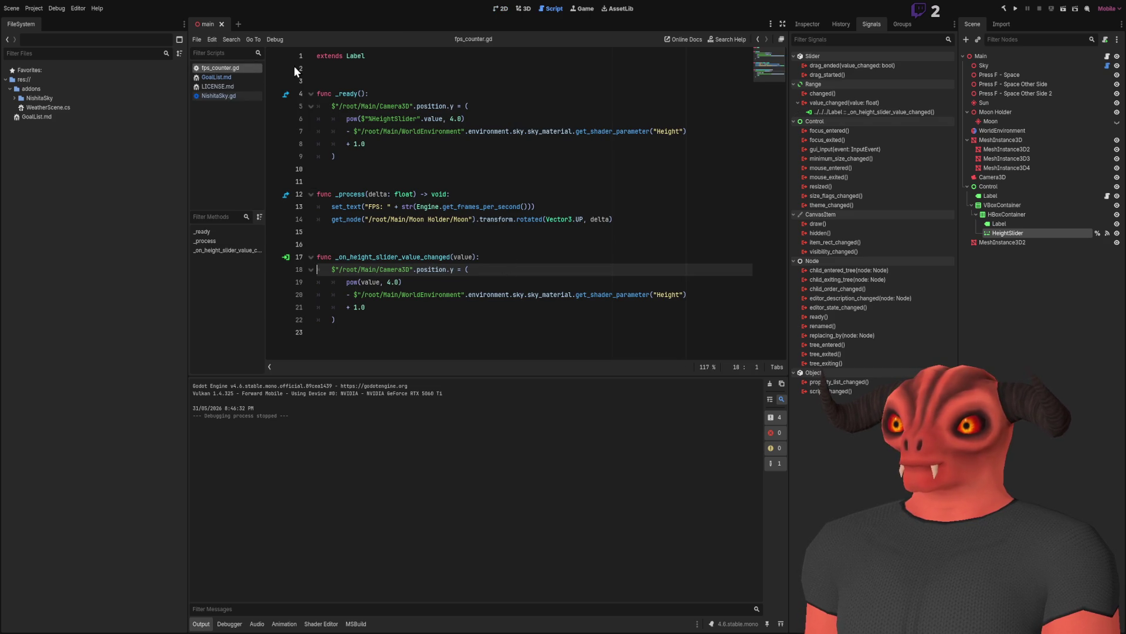
left_click(439, 296)
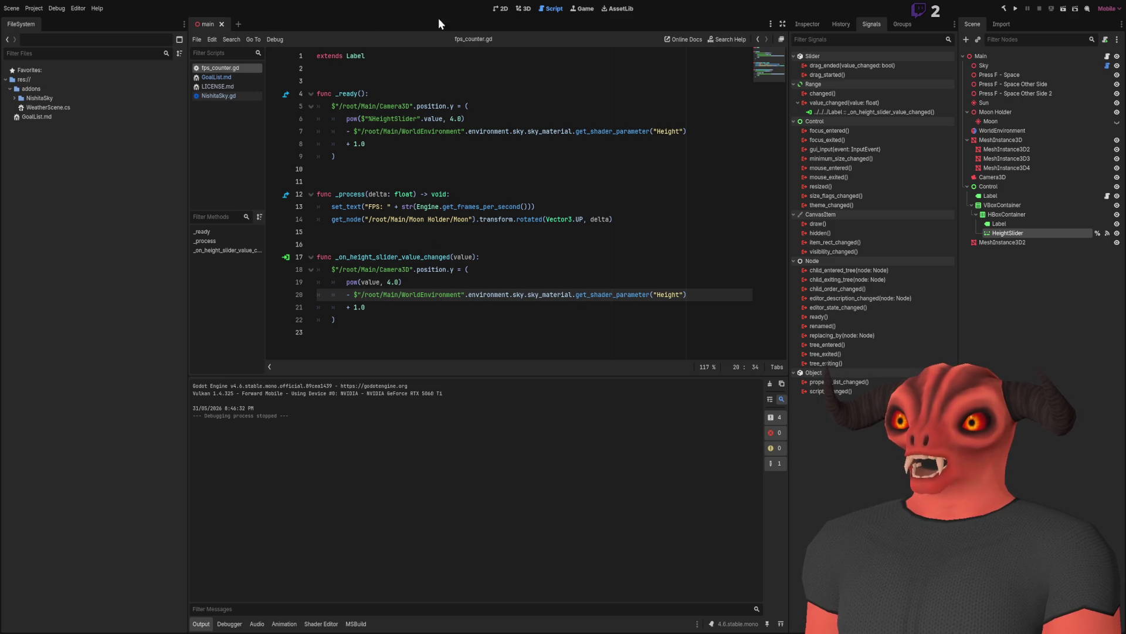
left_click(521, 9)
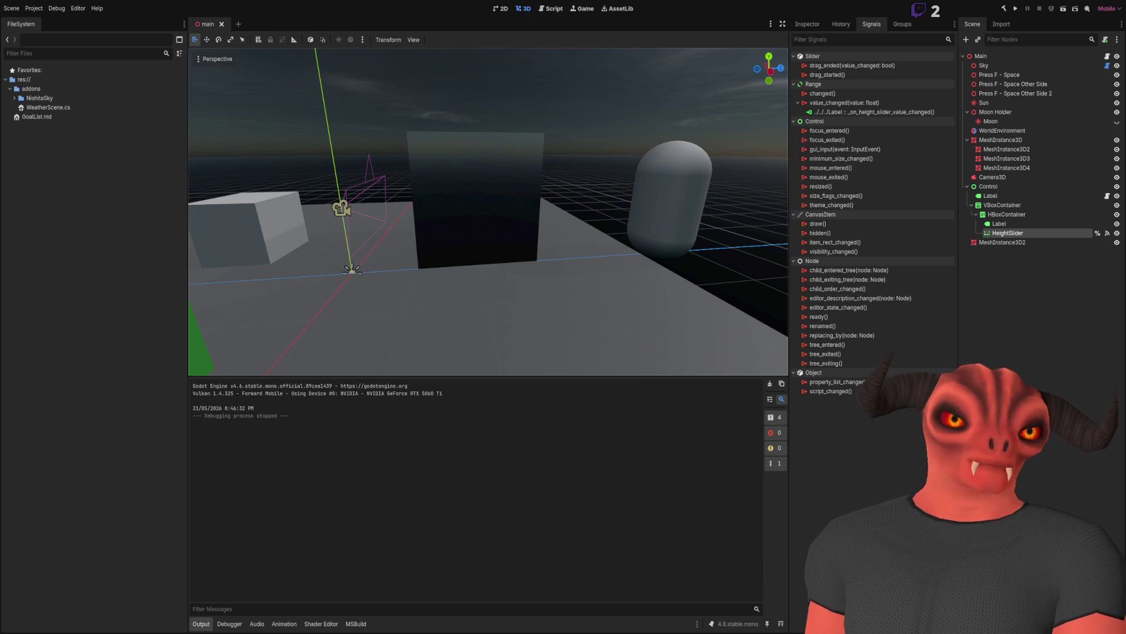
Inspect the mesh, HeightSlider, Moon Holder and Control nodes in the Scene tree.
scroll(417, 305, "up", 3)
left_click(807, 25)
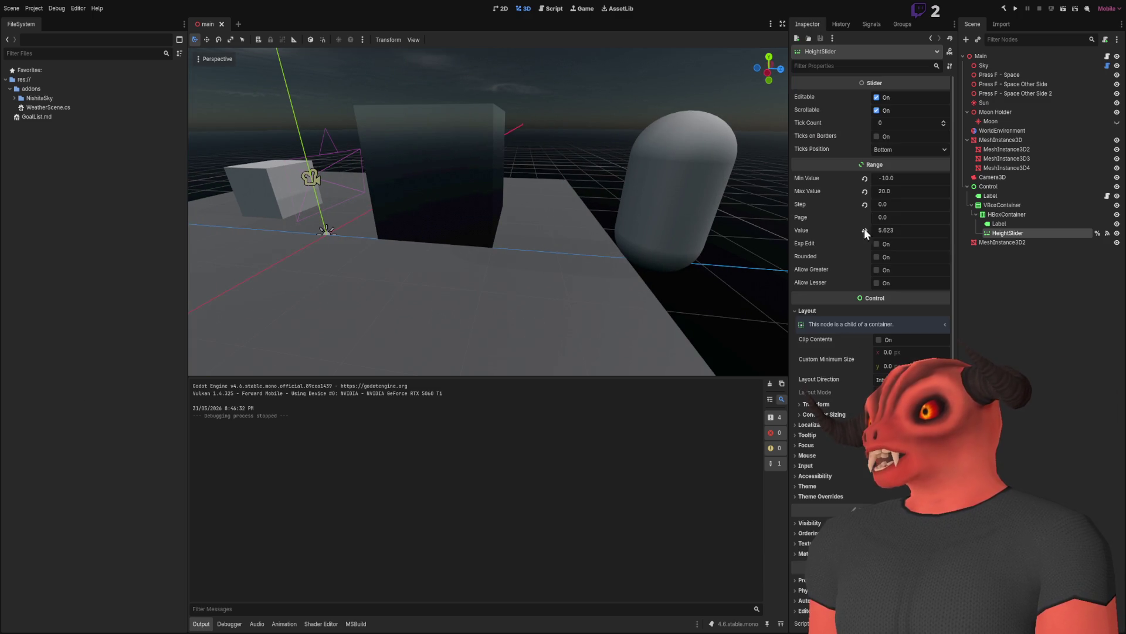
left_click(1001, 242)
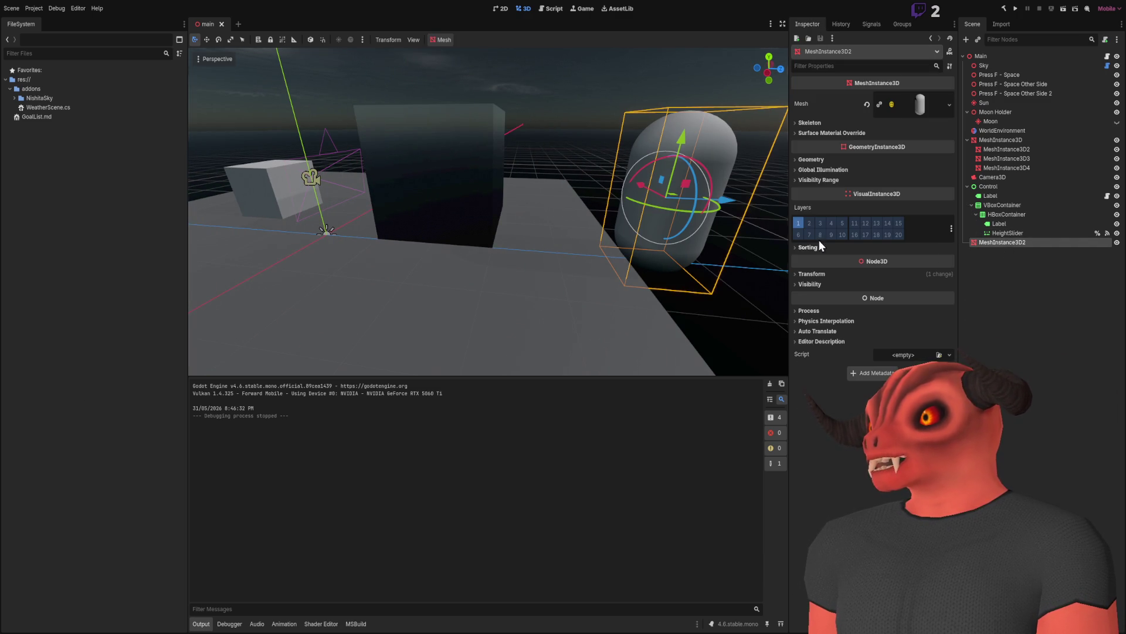
left_click(280, 194)
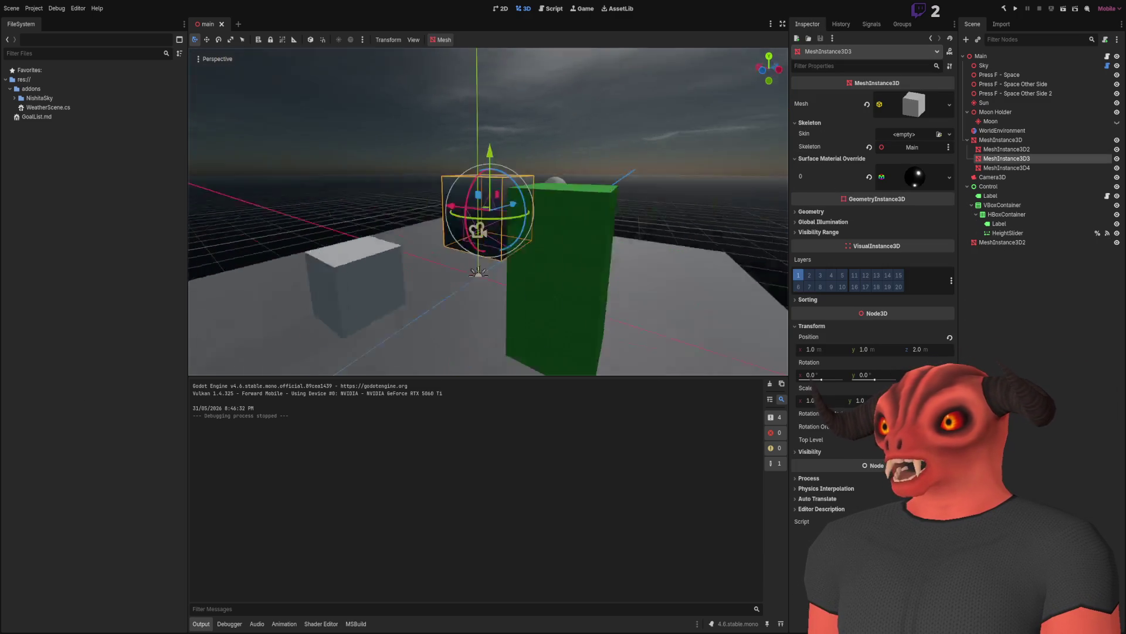
left_click(1036, 364)
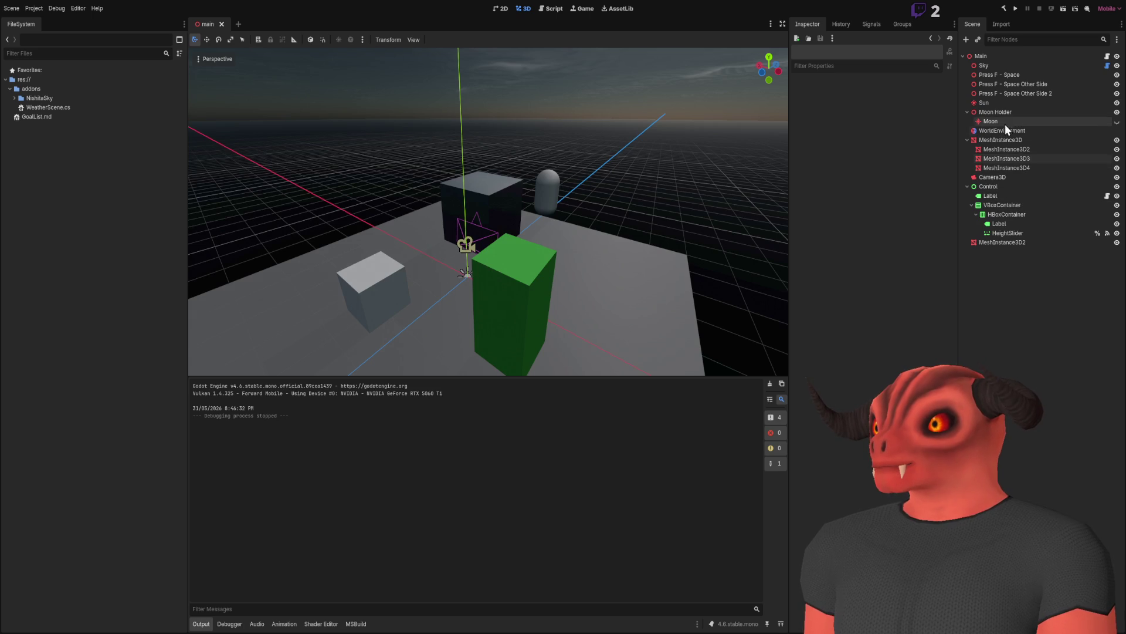
left_click(1008, 233)
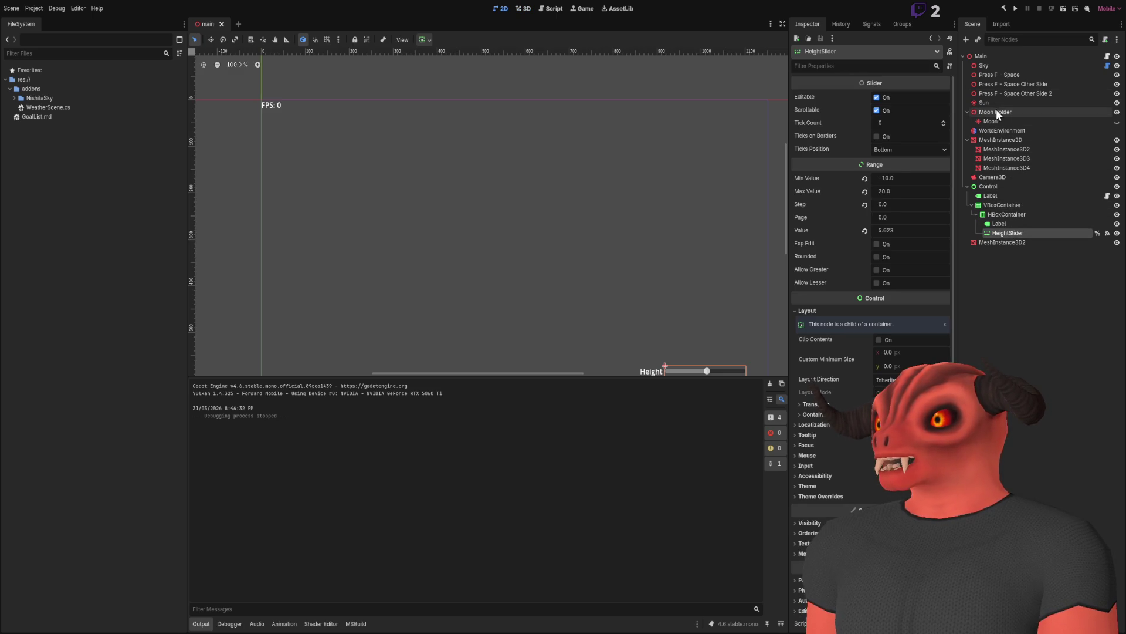
left_click(996, 113)
left_click(1004, 149)
left_click(1002, 186)
left_click(1009, 269)
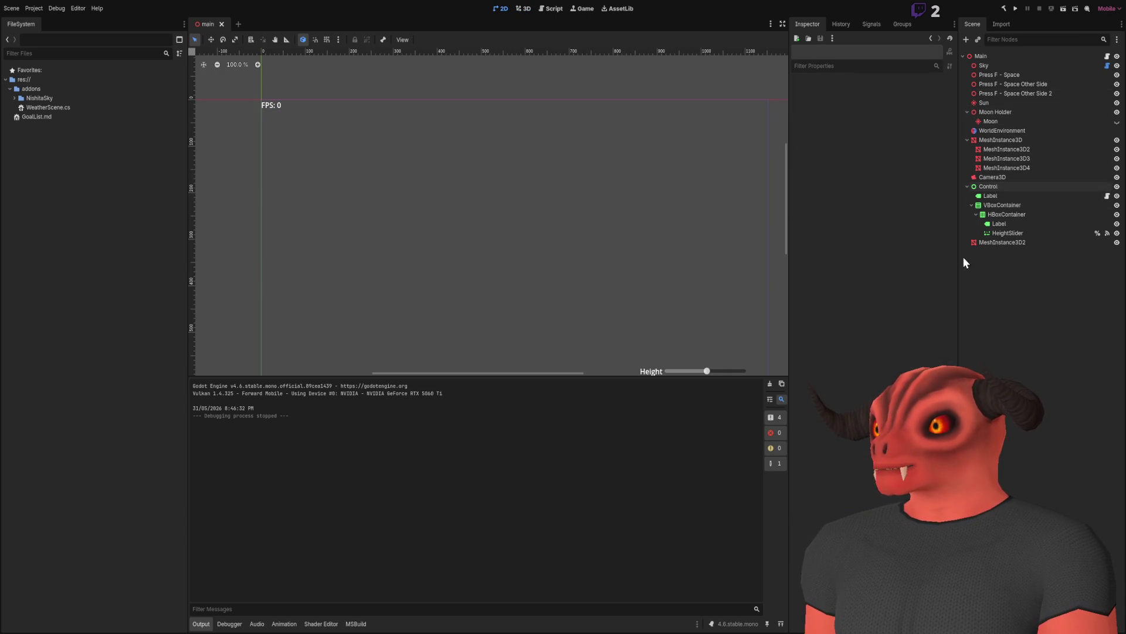
Return to fps_counter.gd in the script editor and expand the NishitaSky addon folder.
left_click(552, 9)
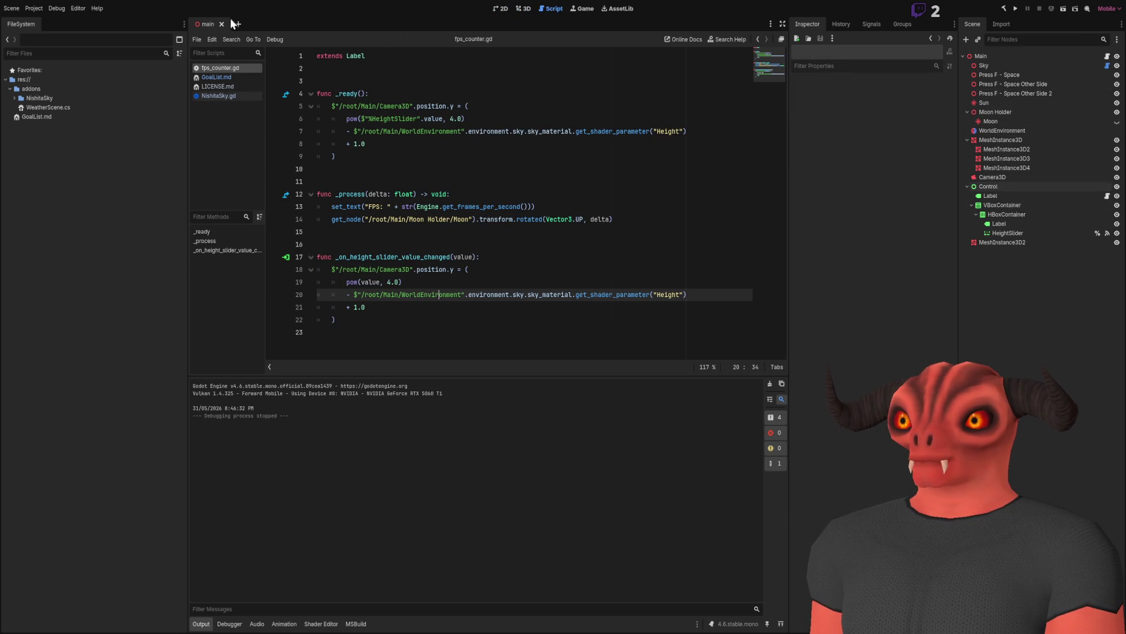
left_click(14, 98)
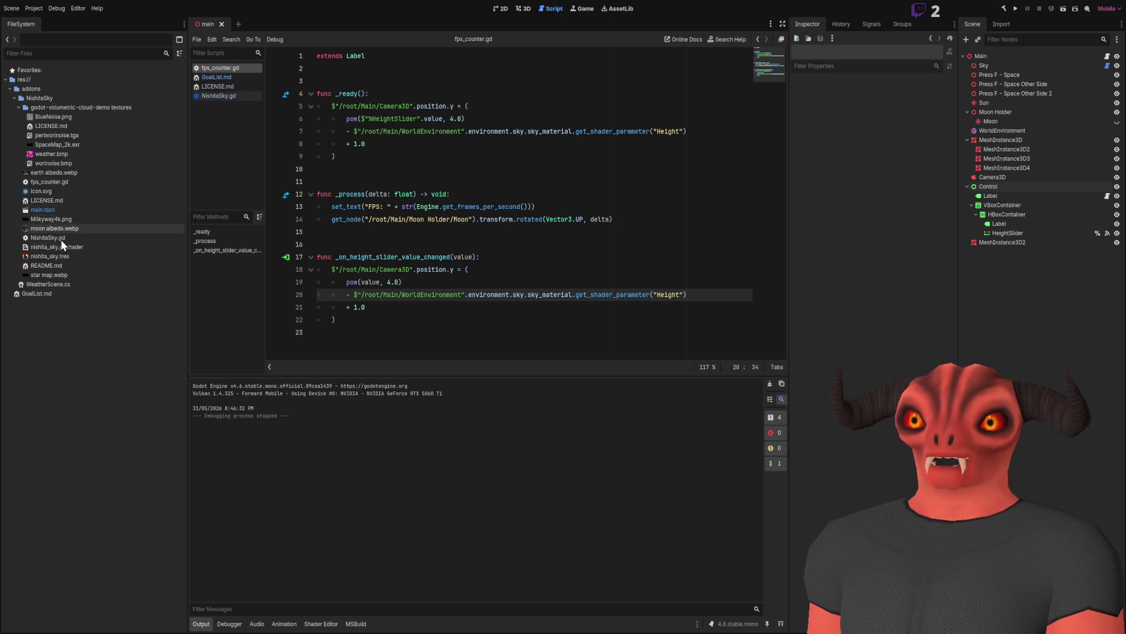
left_click(999, 223)
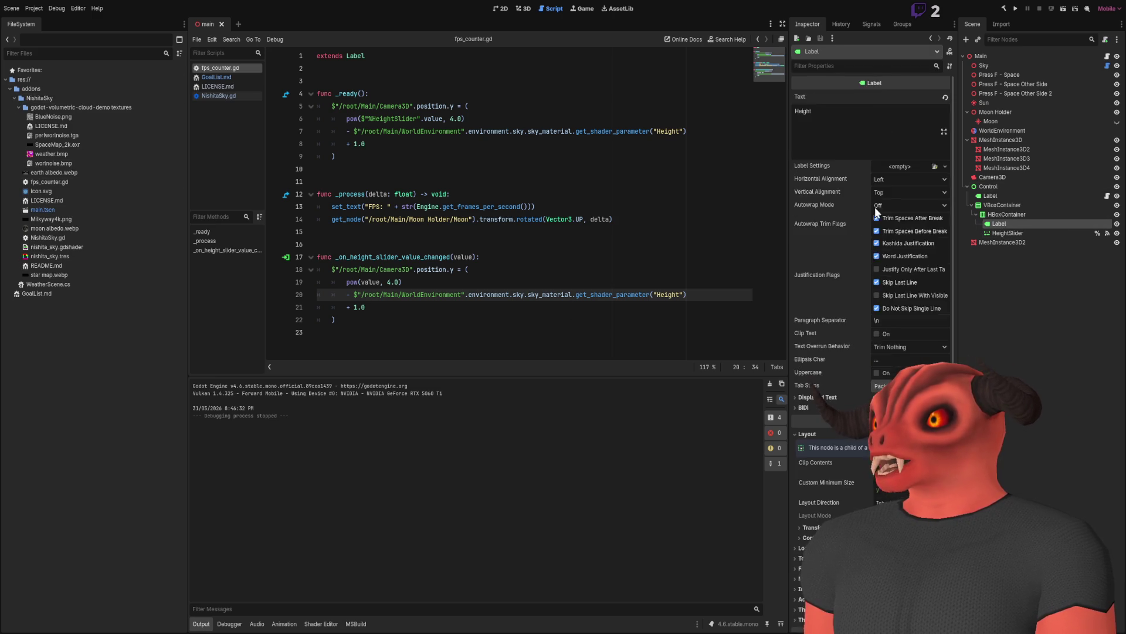
Inspect the FPS Label under Control and its fps_counter.gd script resource.
left_click(1009, 195)
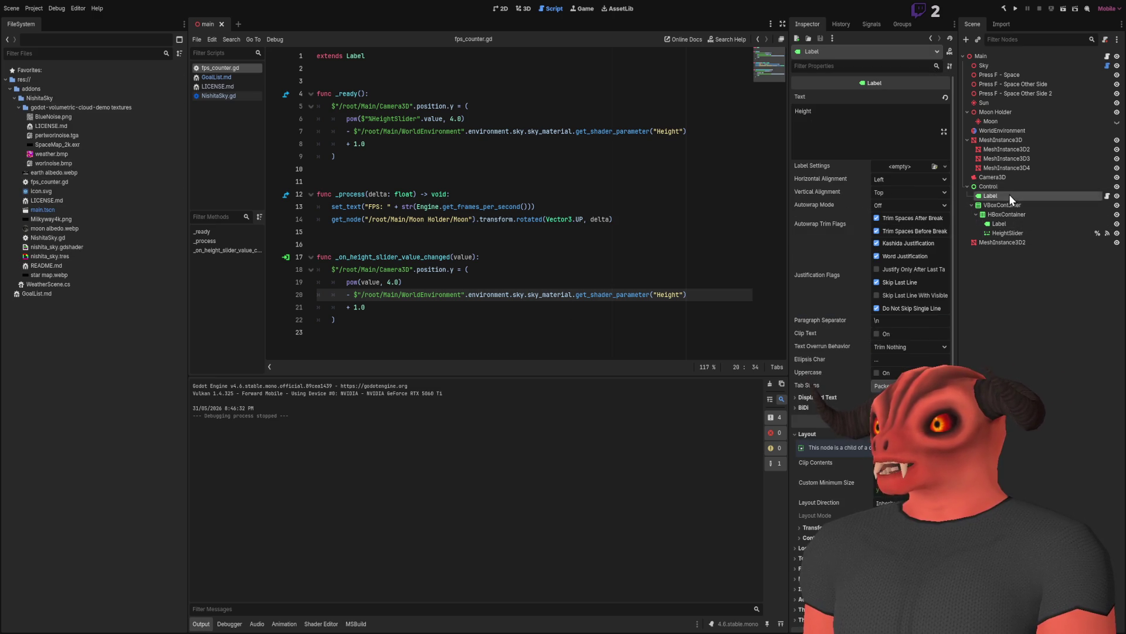
scroll(820, 284, "down", 5)
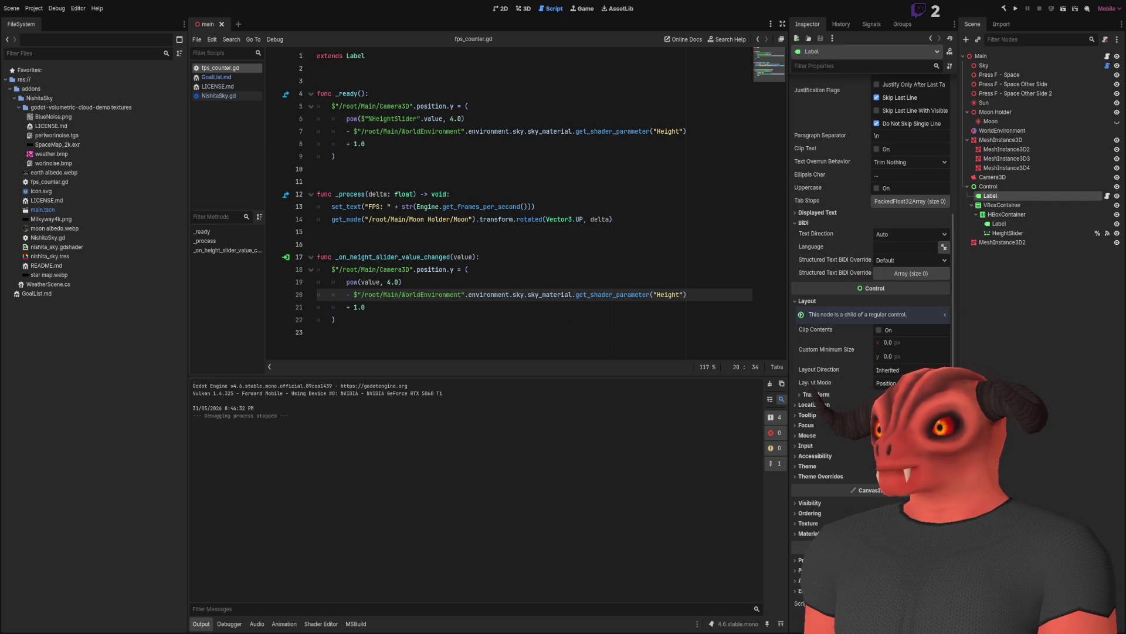
left_click(892, 603)
left_click(997, 195)
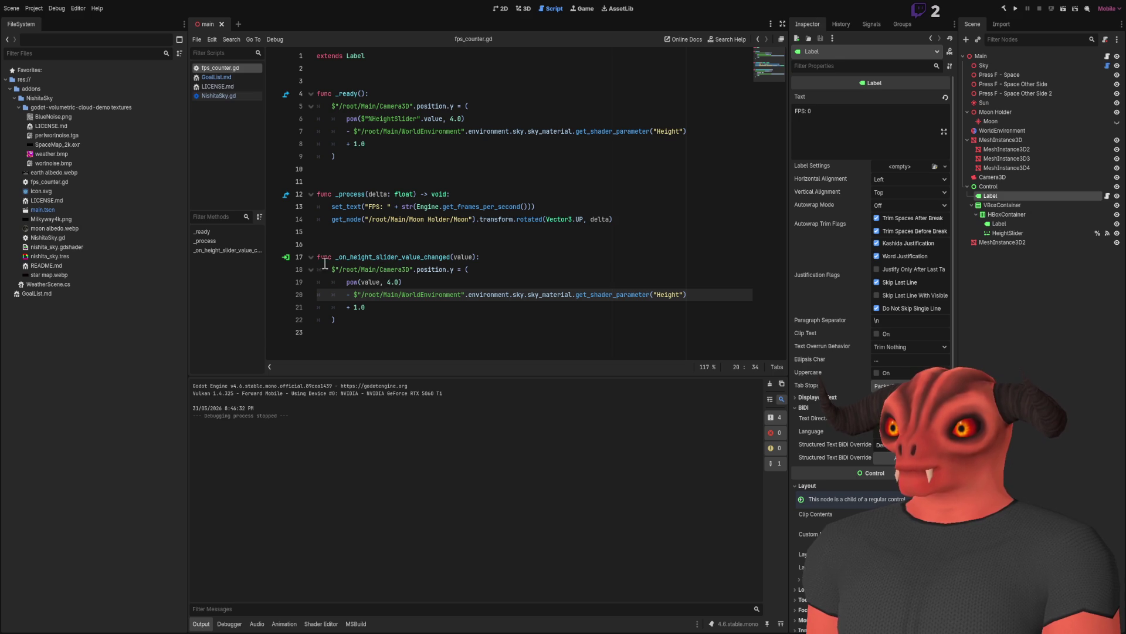
Review the slider handler's lines, then place the caret on the empty line below extends Label.
key("Up")
key("Up")
key("Up")
key("Home")
key("shift+End")
key("shift+Down")
key("Up")
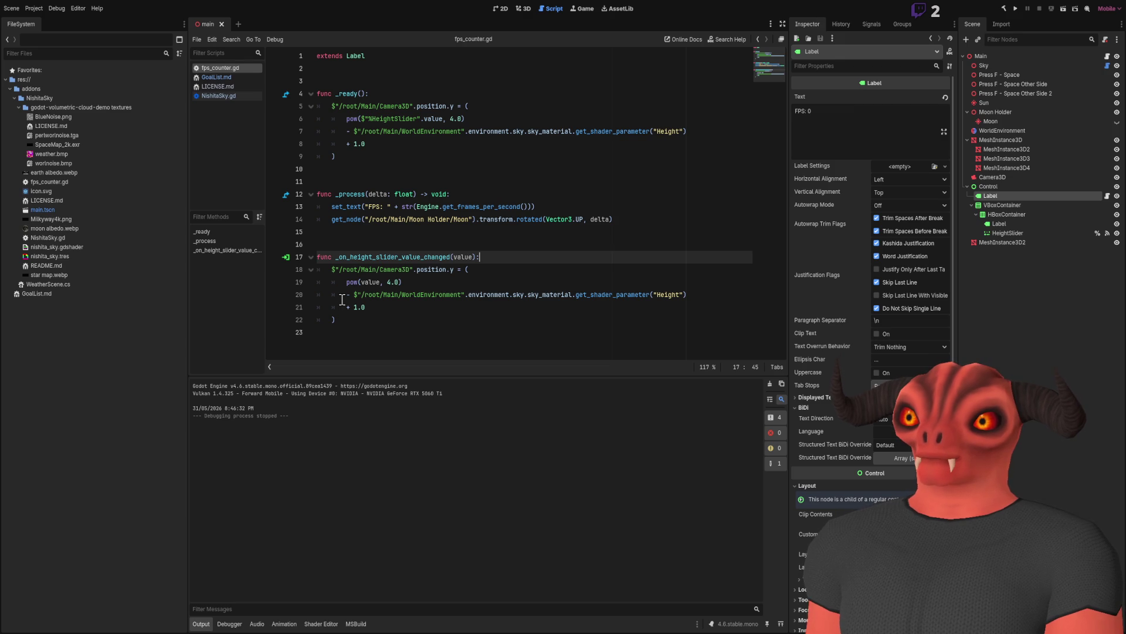
left_click(408, 73)
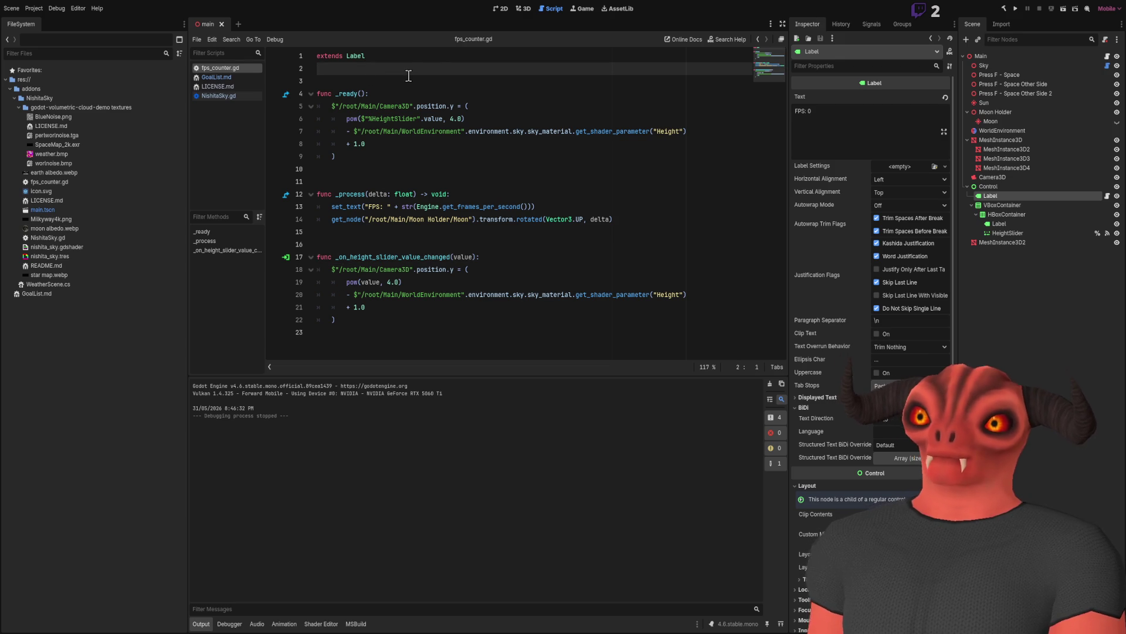
Add an export line by pasting NishitaSky.gd's sun_enabled export and renaming it to camera.
key("Return")
type("export")
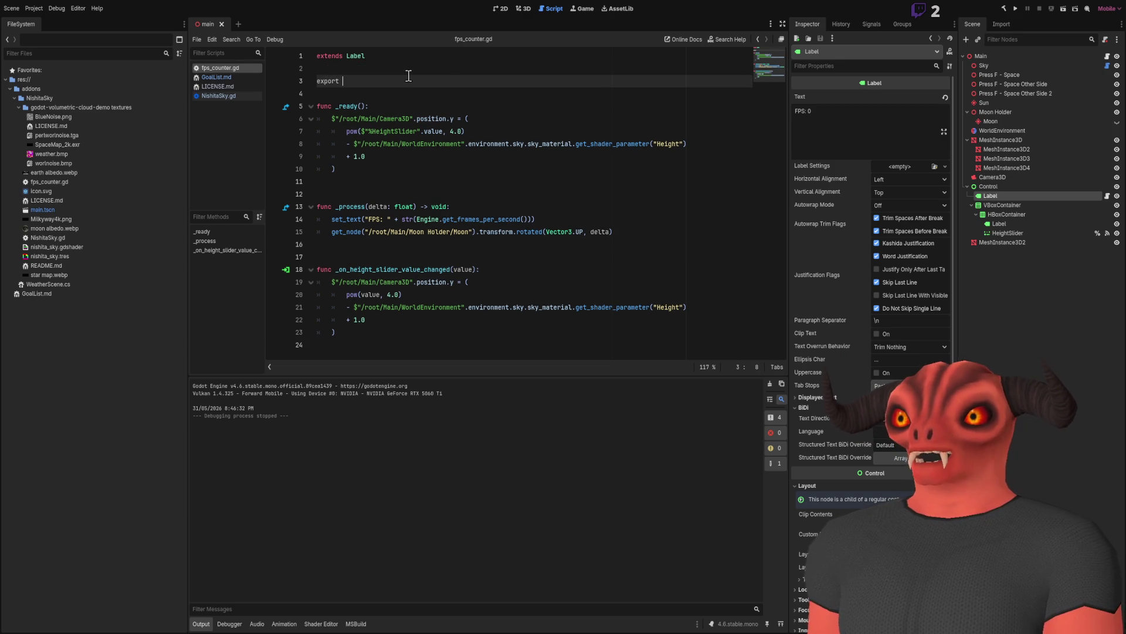
left_click(244, 98)
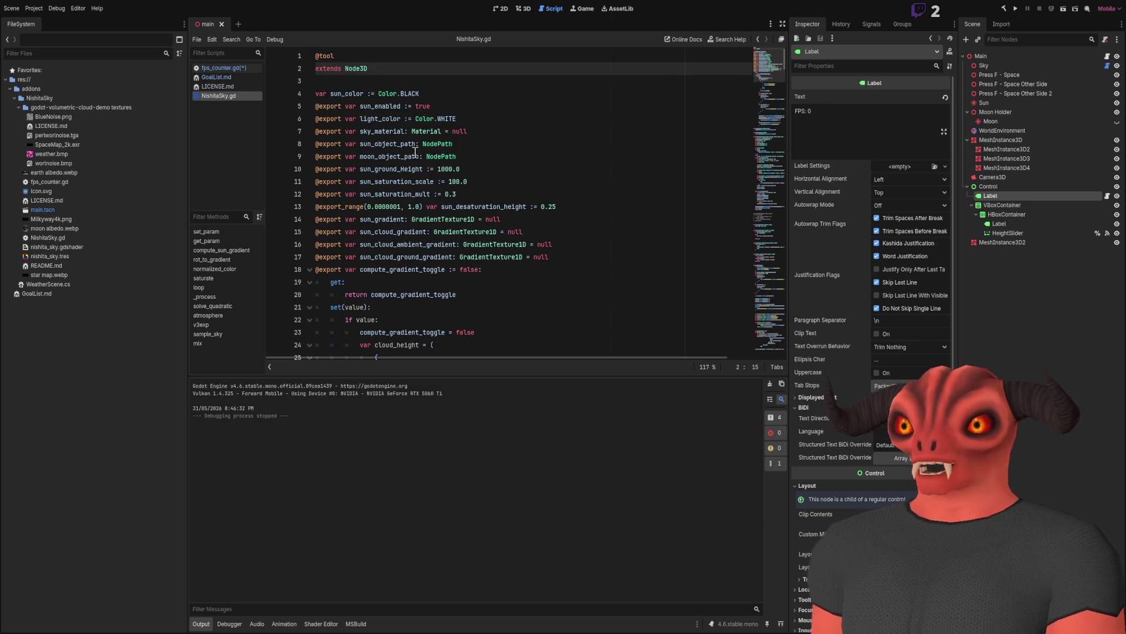
left_click_drag(479, 108, 424, 94)
key("ctrl+c")
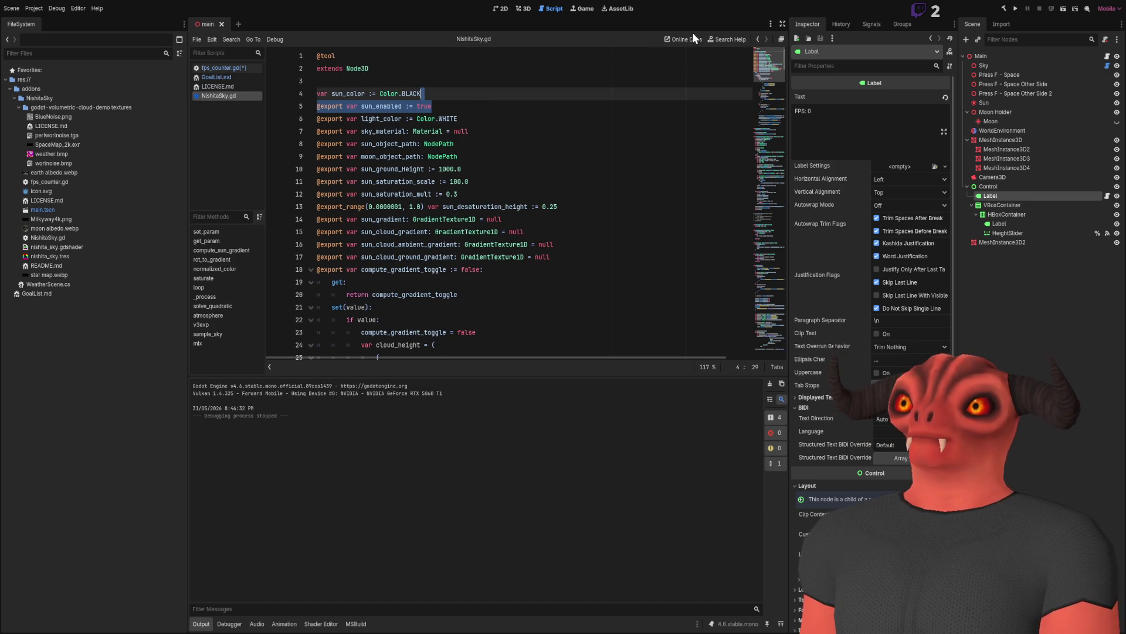
left_click(228, 69)
left_click(424, 80)
key("ctrl+v")
left_click(424, 81)
key("ctrl+shift+k")
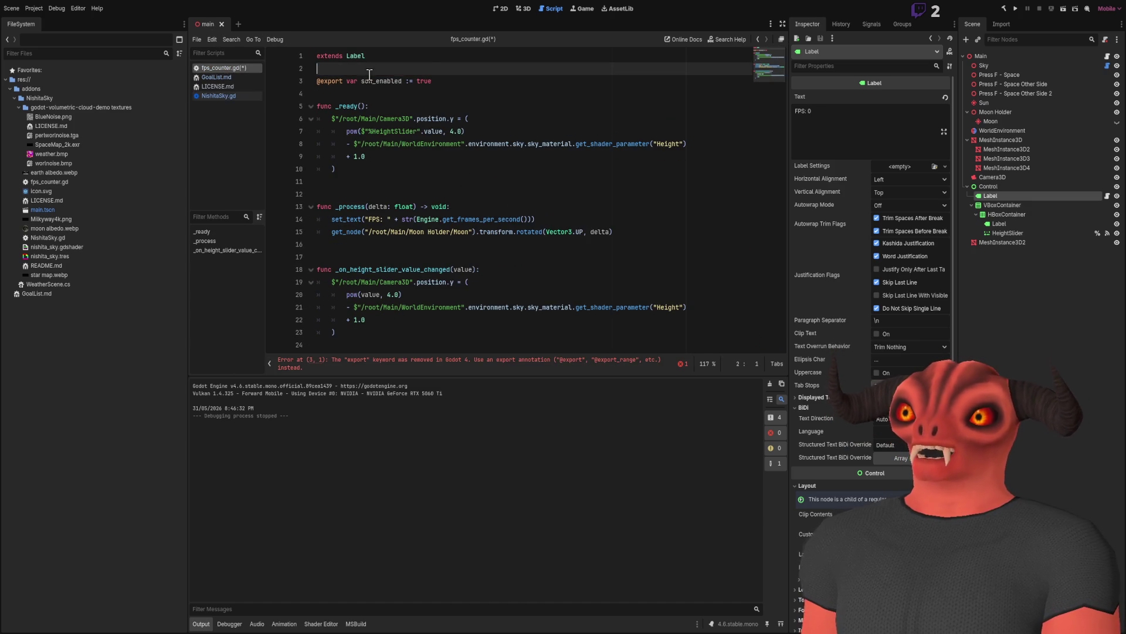
double_click(381, 81)
type("camera")
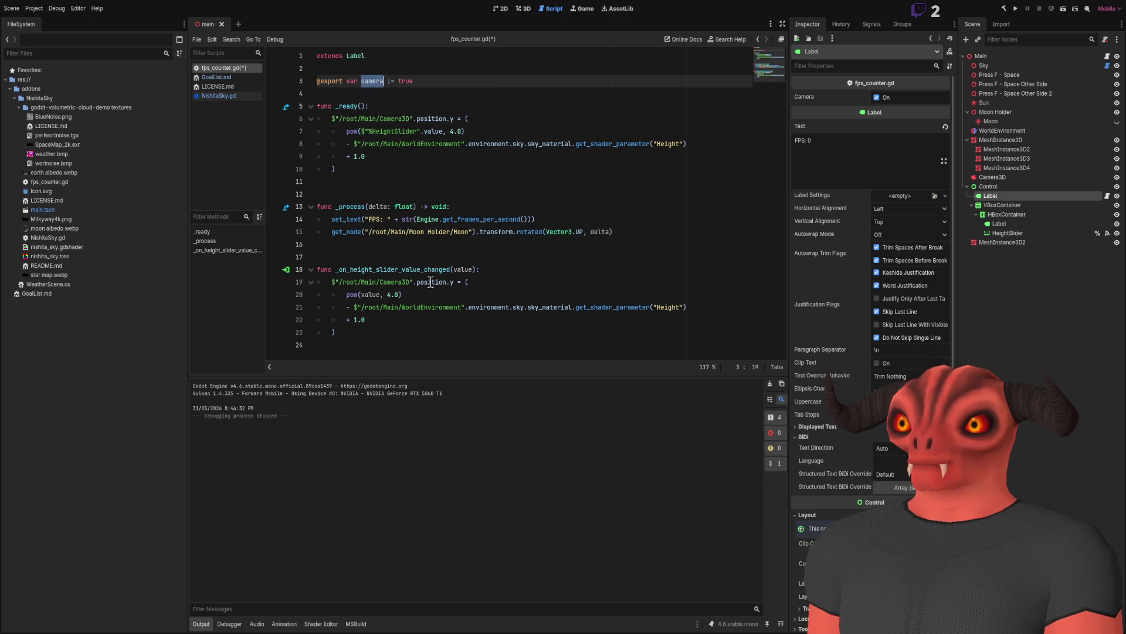
Replace the Camera3D node path on line 19 with camera and save the script.
left_click_drag(412, 282, 343, 282)
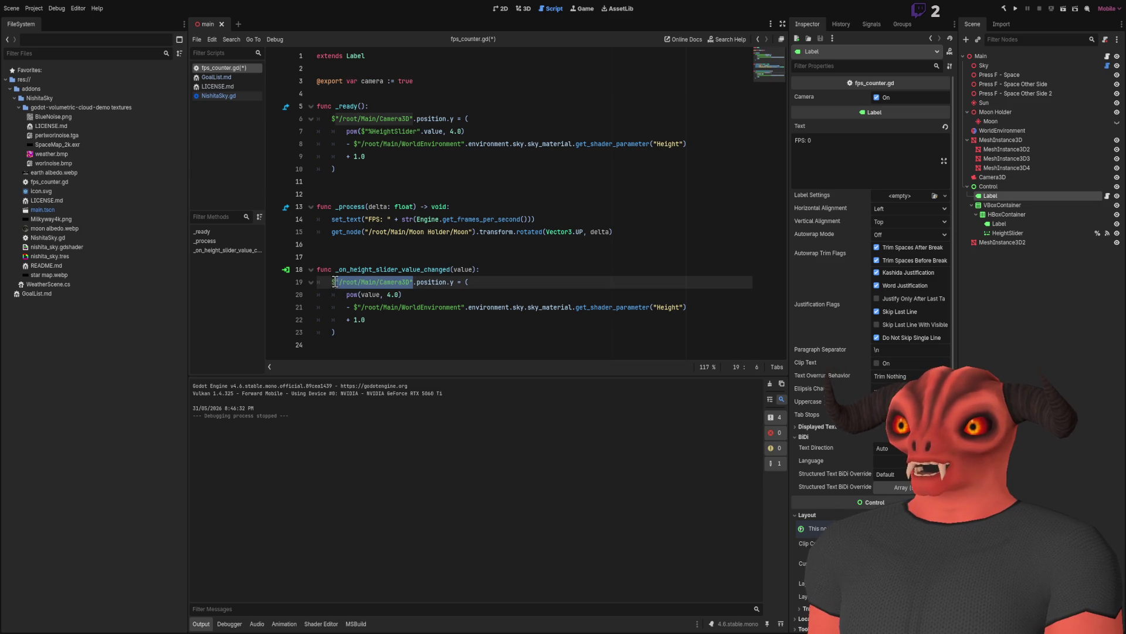
type("camera")
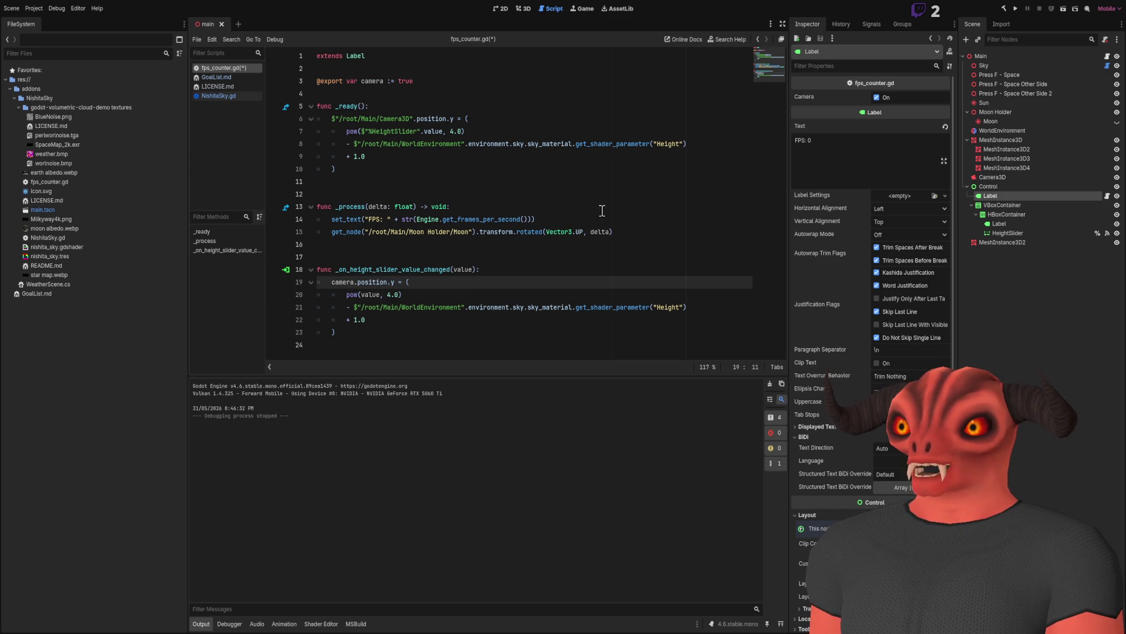
key("ctrl+s")
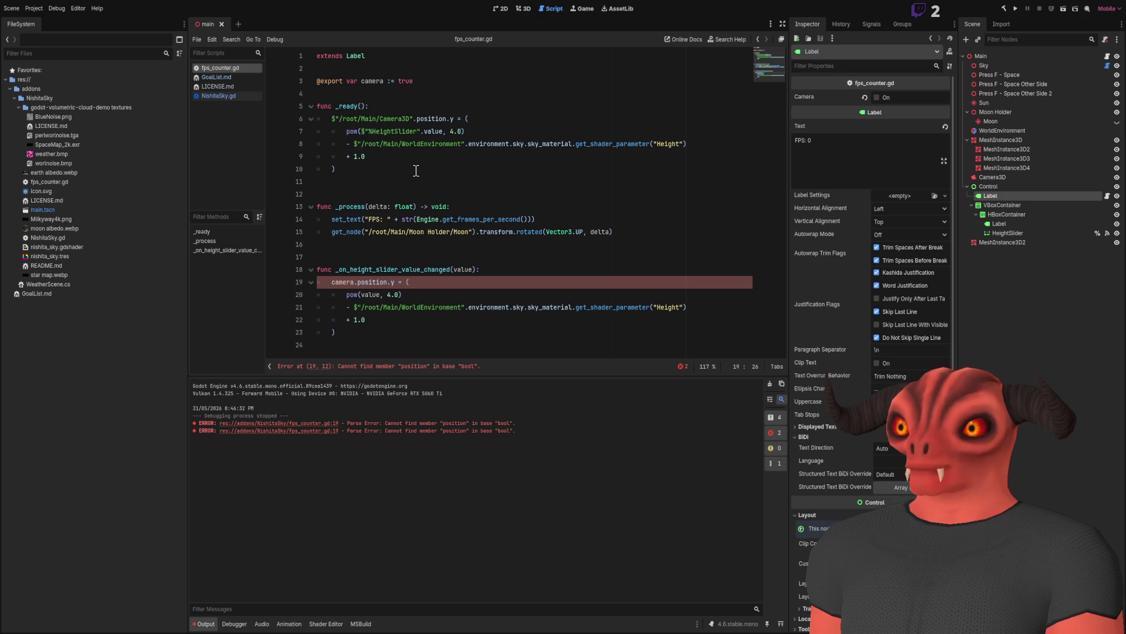
Undo a trial edit on line 3 and check NishitaSky.gd's sky_material declaration syntax.
double_click(351, 82)
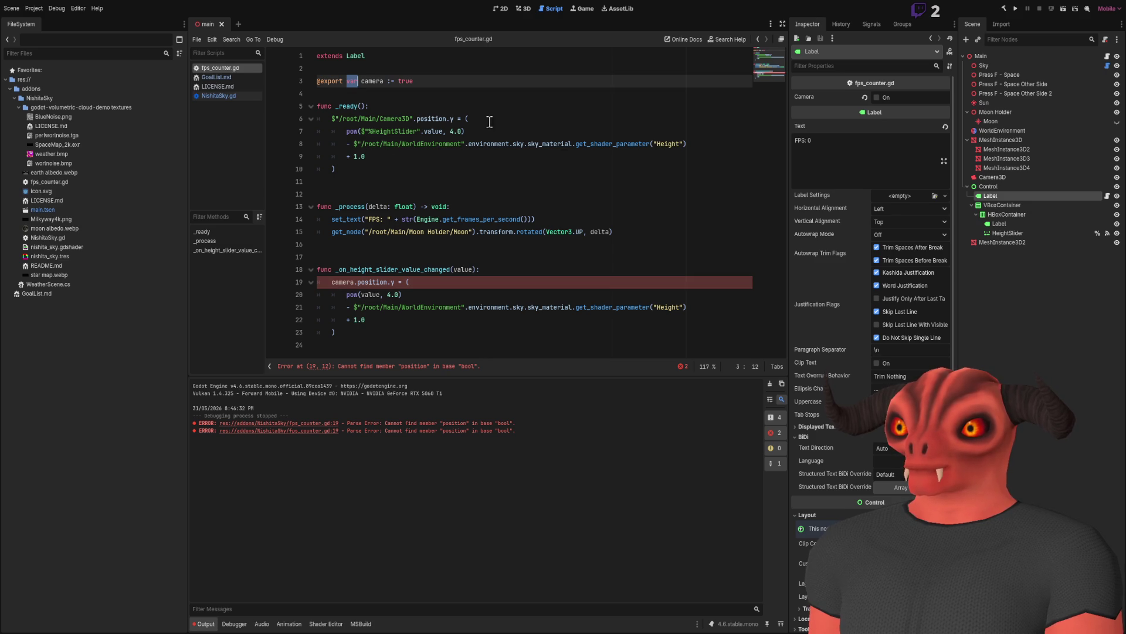
type("Camera3D")
left_click(613, 190)
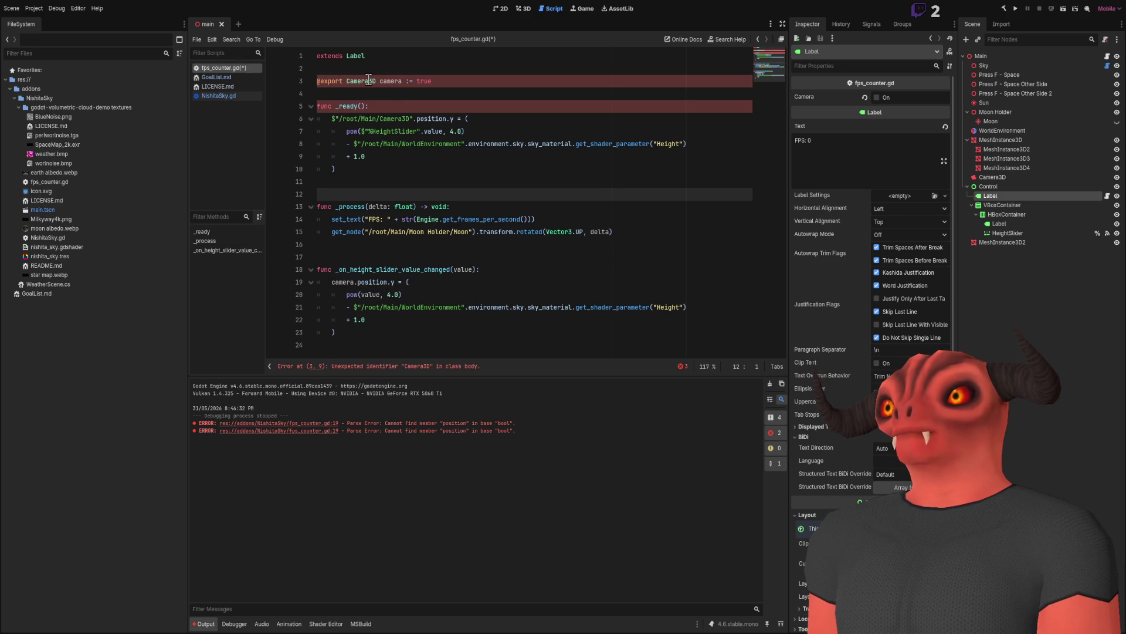
key("ctrl+z")
key("ctrl+z")
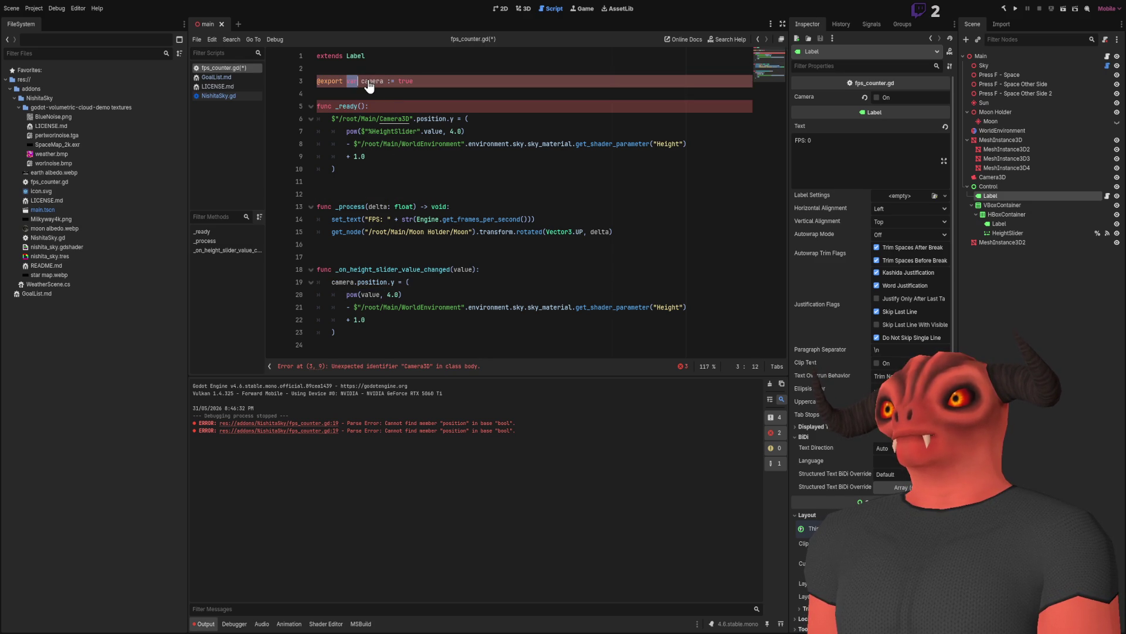
left_click(230, 97)
left_click(598, 194)
scroll(351, 213, "down", 10)
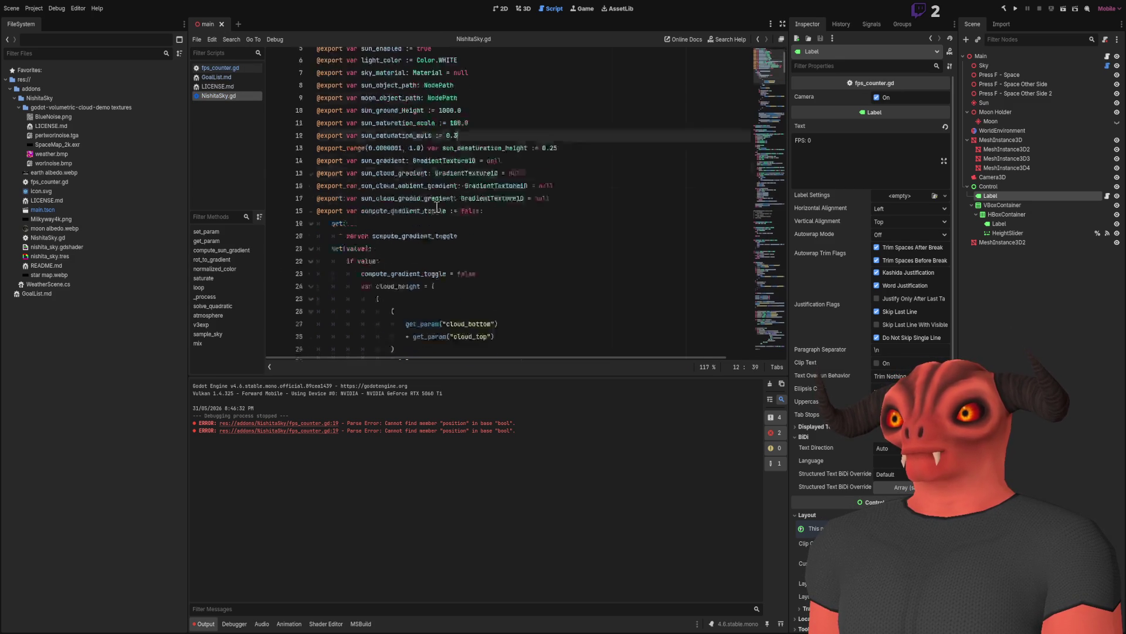
scroll(388, 204, "up", 10)
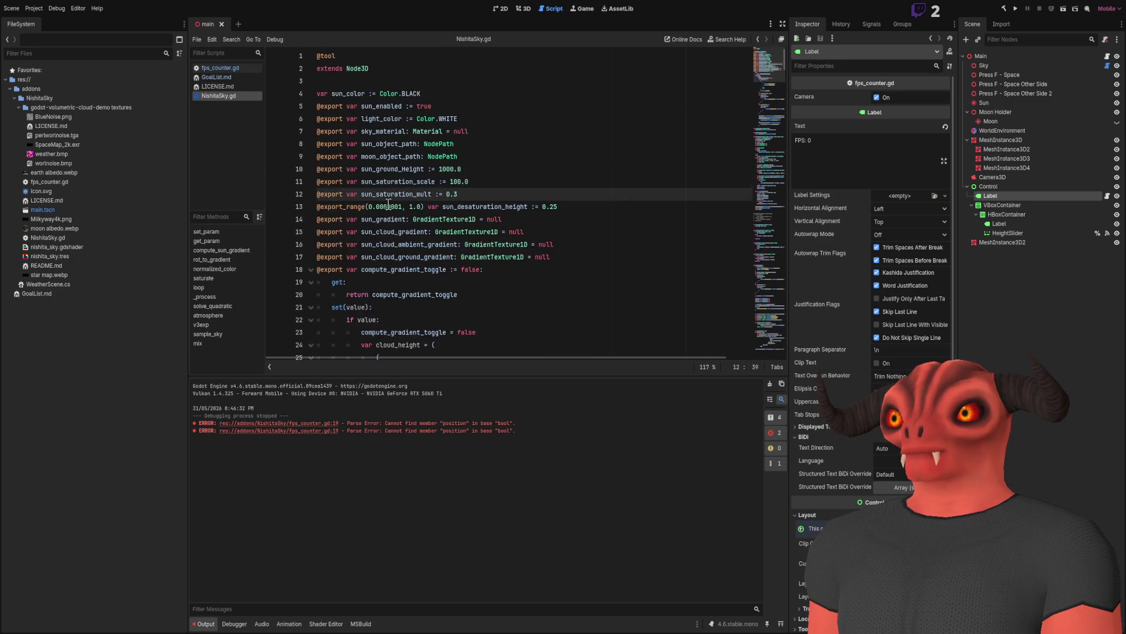
double_click(381, 132)
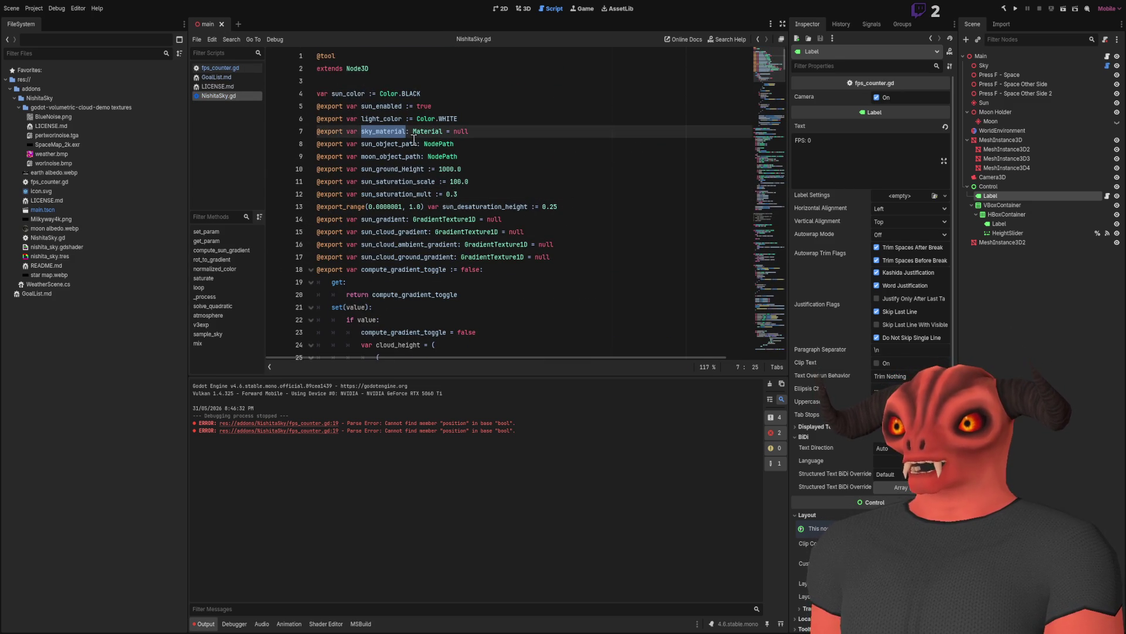
Type camera as ': Camera3D' on line 3 and remove the leftover true default.
left_click(228, 68)
left_click(381, 81)
type(": Camera")
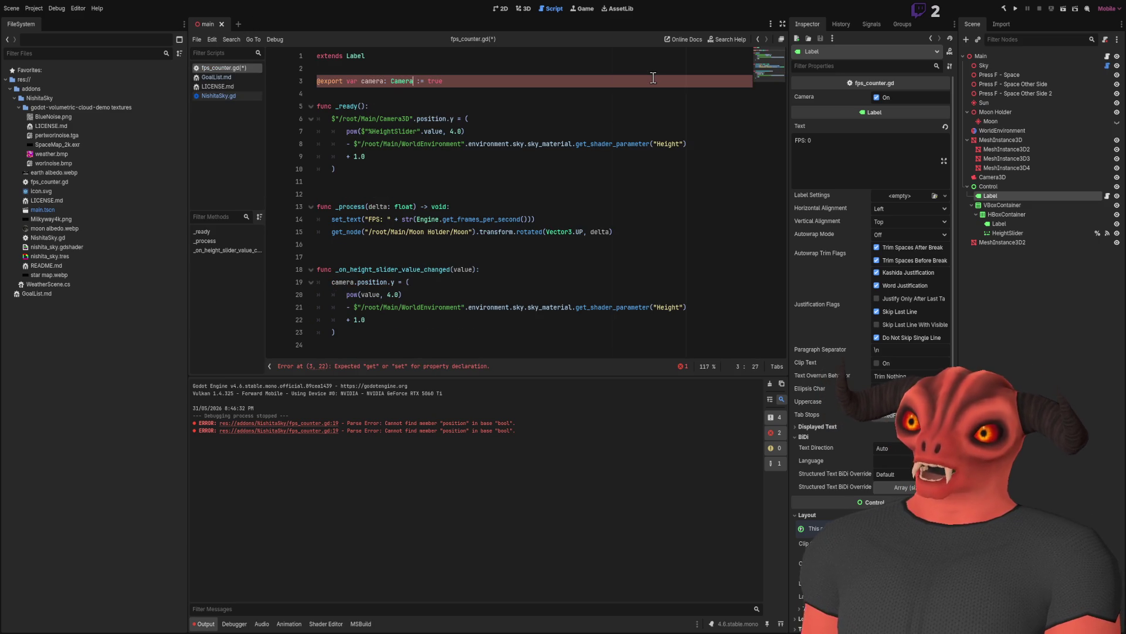
type("3D")
left_click(451, 73)
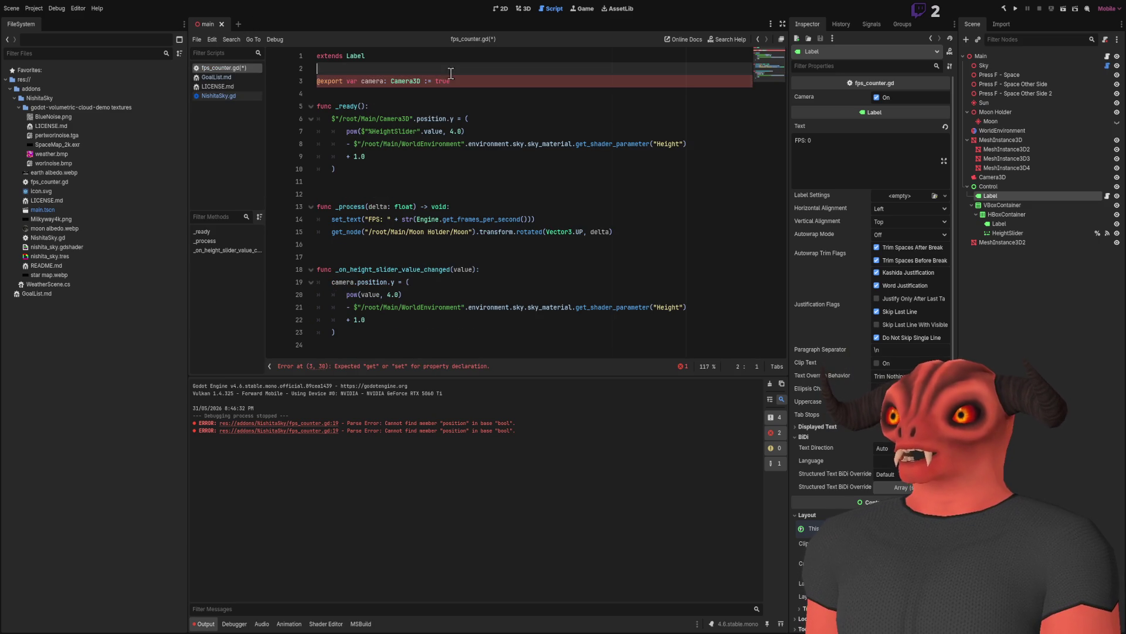
left_click(497, 82)
key("BackSpace")
key("BackSpace")
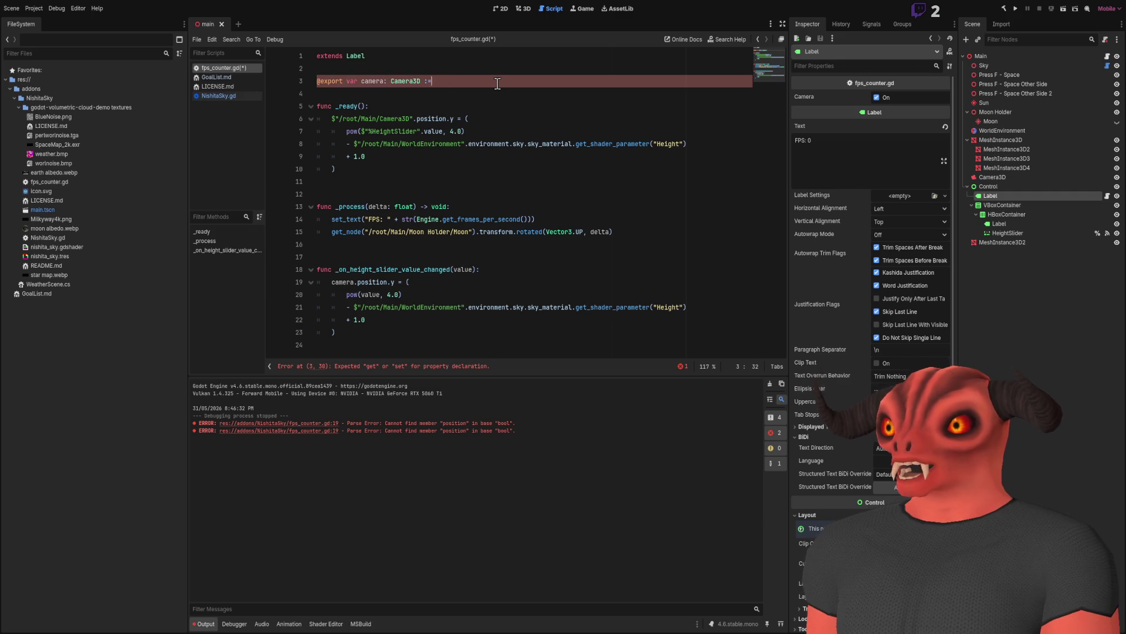
left_click(442, 131)
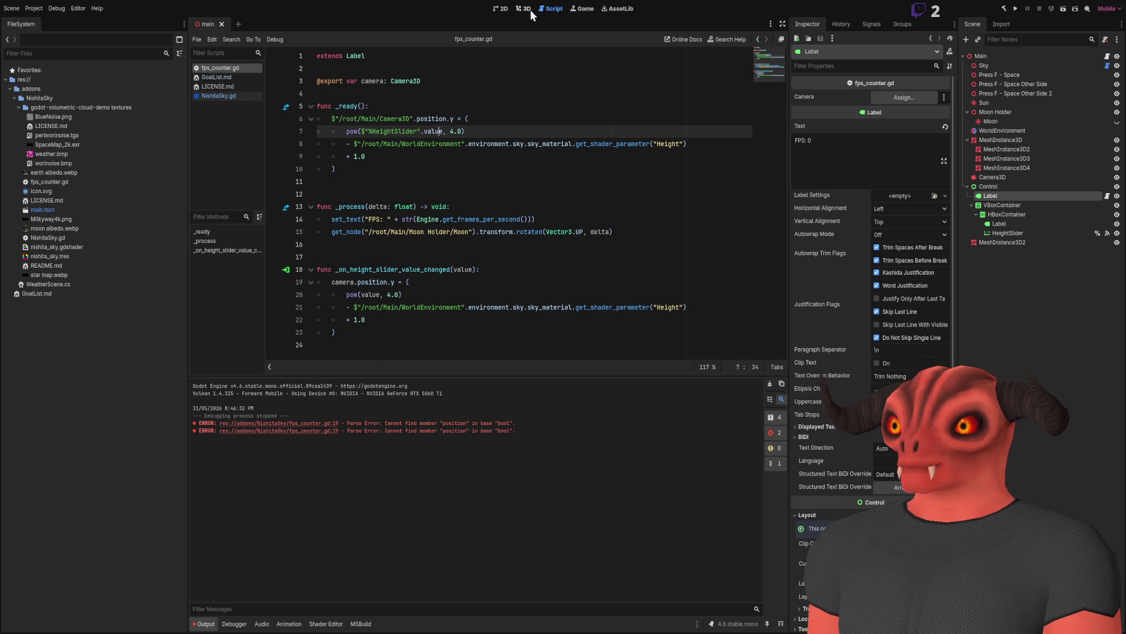
Insert an if check on camera with a return at the top of the slider handler.
double_click(340, 281)
left_click(498, 271)
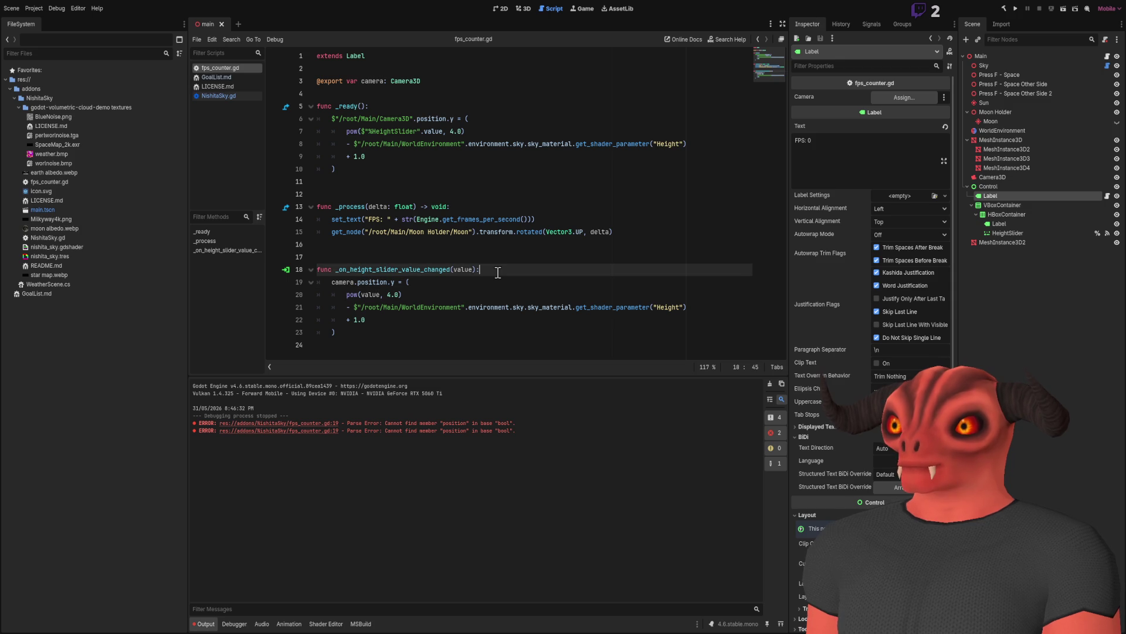
key("Return")
type("if(camera")
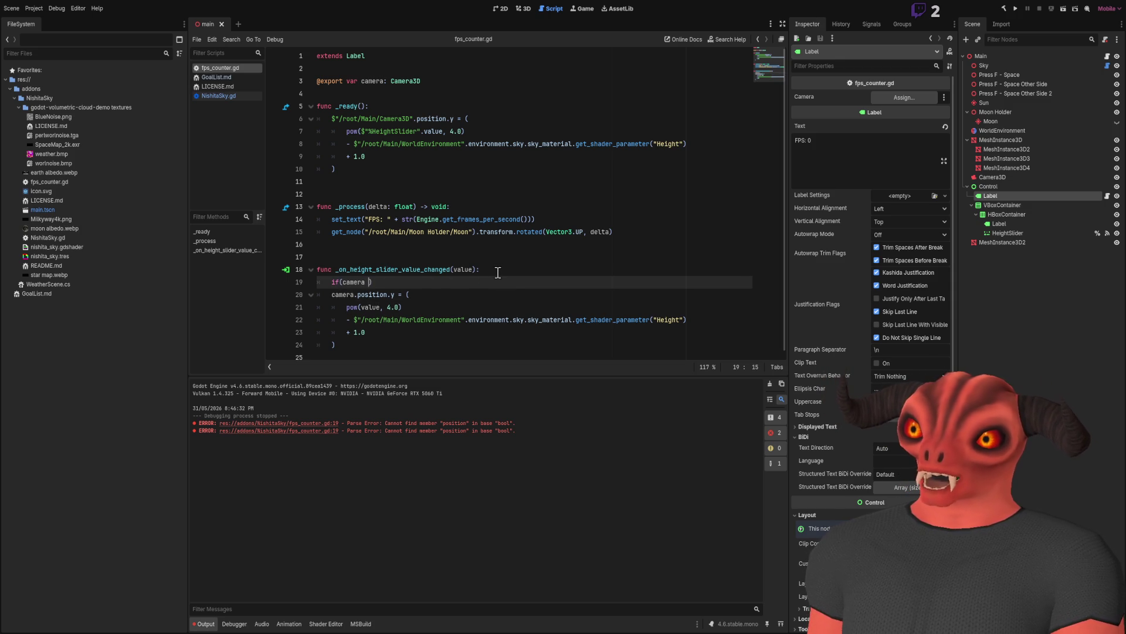
type("ul")
type(")")
key("Return")
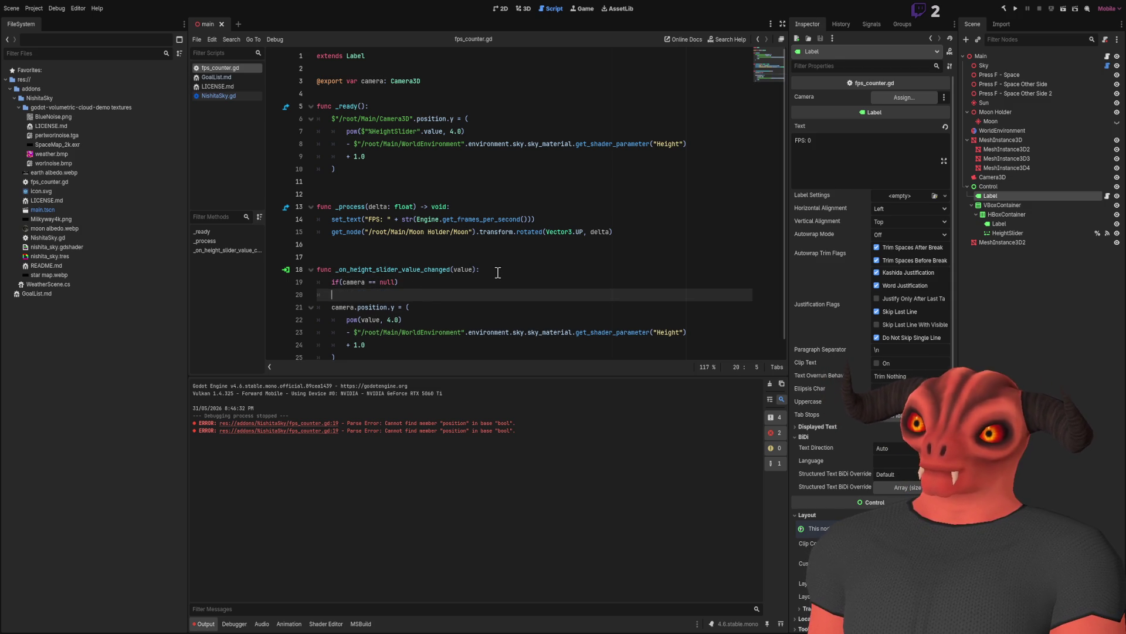
type("return;")
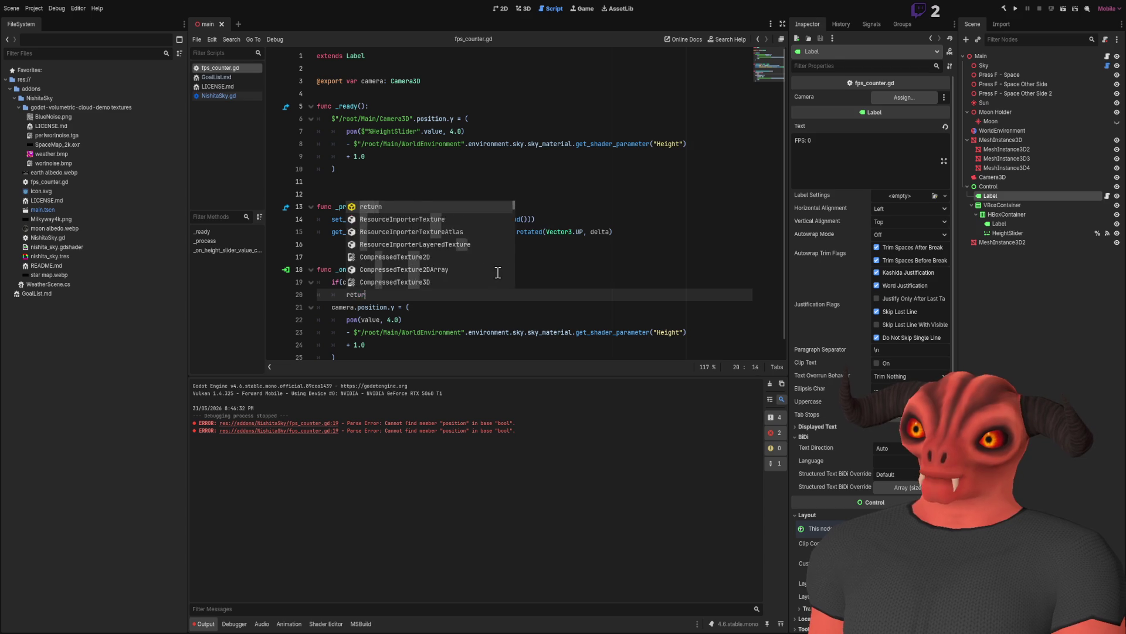
left_click(499, 273)
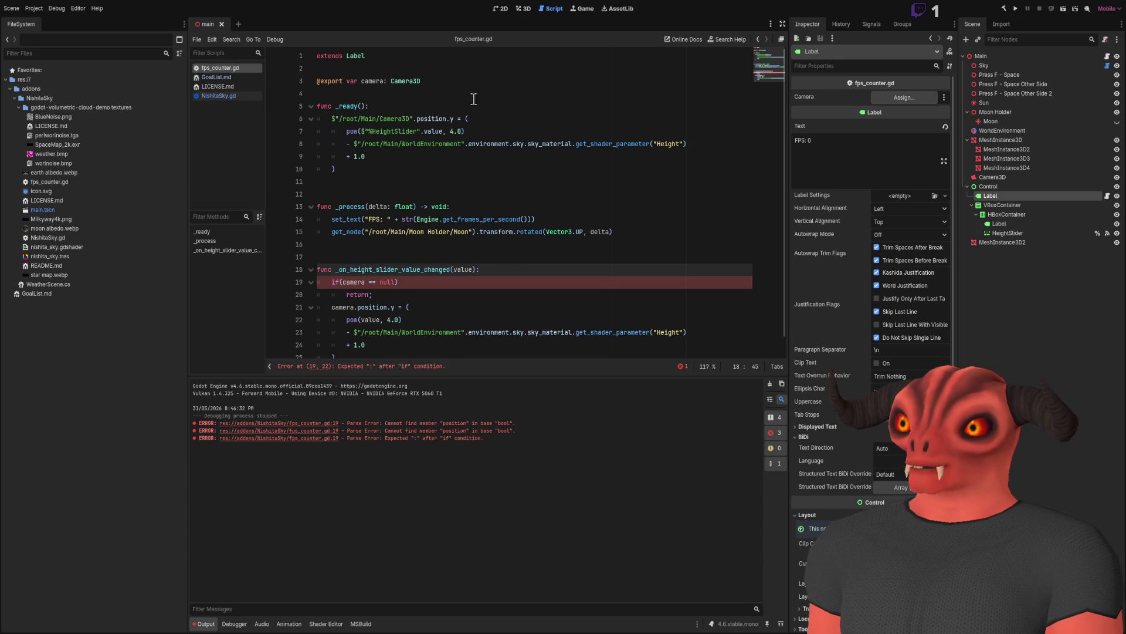
Compare against NishitaSky.gd's GDScript syntax.
left_click(227, 95)
scroll(512, 207, "down", 5)
scroll(332, 109, "down", 10)
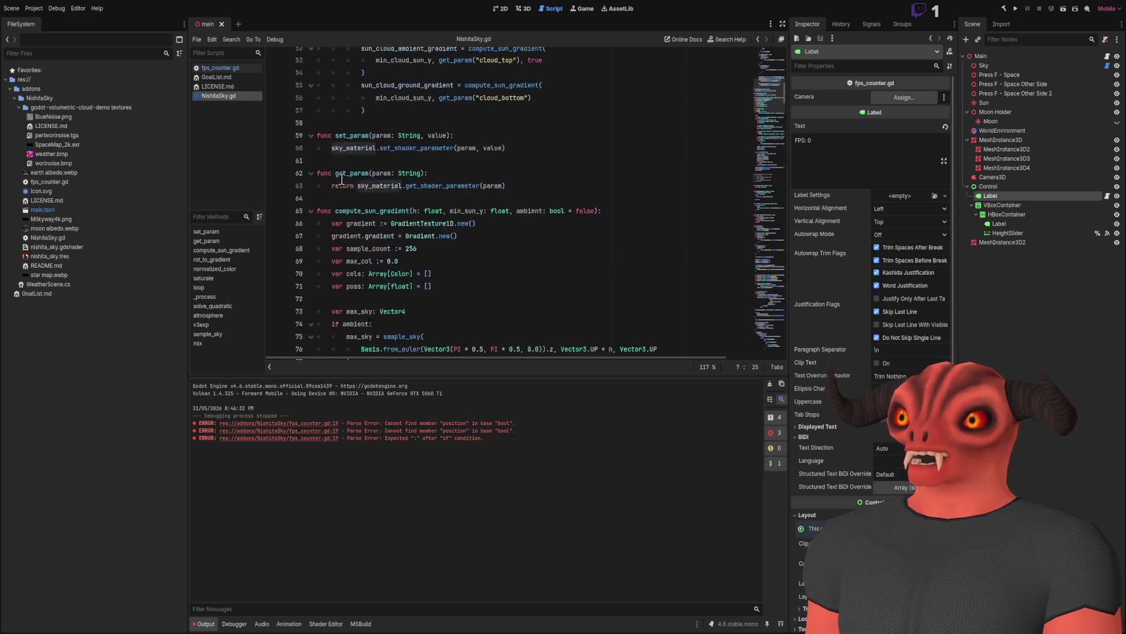
scroll(431, 185, "down", 2)
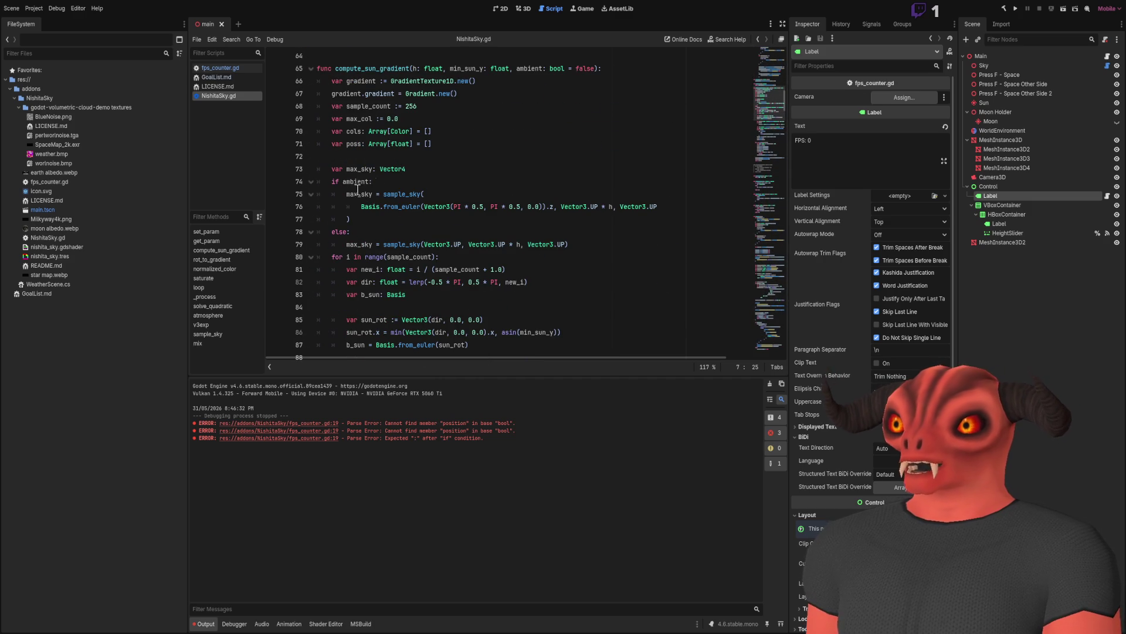
left_click(224, 71)
Rewrite the guard as 'if !camera: return' and save fps_counter.gd.
left_click(407, 283)
key("BackSpace")
key("BackSpace")
key("BackSpace")
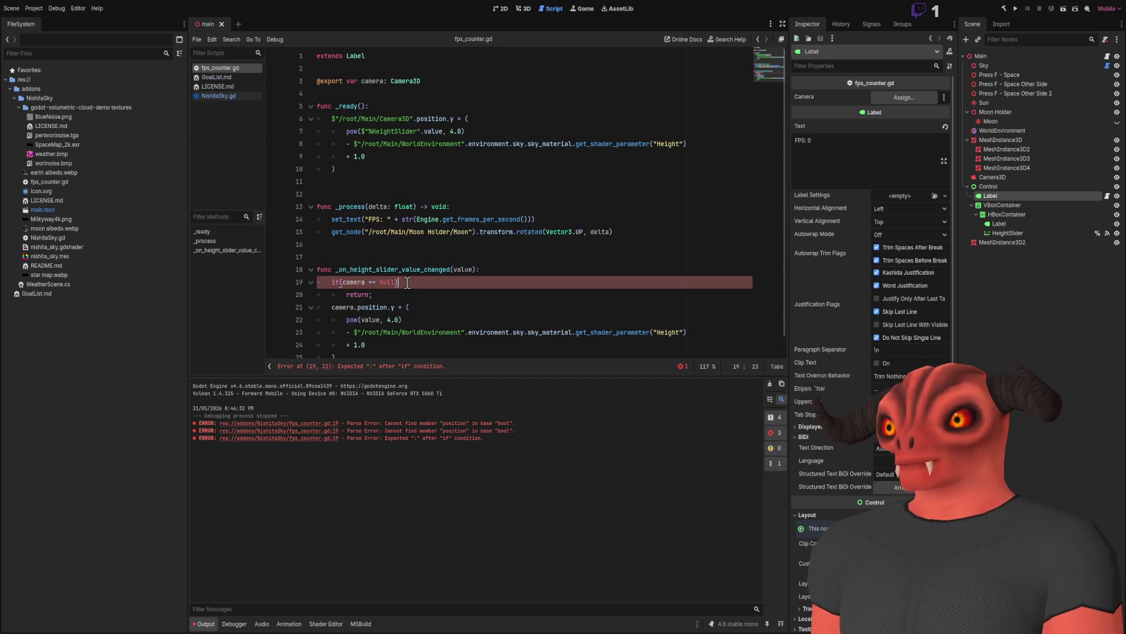
key("BackSpace")
key("BackSpace")
key("BackSpace")
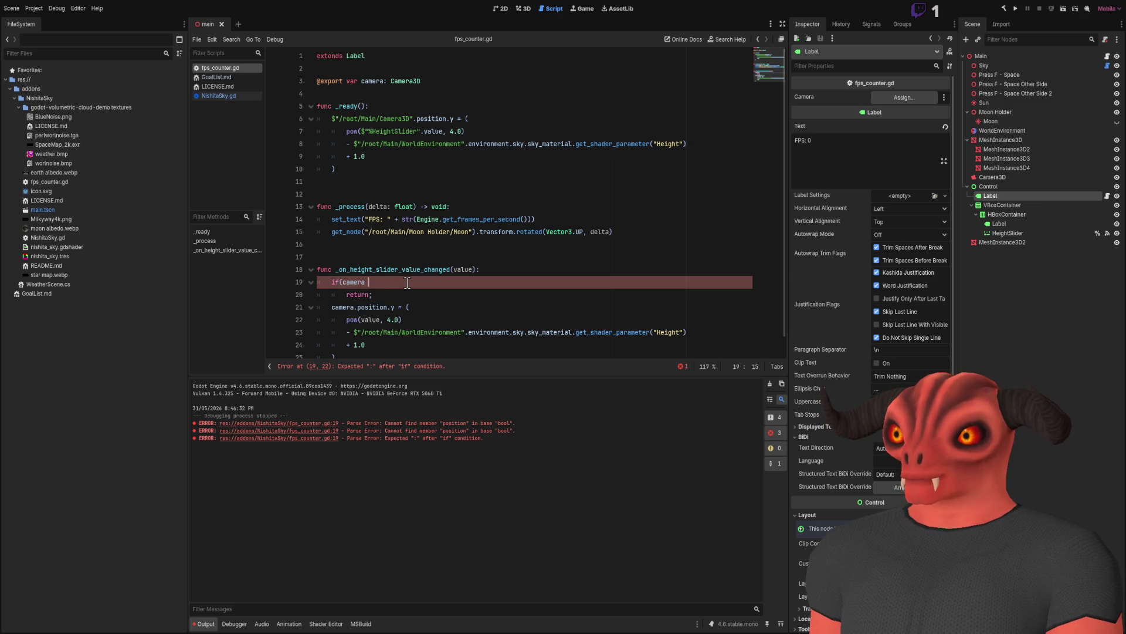
key("Left")
key("Left")
key("Left")
key("BackSpace")
key("End")
key("Left")
key("Left")
key("Left")
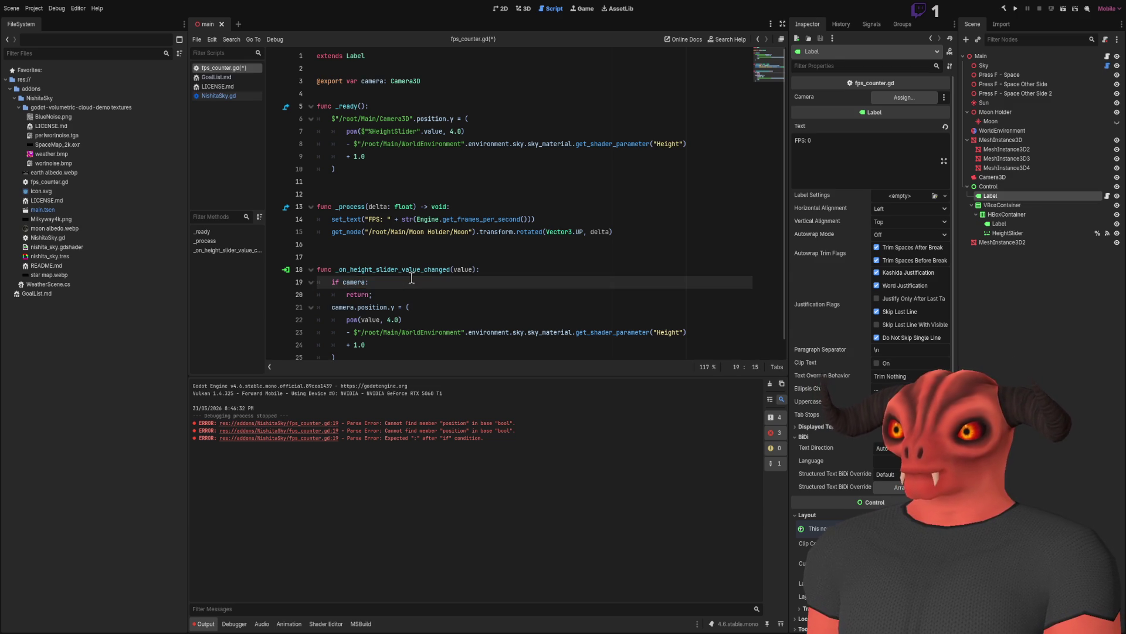
type("!")
key("End")
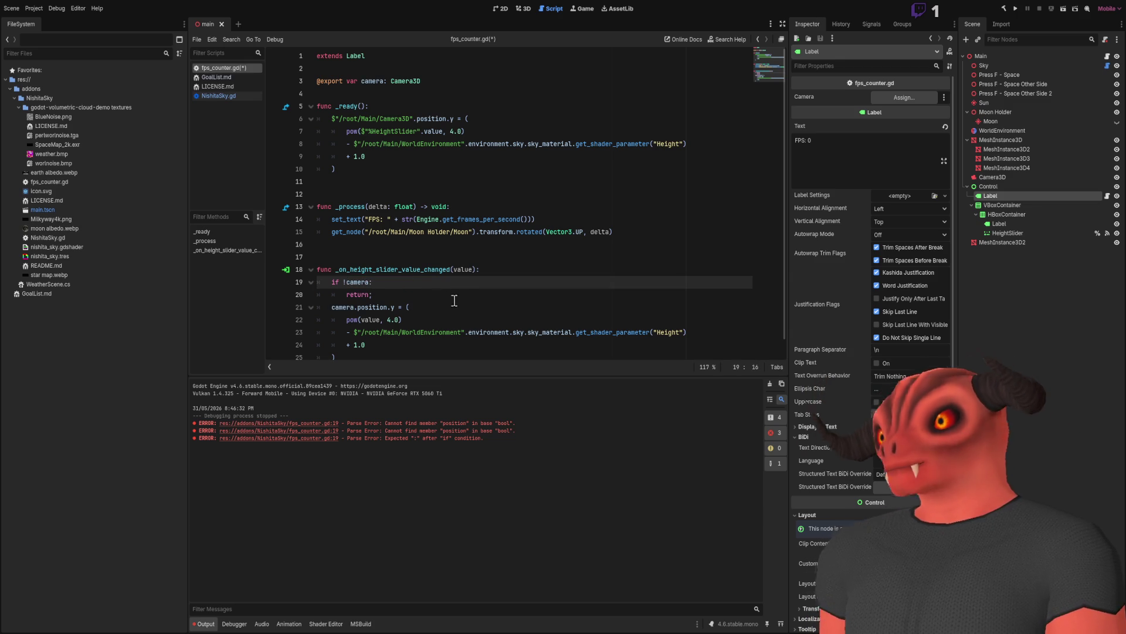
key("ctrl+s")
left_click(417, 219)
scroll(371, 280, "down", 1)
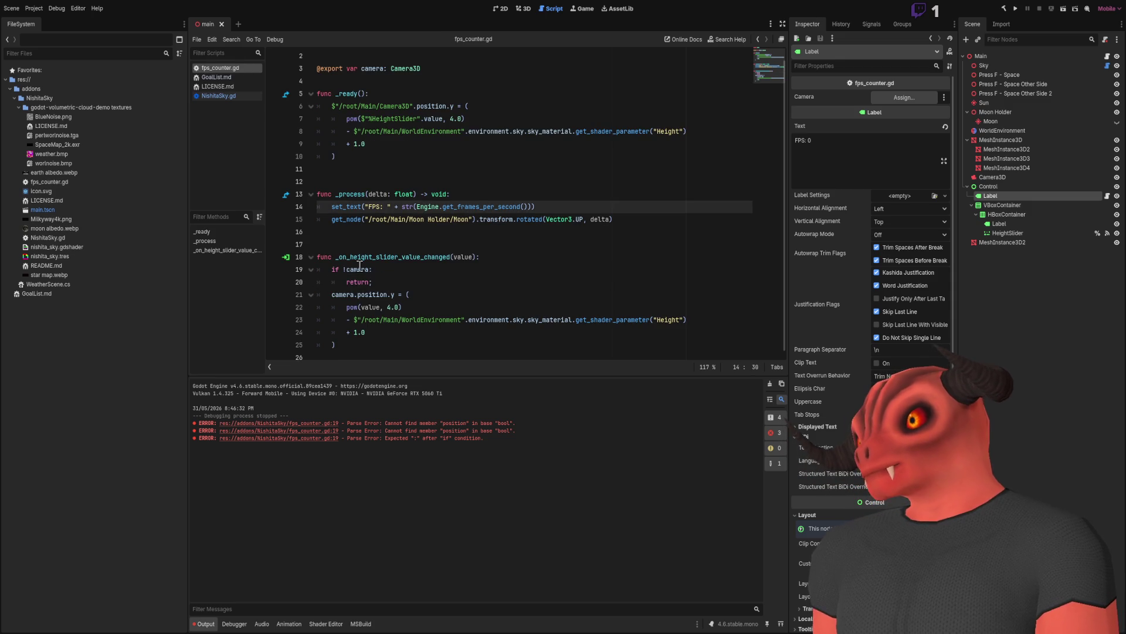
left_click(517, 9)
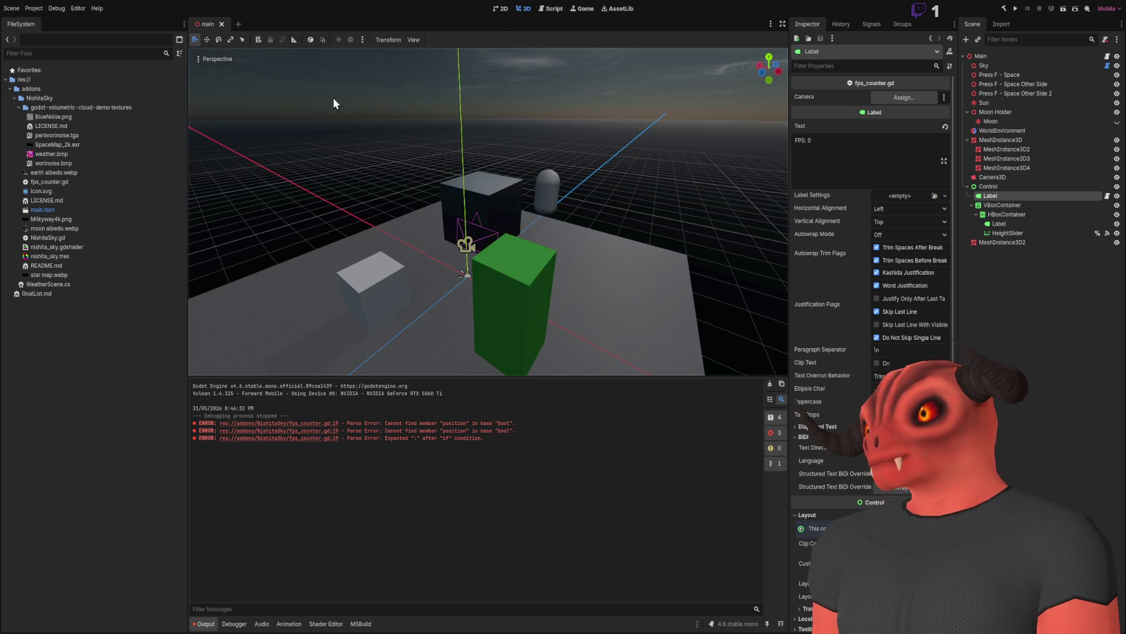
Run the project to test the camera guard, then stop it.
scroll(289, 113, "up", 3)
scroll(288, 113, "up", 2)
left_click_drag(488, 211, 352, 212)
left_click(1015, 9)
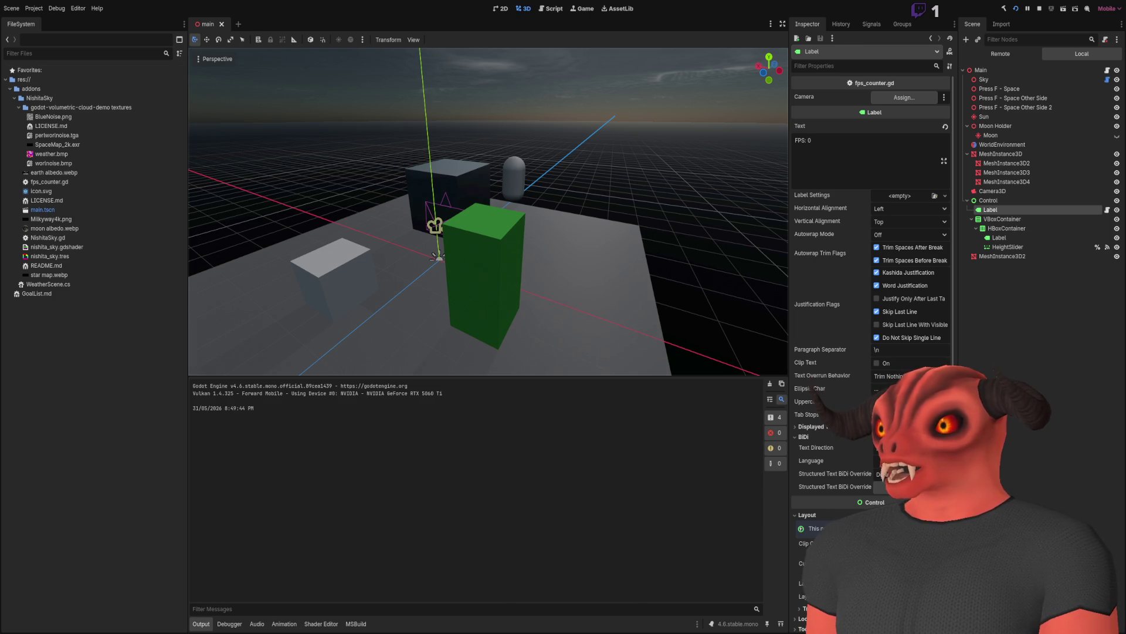
key("F8")
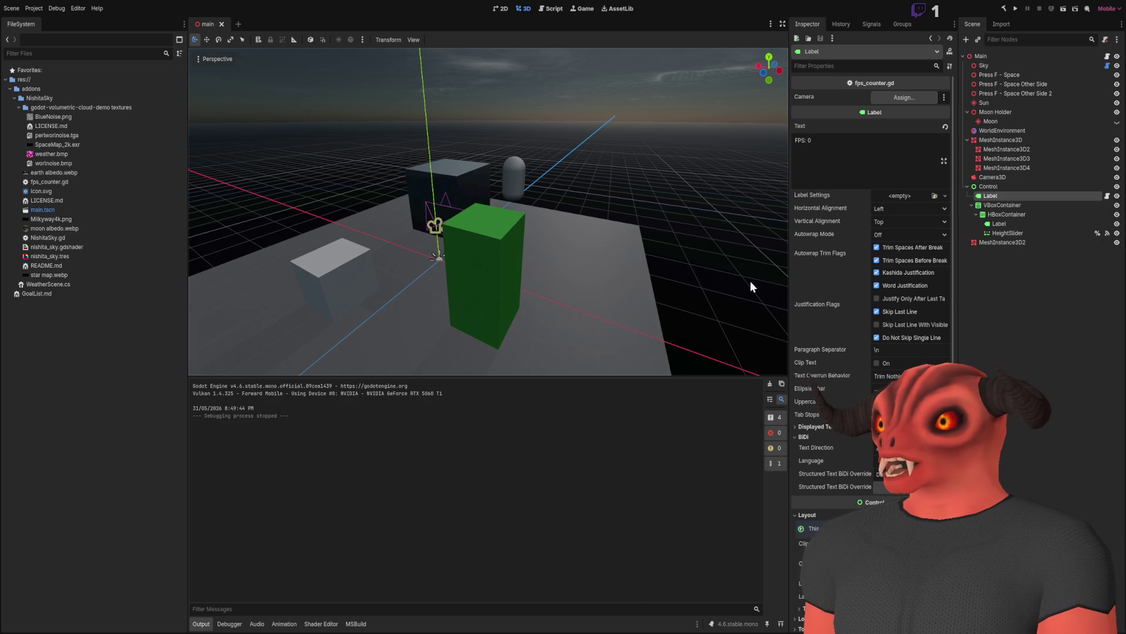
Enable cull mask layer 1 on Camera3D and move the white cube to x 3.207.
left_click(993, 177)
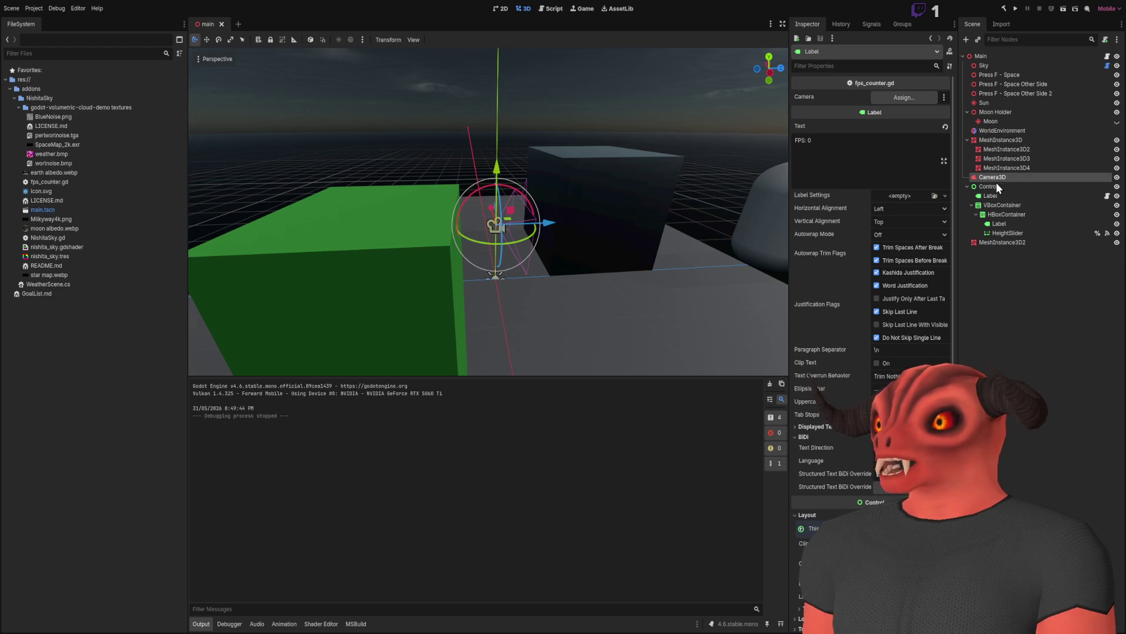
left_click(798, 234)
left_click_drag(697, 243, 407, 278)
left_click(409, 260)
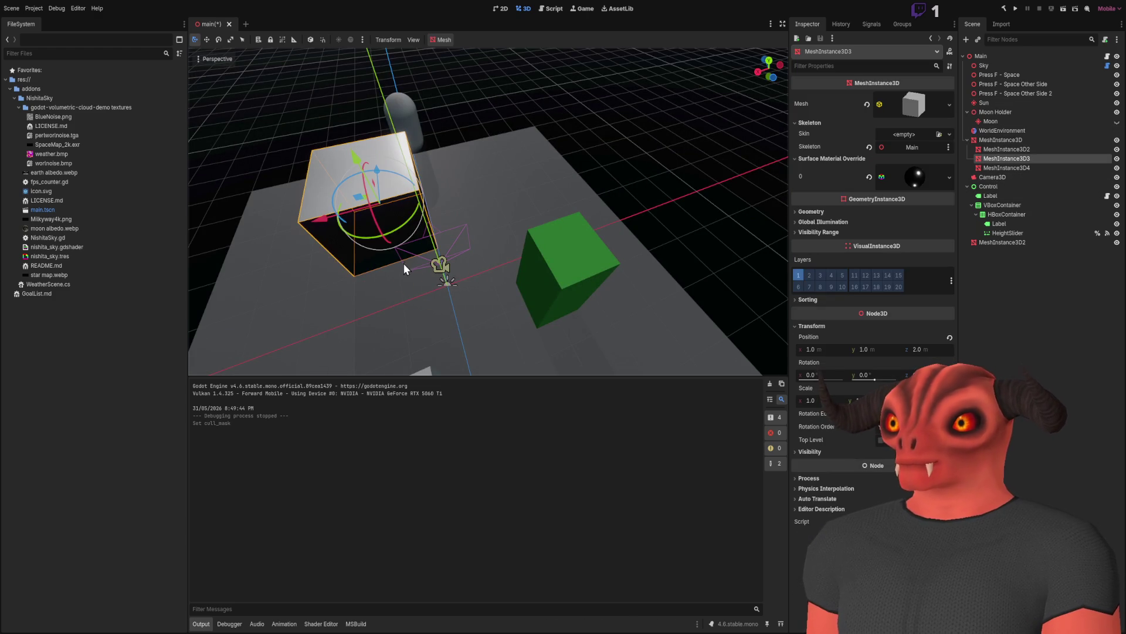
key("f")
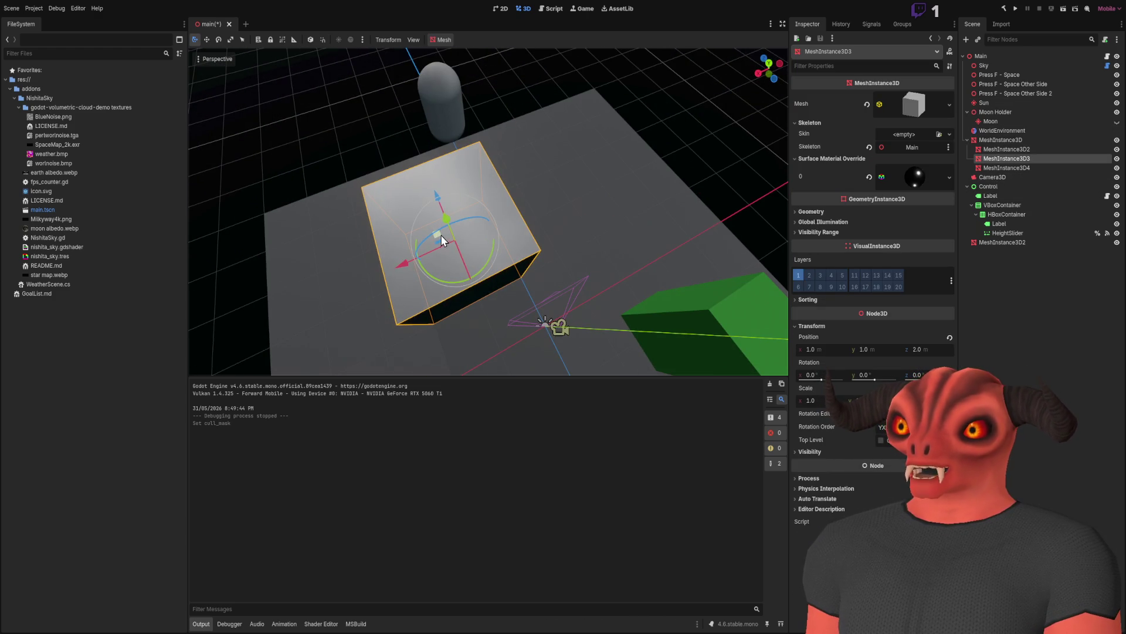
left_click_drag(441, 241, 332, 241)
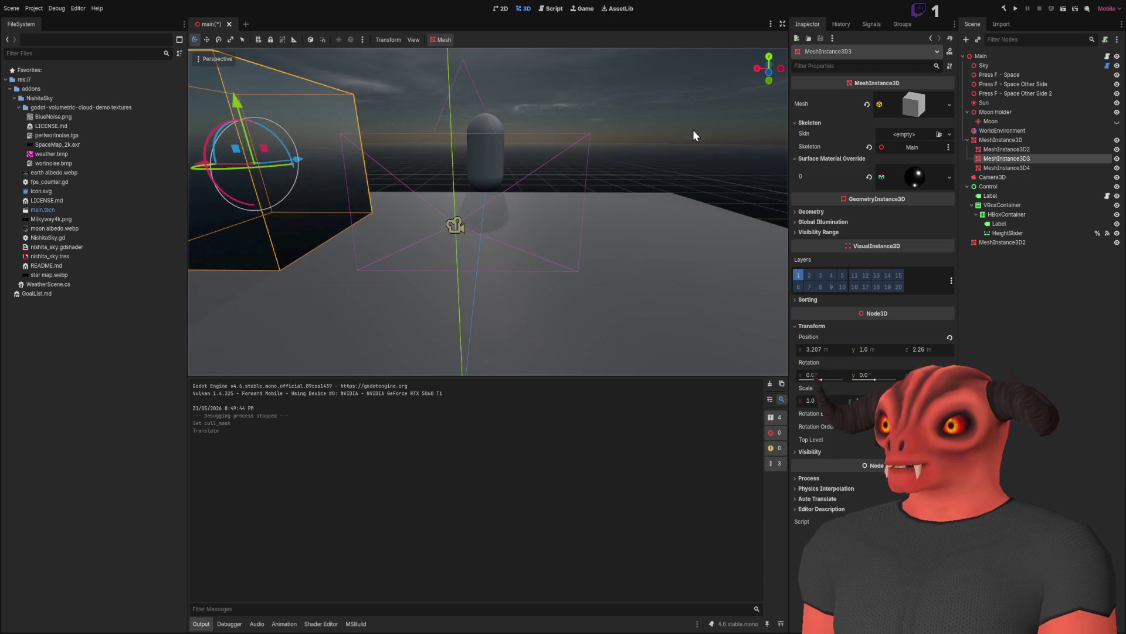
left_click(704, 125)
Run the game again with MeshInstance3D2 selected, then pause and stop it.
left_click(1017, 8)
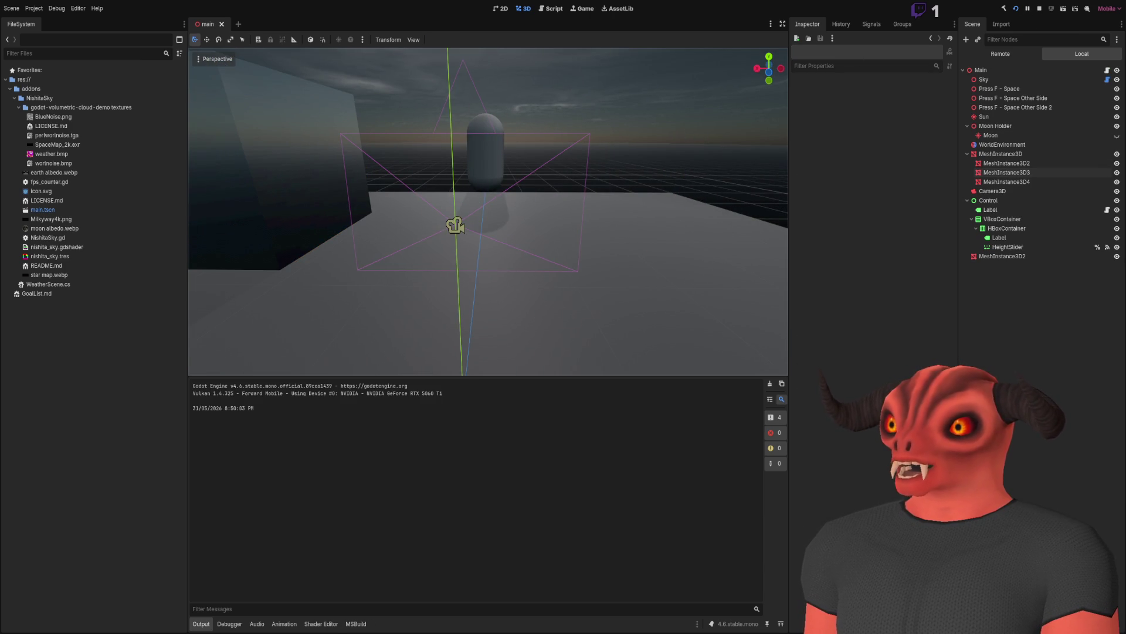
left_click(1004, 256)
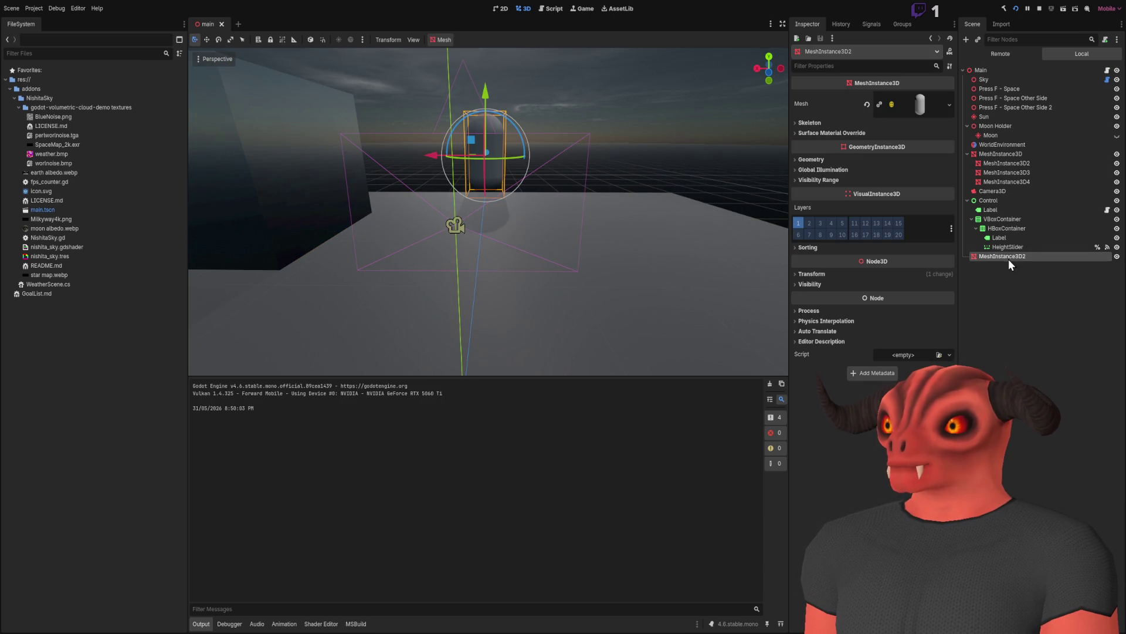
left_click(1027, 9)
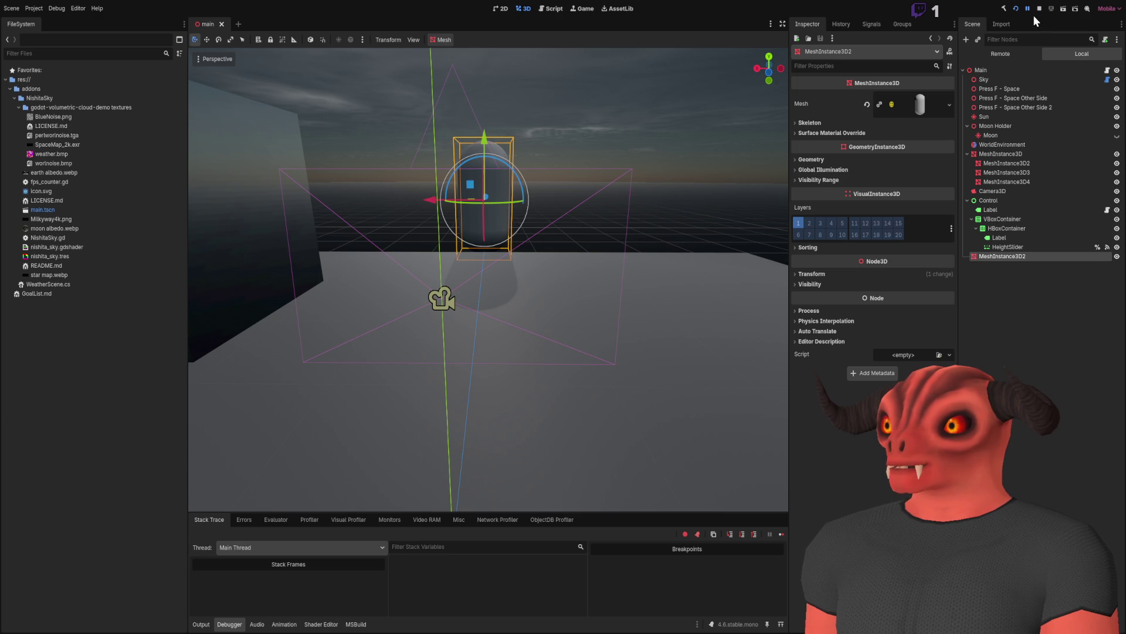
left_click(1039, 9)
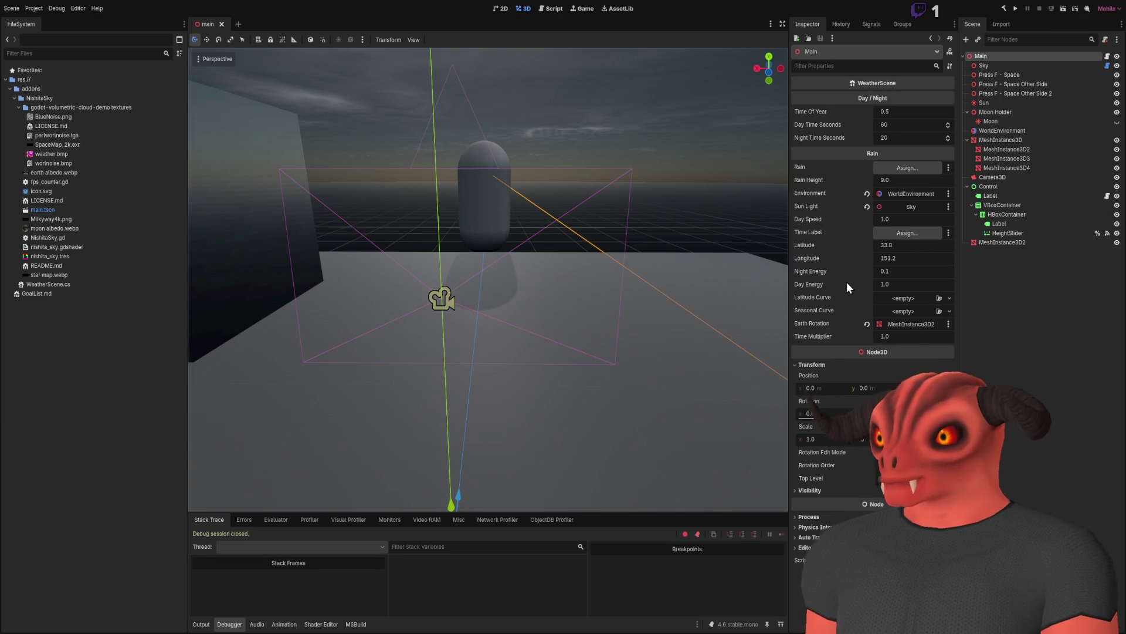
Set Main's Day Speed to 640 and run the scene.
left_click(883, 218)
type("640")
key("Return")
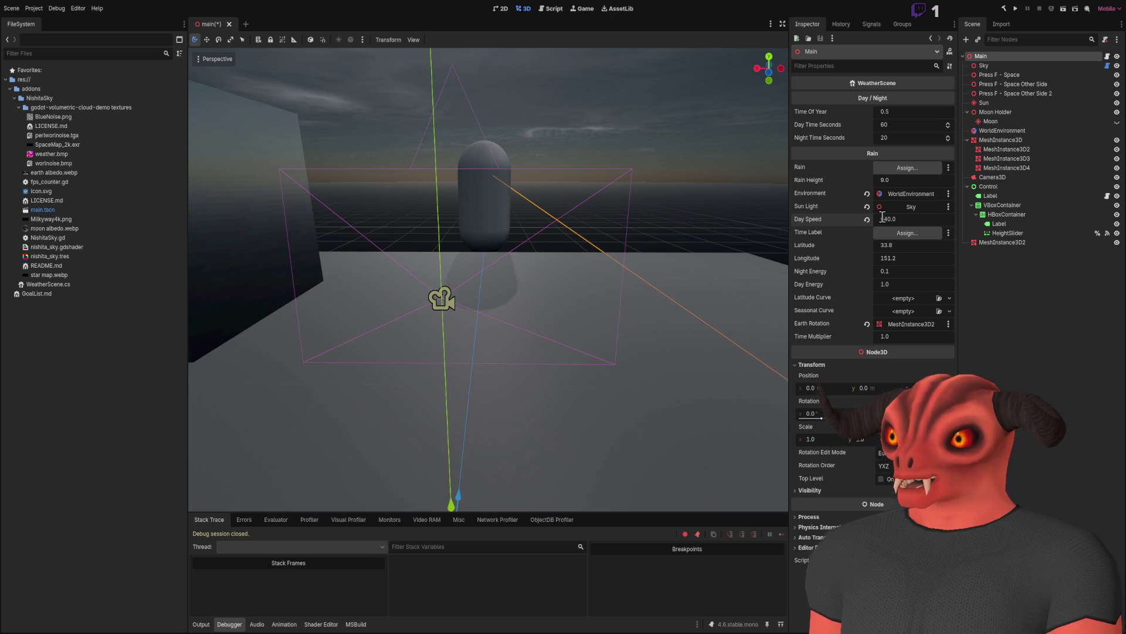
left_click(1015, 8)
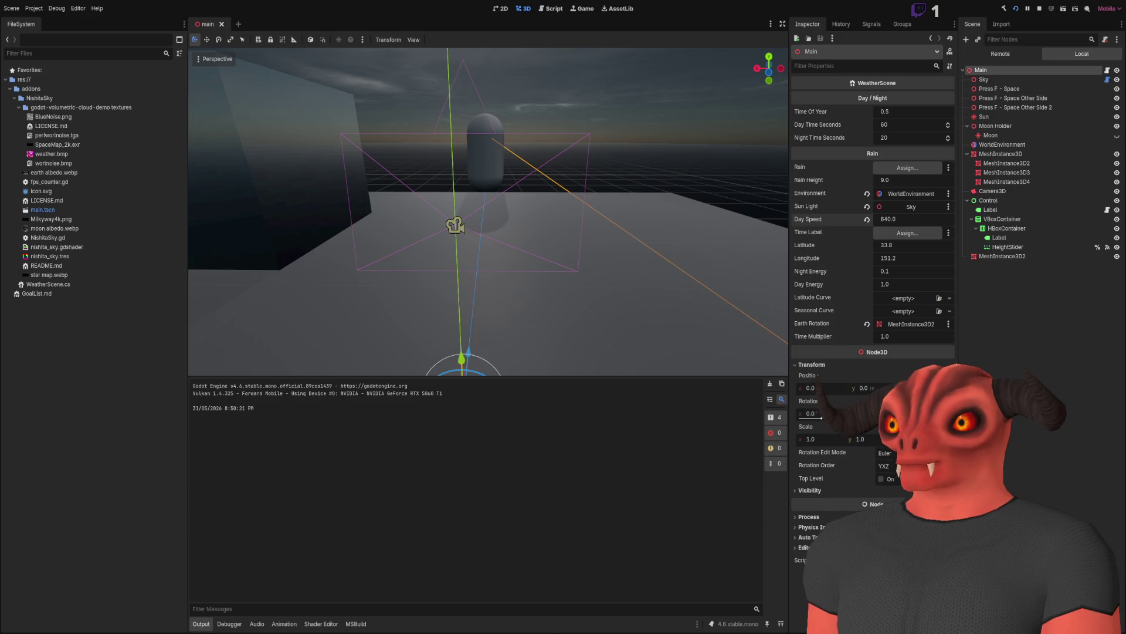
Inspect the live MeshInstance3D2 capsule in the Remote scene tree.
left_click(486, 158)
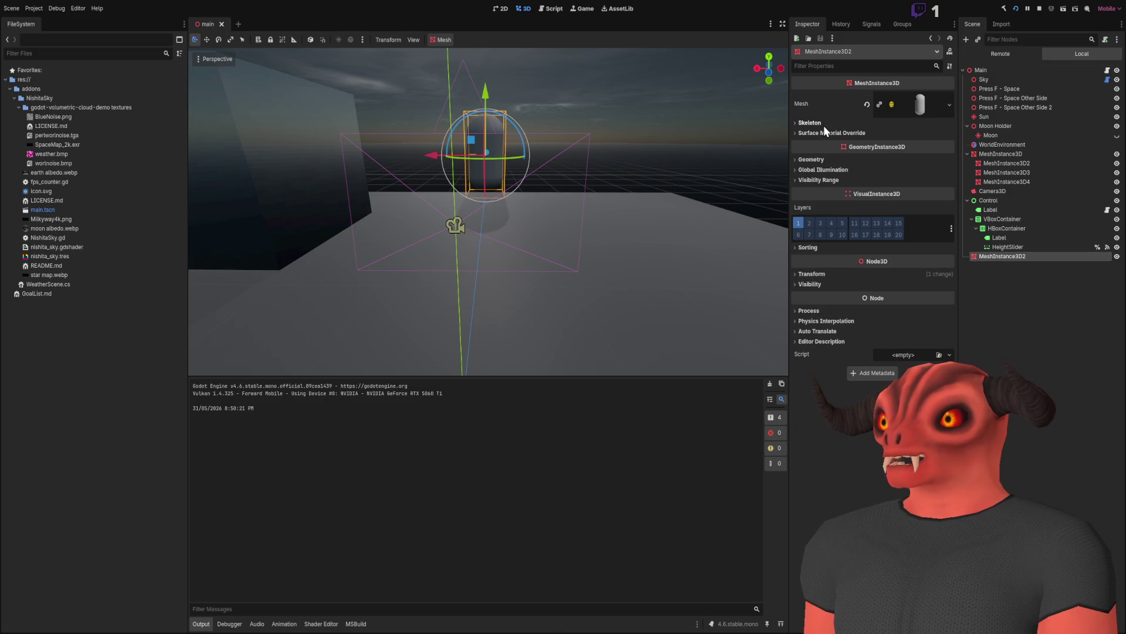
left_click_drag(536, 161, 763, 117)
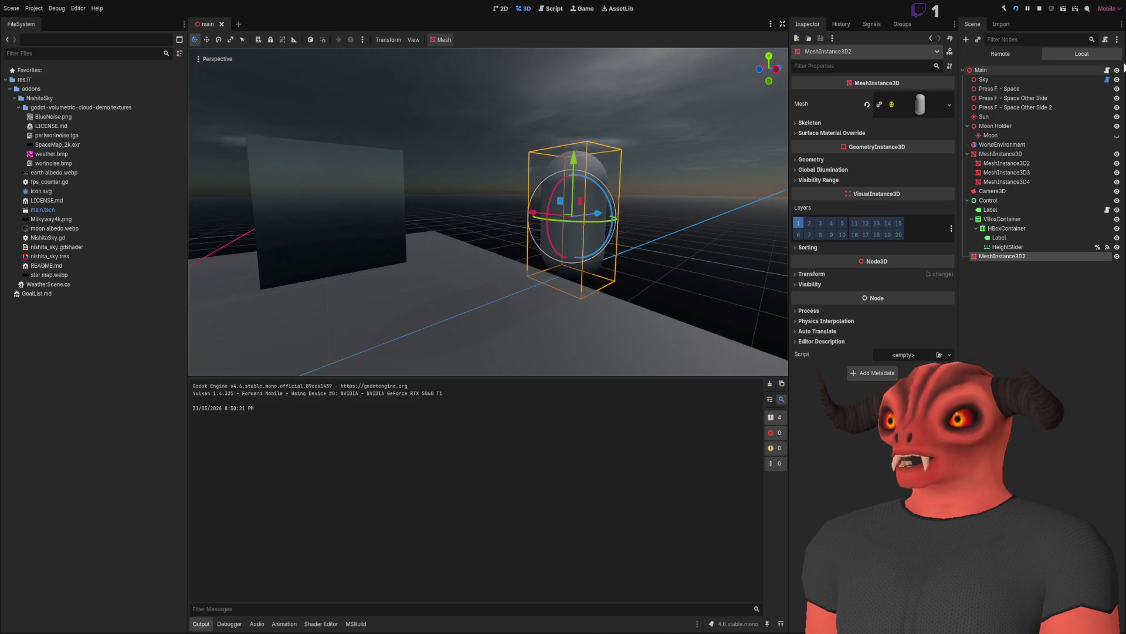
left_click(1011, 54)
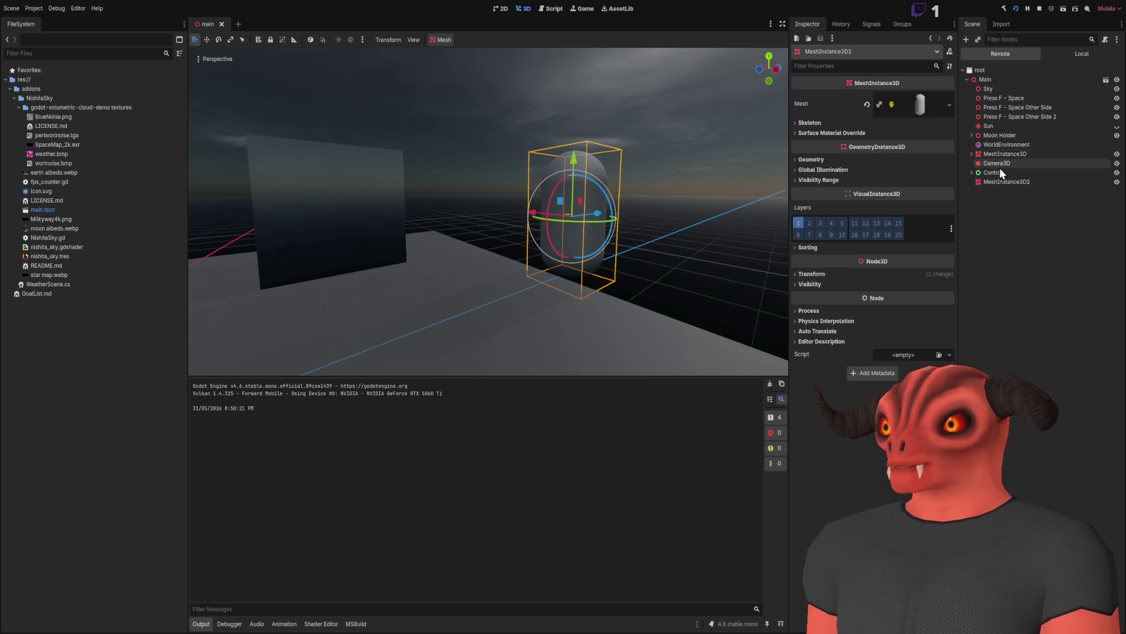
left_click(997, 172)
left_click(1001, 190)
left_click(1002, 209)
scroll(902, 213, "down", 5)
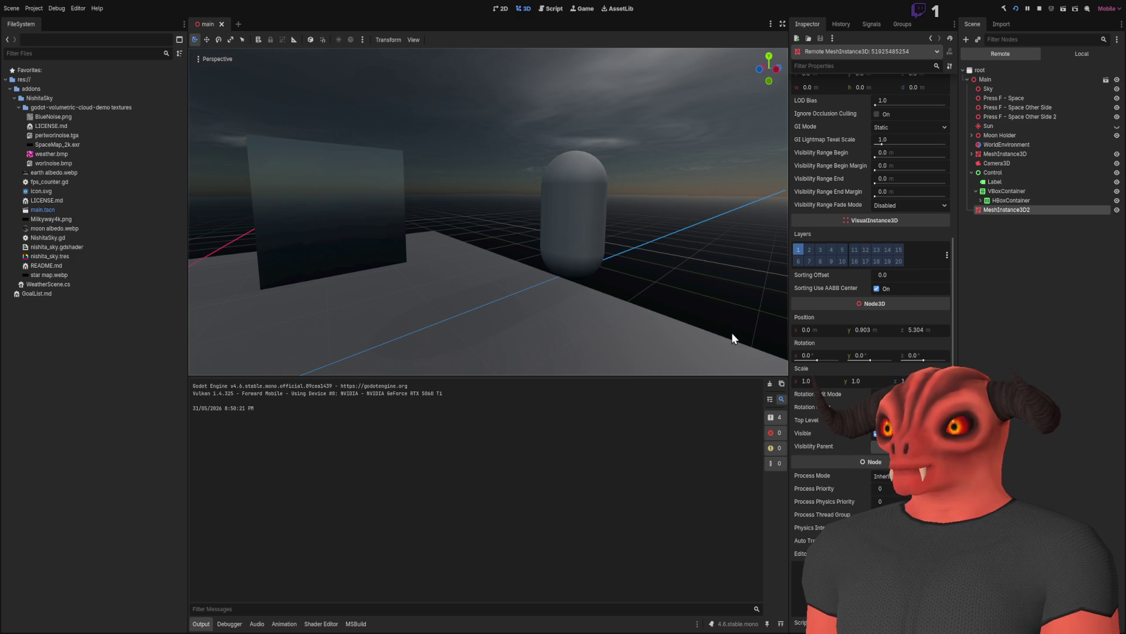
key("alt+Tab")
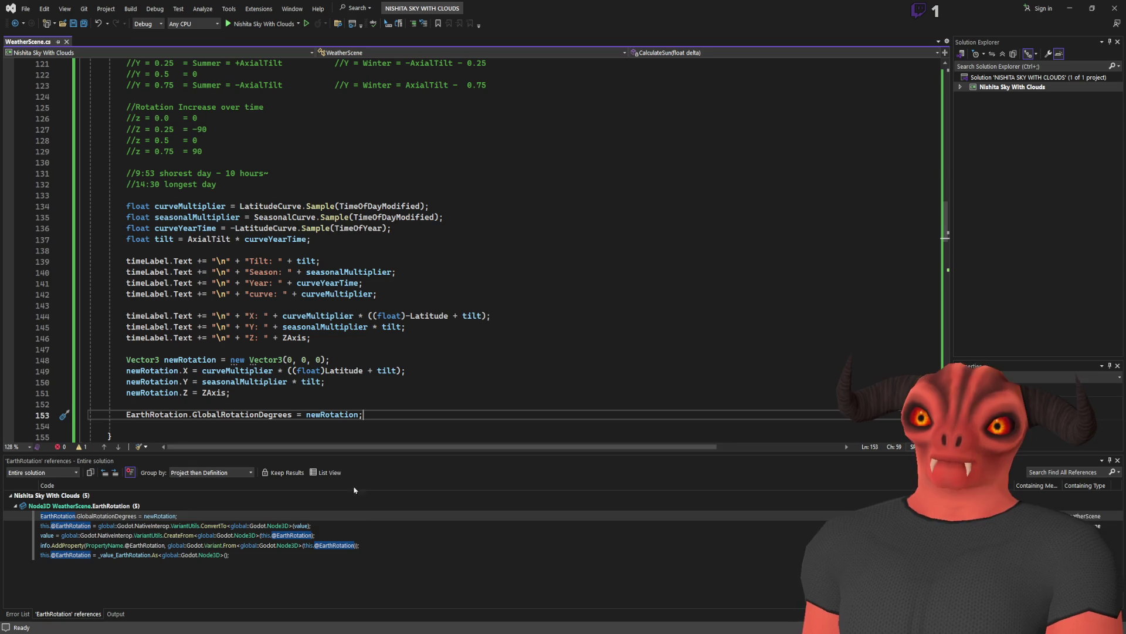
Search WeatherScene.cs for occurrences of CalculateSun.
scroll(143, 248, "up", 7)
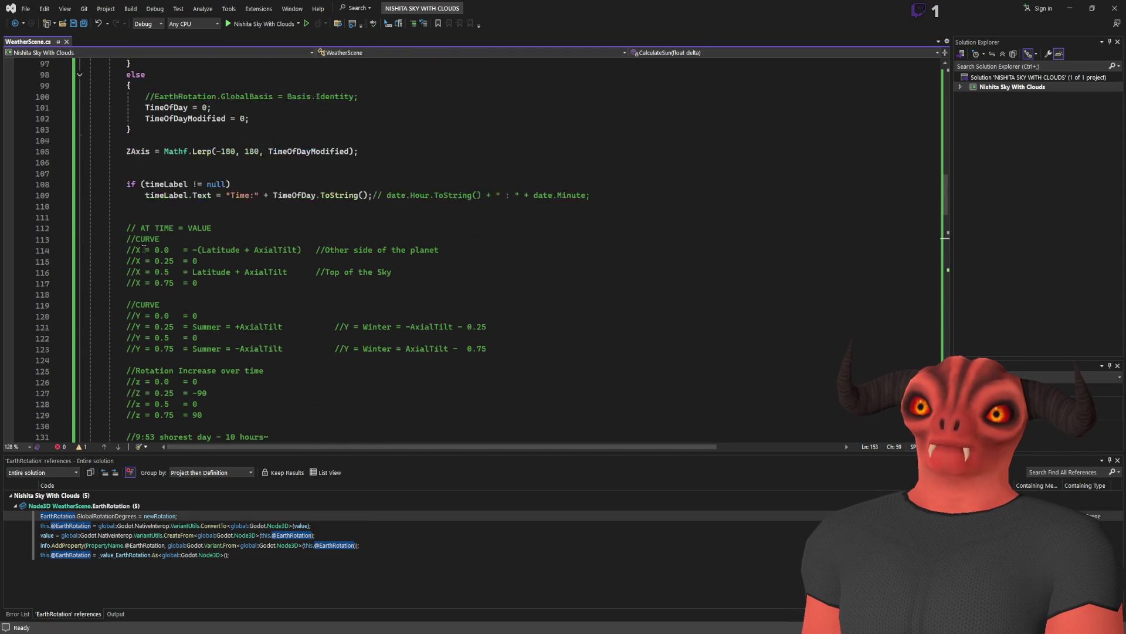
scroll(144, 248, "up", 10)
double_click(311, 152)
key("ctrl+f")
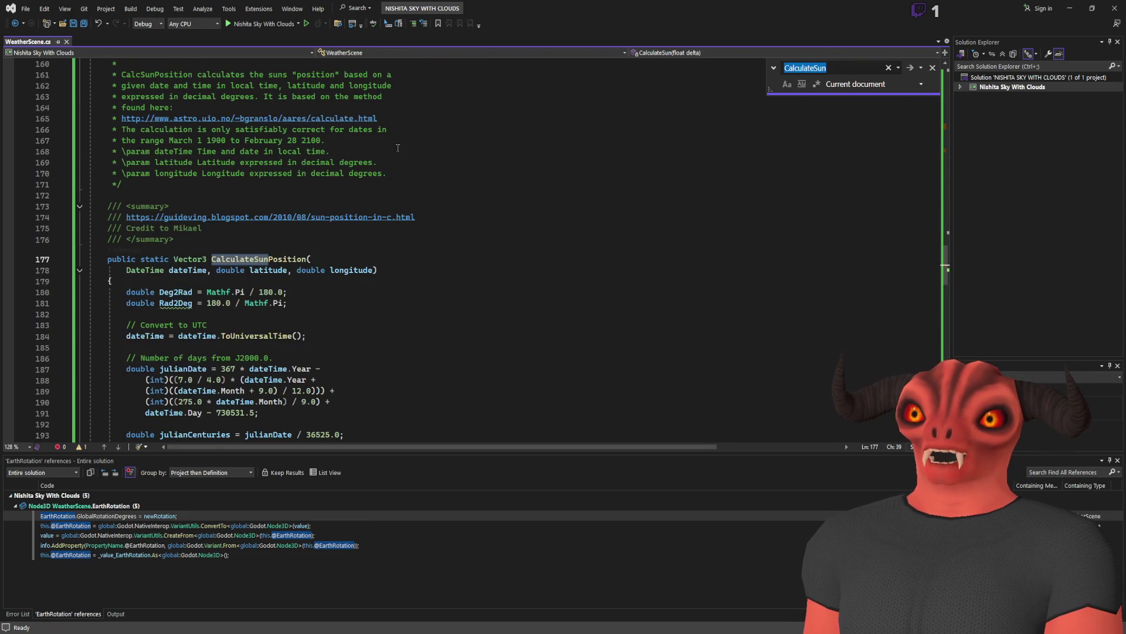
key("Return")
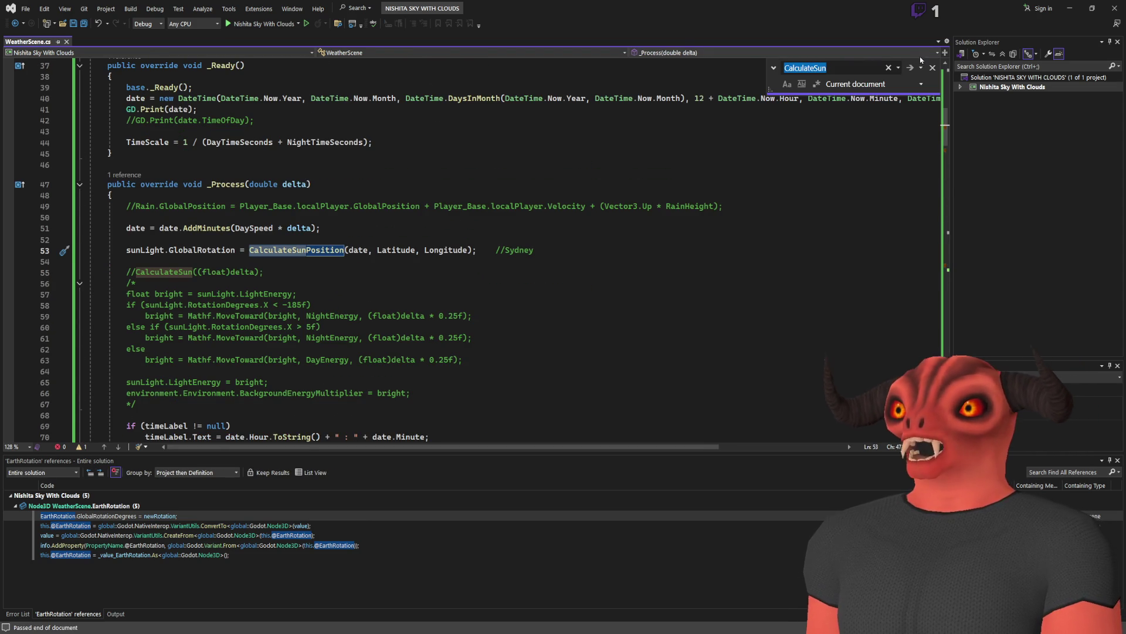
key("Escape")
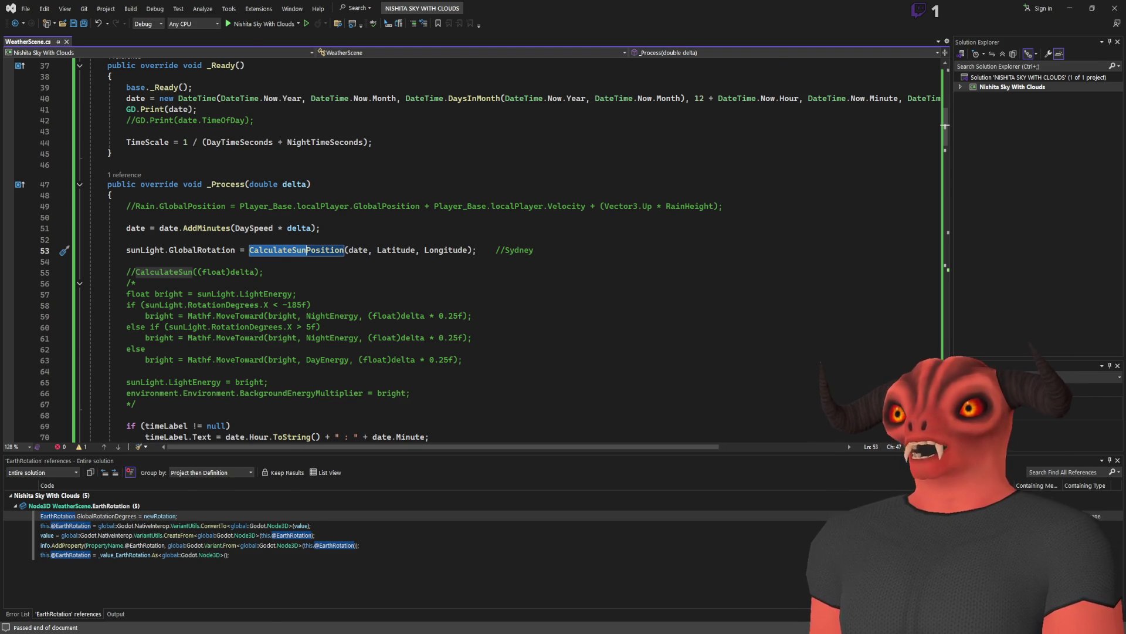
Check the HBoxContainer and MeshInstance3D2 nodes in Godot.
key("alt+Tab")
left_click(1006, 214)
left_click(1009, 242)
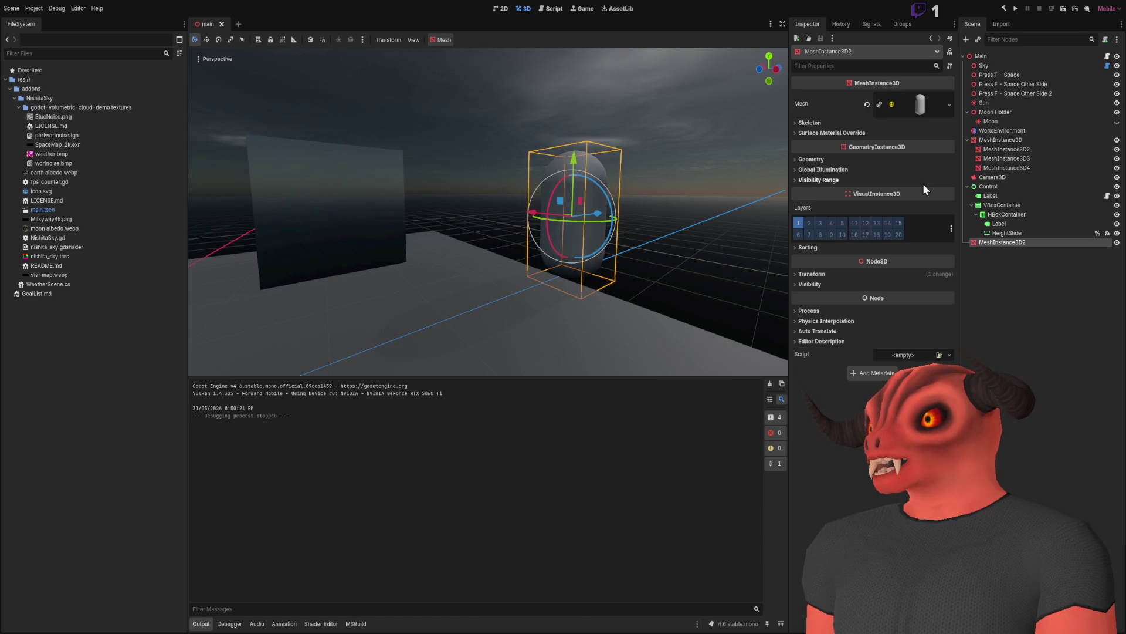
key("alt+Tab")
Comment out the EarthRotation [Export] declaration on line 33.
scroll(634, 244, "up", 8)
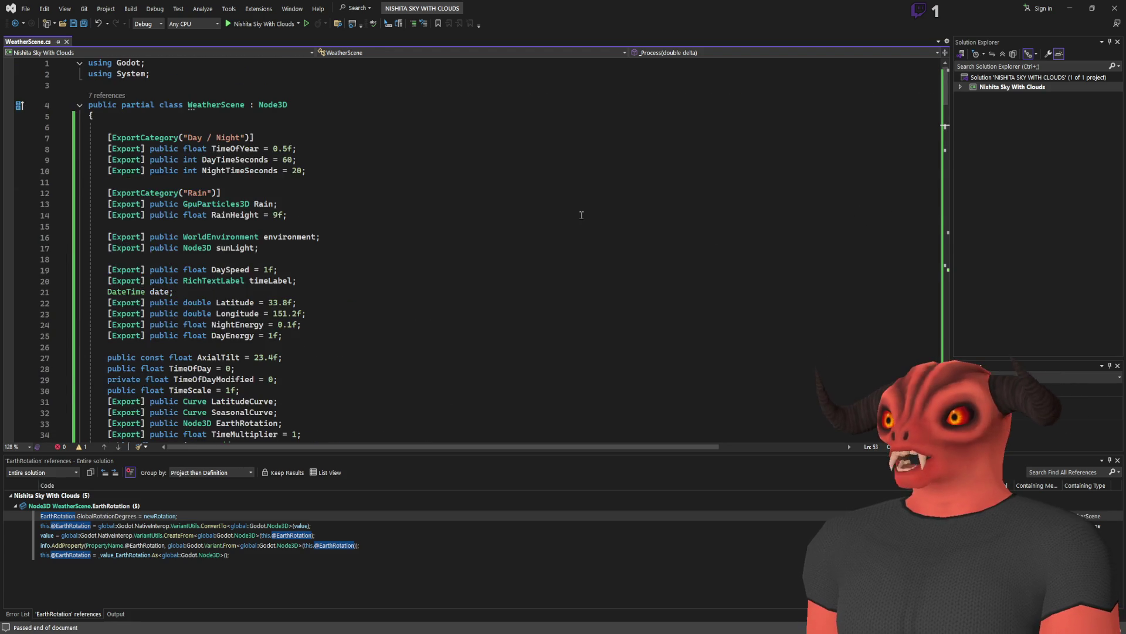
scroll(98, 141, "down", 9)
left_click(101, 148)
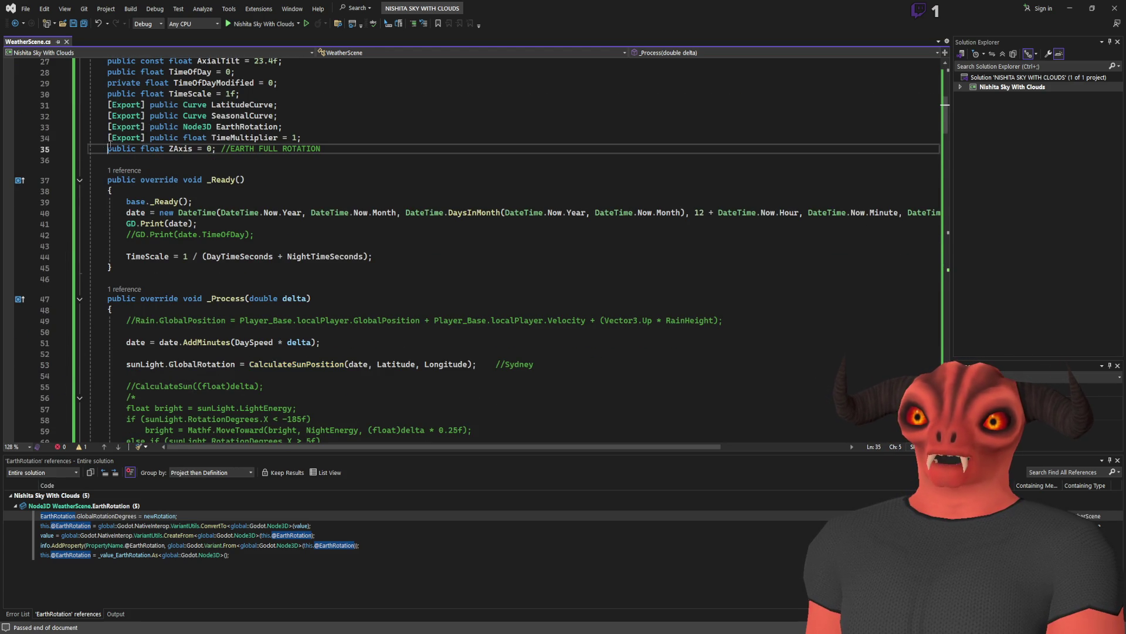
scroll(154, 317, "up", 4)
key("Up")
key("Up")
key("ctrl+k")
key("ctrl+c")
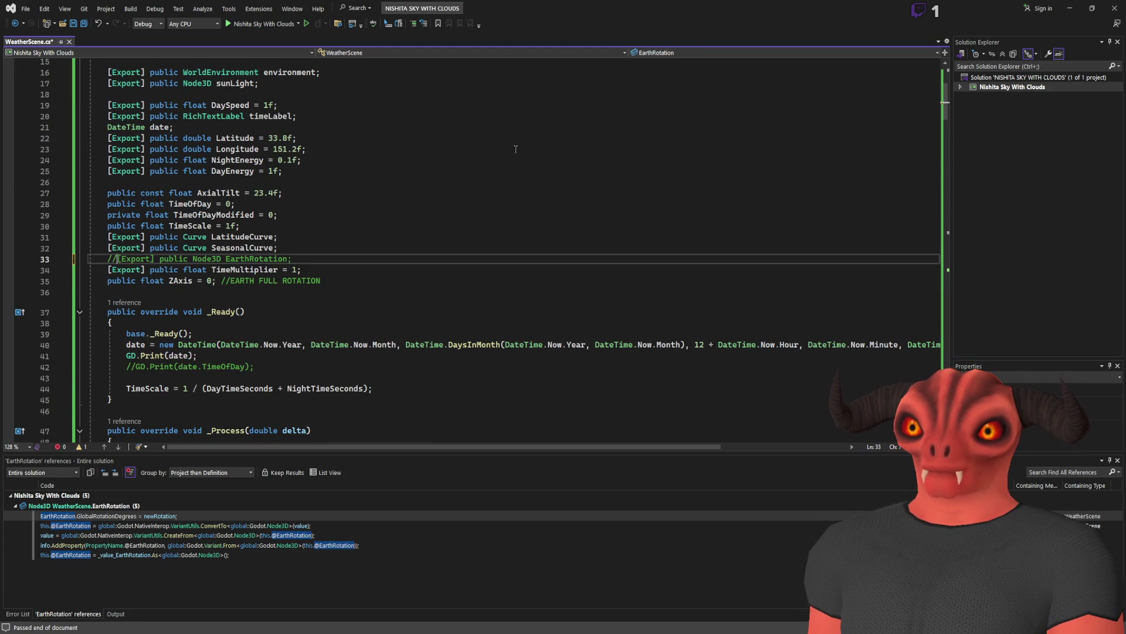
Search WeatherScene.cs for usages of LatitudeCurve.
double_click(235, 236)
key("ctrl+f")
key("Return")
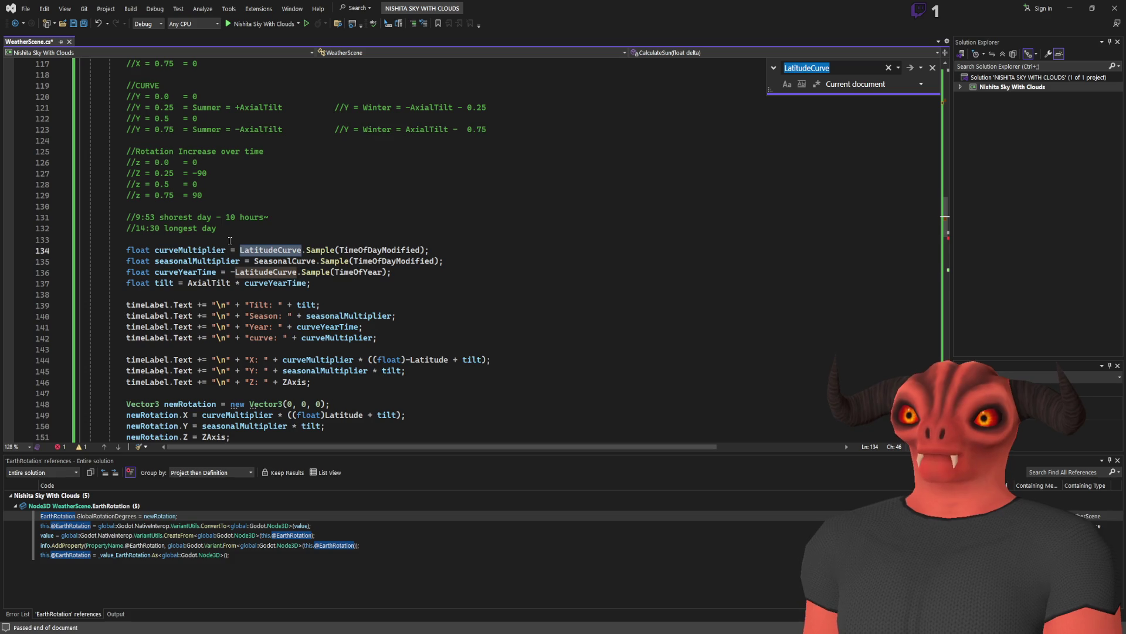
scroll(305, 240, "up", 15)
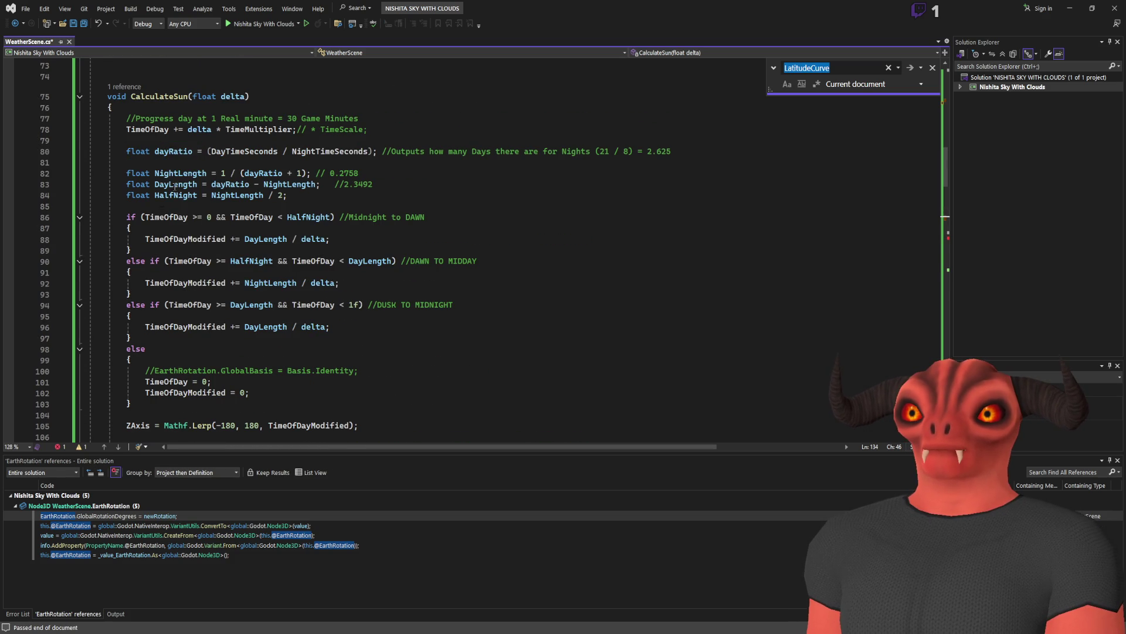
scroll(199, 203, "up", 17)
scroll(199, 203, "down", 20)
scroll(194, 217, "up", 8)
Find the CalculateSun method definition.
double_click(183, 221)
key("ctrl+f")
key("Return")
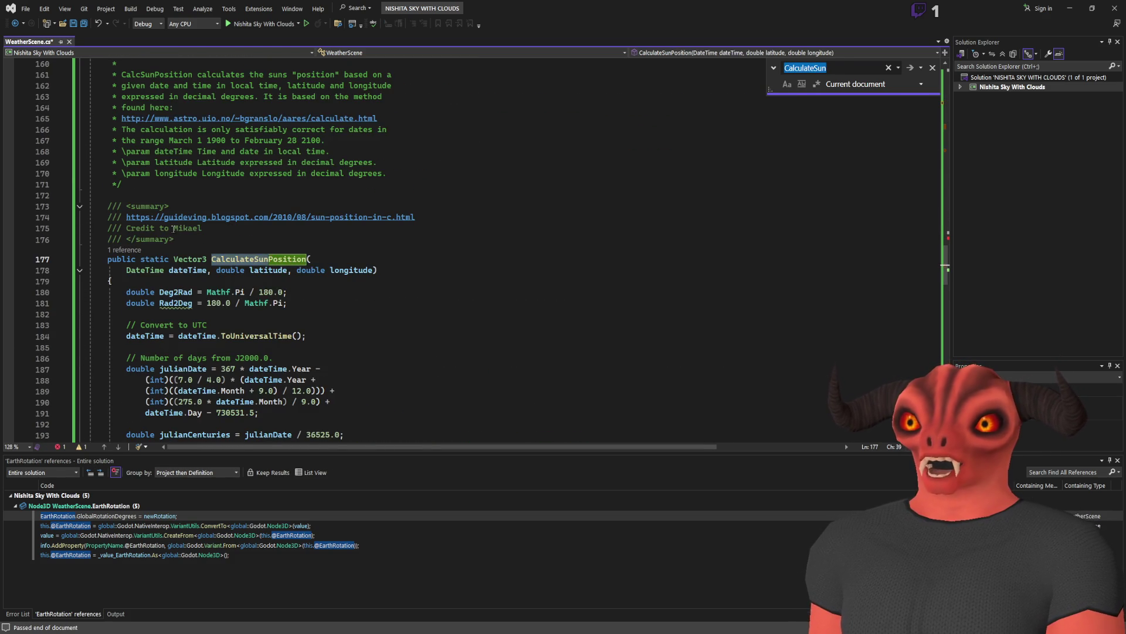
key("Return")
key("Return")
Close a block comment with */ after the CalculateSun method's closing brace.
left_click(173, 238)
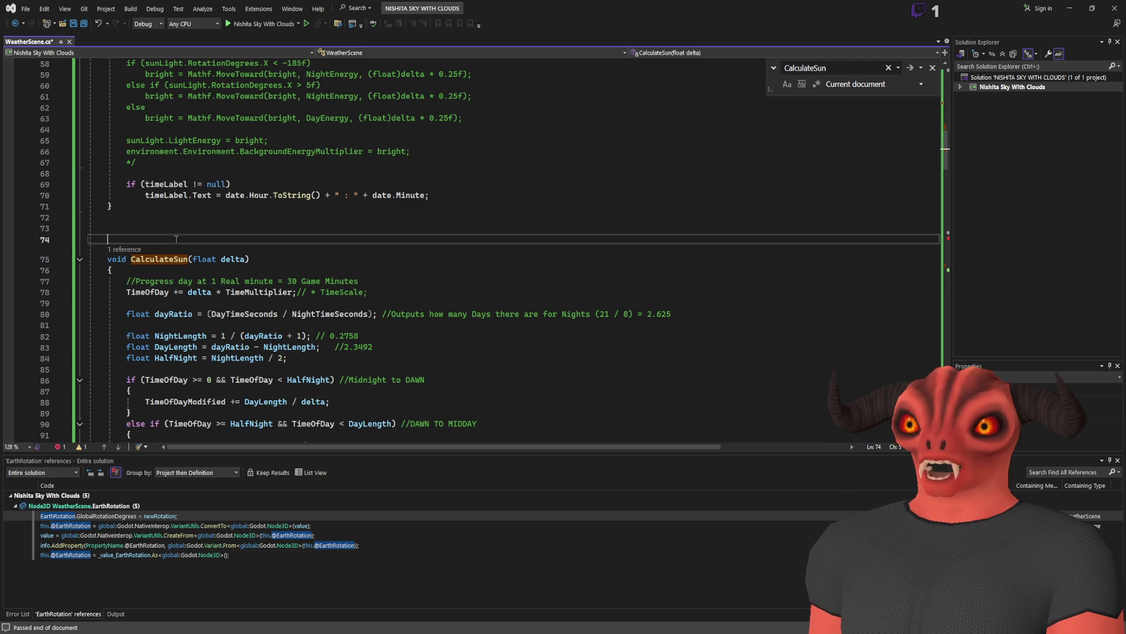
scroll(154, 259, "down", 9)
scroll(153, 259, "down", 18)
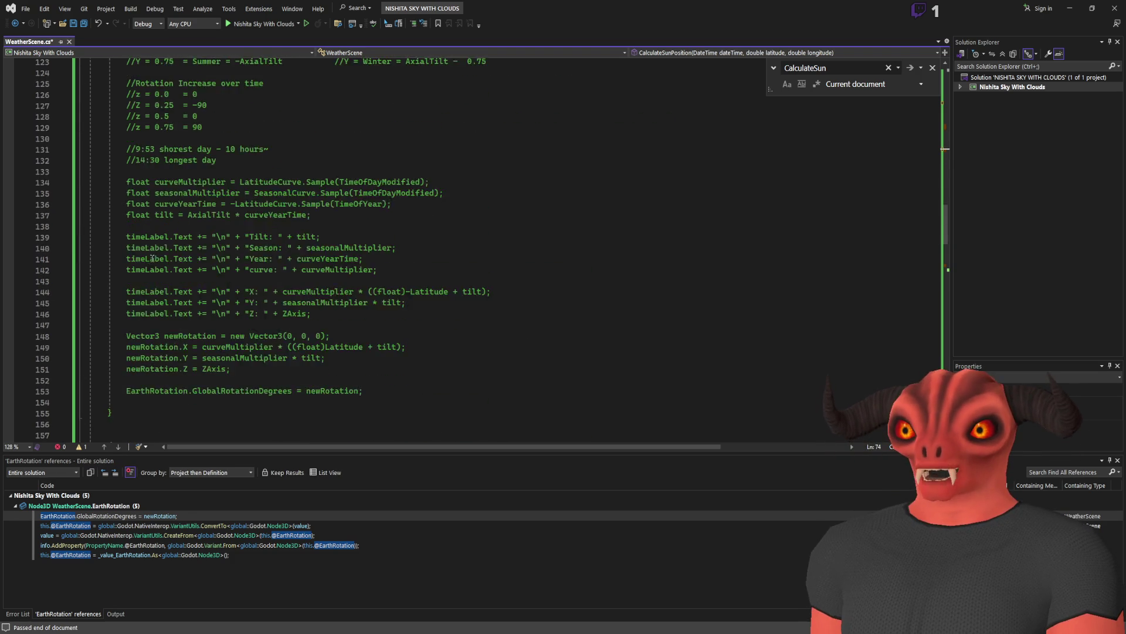
left_click(151, 241)
left_click(153, 249)
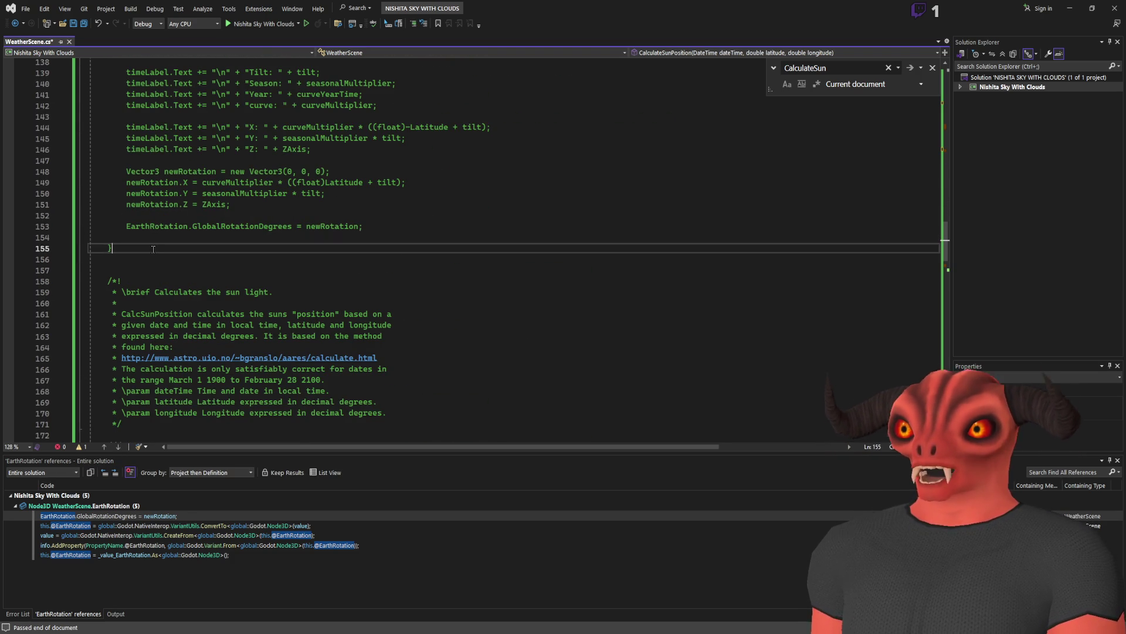
key("Return")
type("*/")
scroll(353, 284, "up", 20)
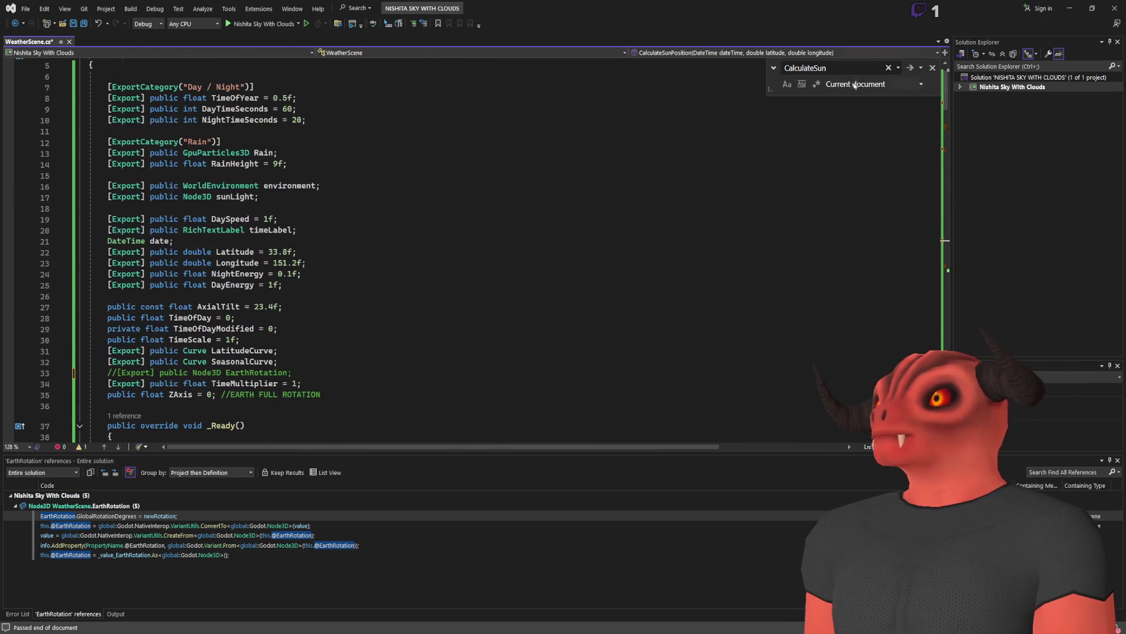
key("Escape")
Comment out the LatitudeCurve and SeasonalCurve exports with //.
left_click(171, 306)
left_click(108, 361)
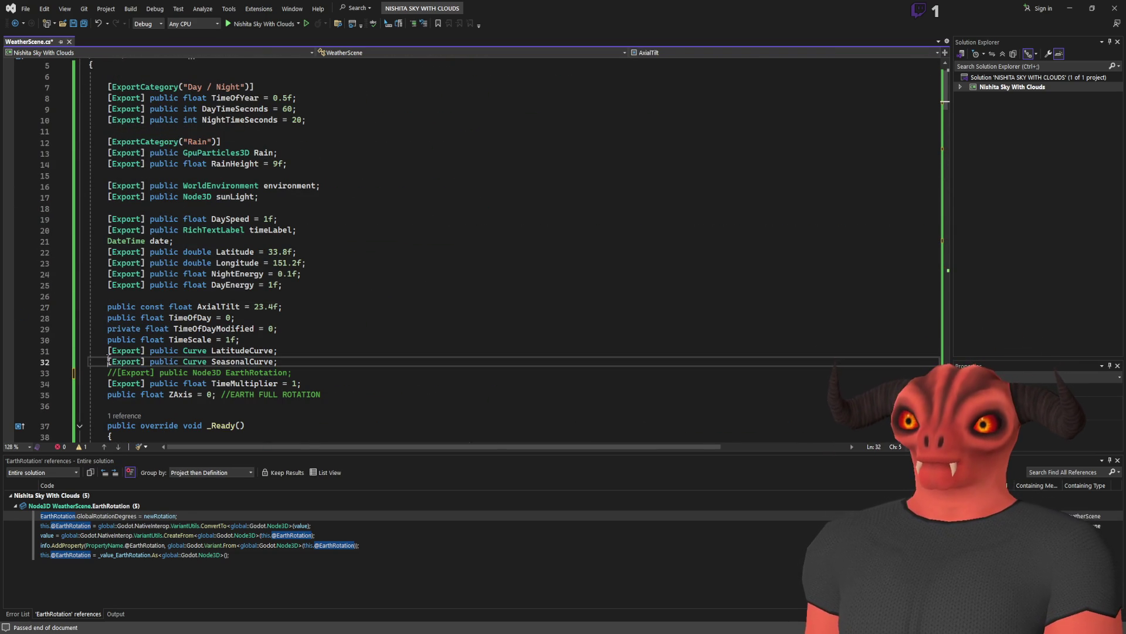
key("Up")
type("//")
key("Down")
key("Home")
type("//")
key("Down")
key("Down")
Check TimeMultiplier's usages, then comment out its declaration.
key("Home")
type("//")
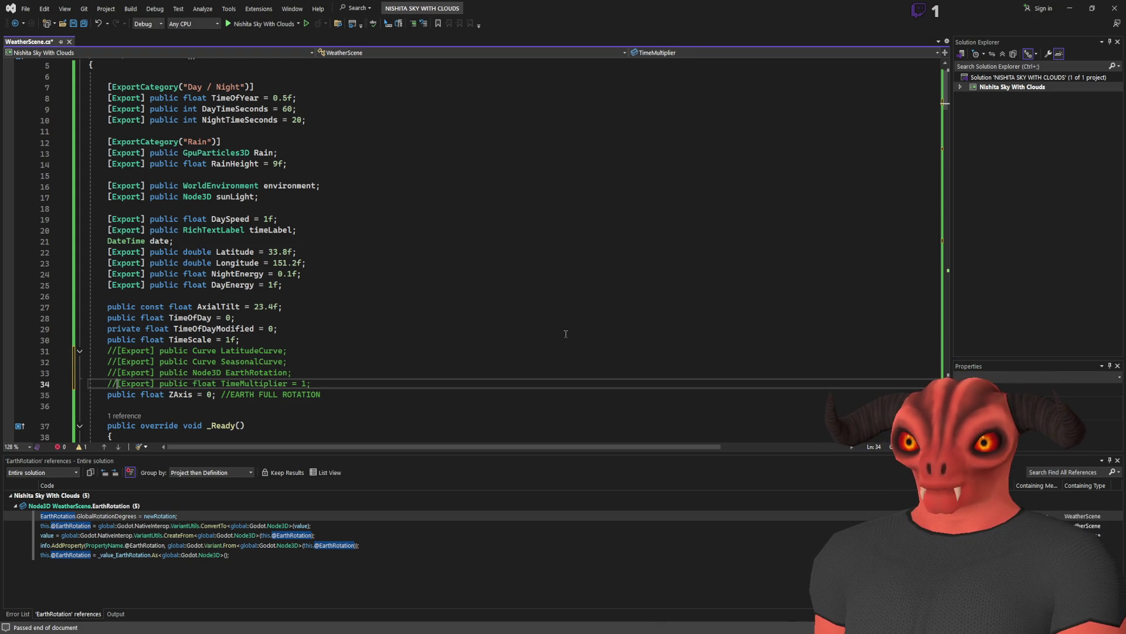
key("ctrl+z")
key("ctrl+f")
key("Return")
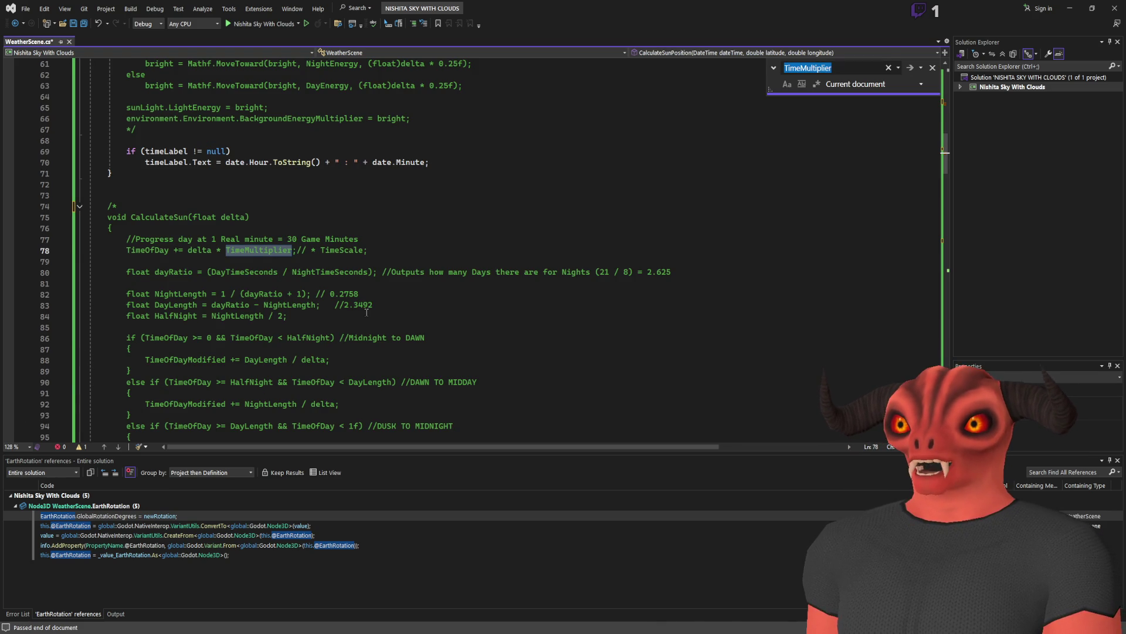
key("Return")
key("Return")
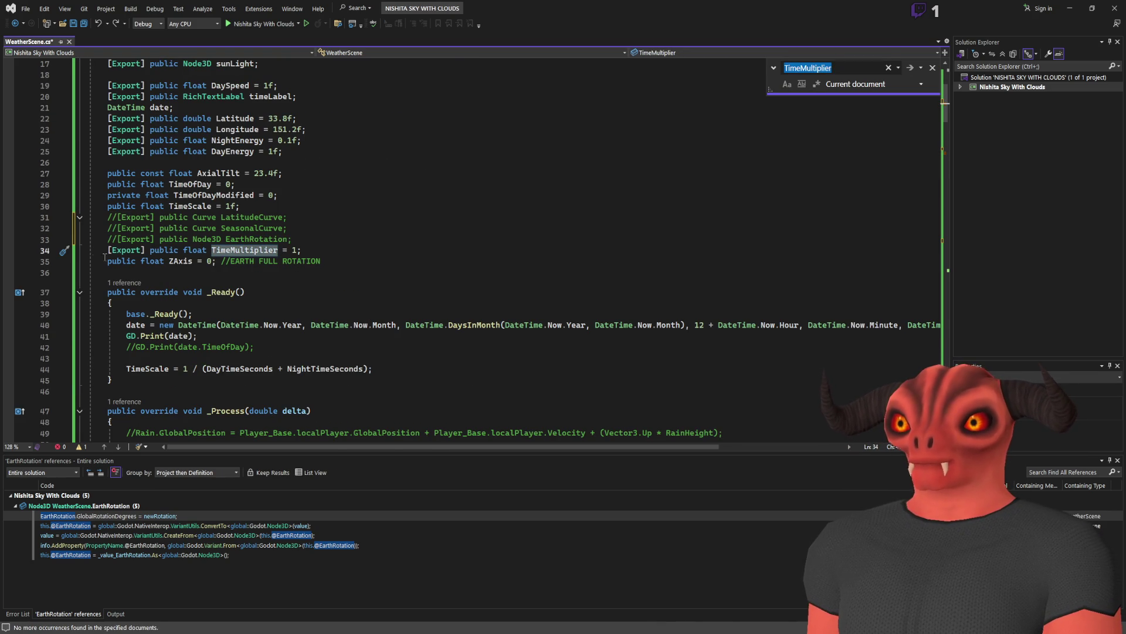
left_click(99, 252)
type("//")
Check ZAxis usages on line 35, then comment out its declaration.
left_click(175, 261)
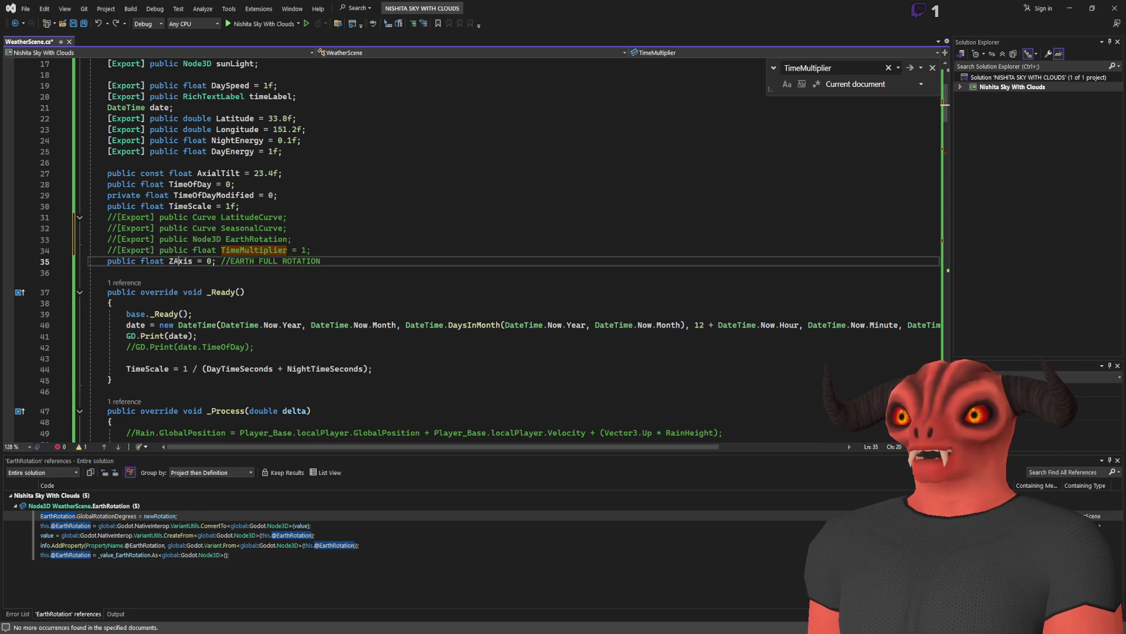
key("ctrl+f")
key("Return")
key("Return")
key("Return")
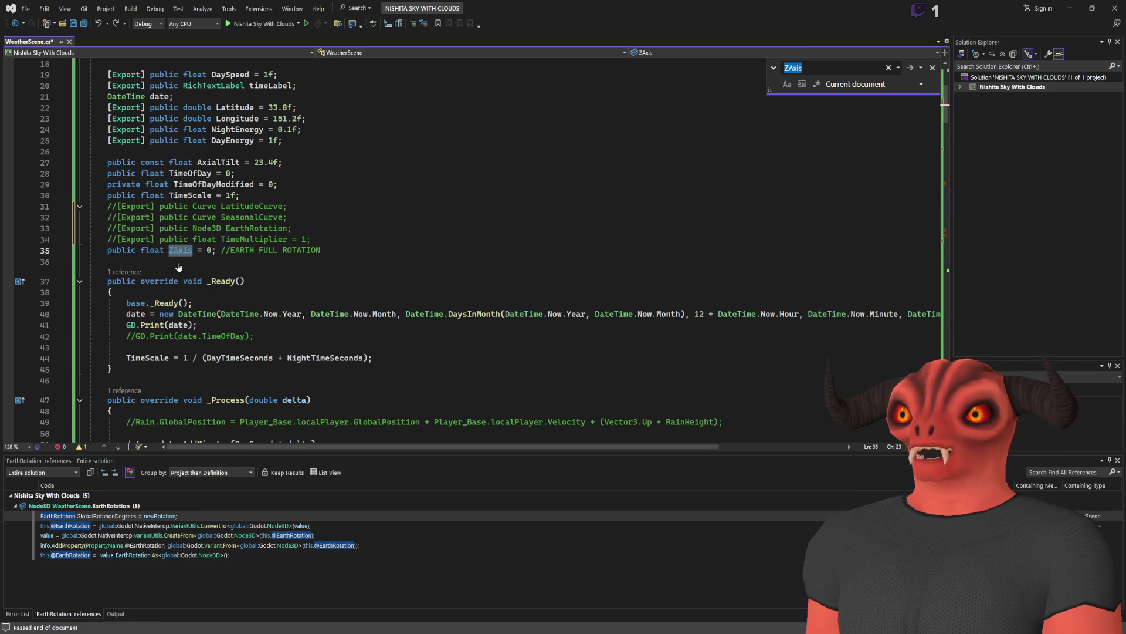
left_click(101, 252)
type("//")
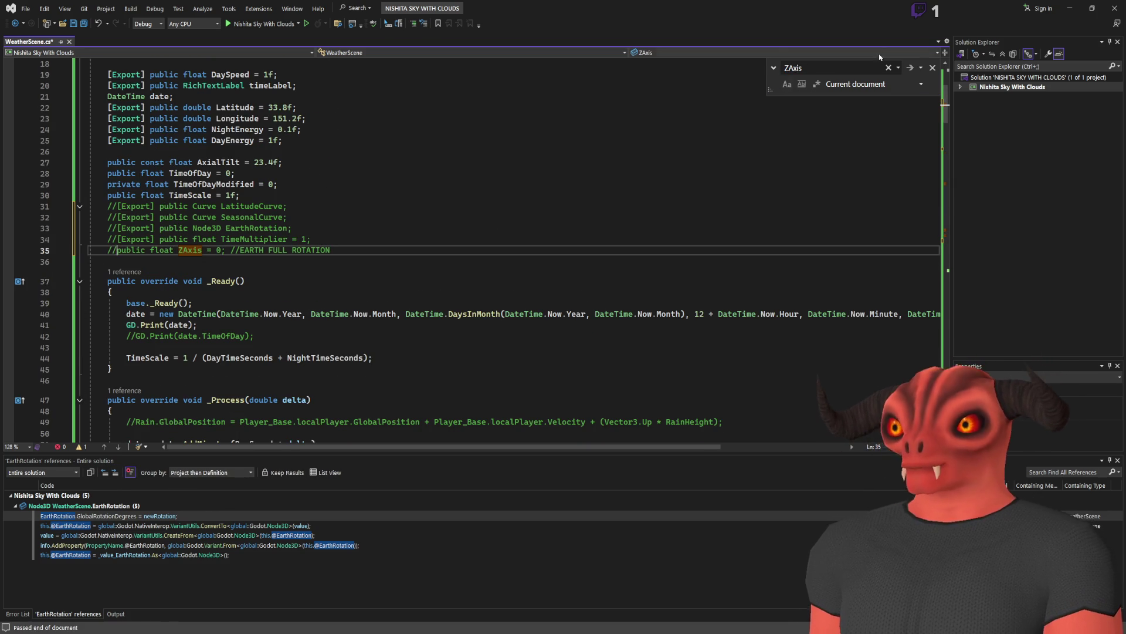
Look up TimeScale's matches, save the file, and return to Godot.
left_click(182, 194)
key("ctrl+f")
key("Return")
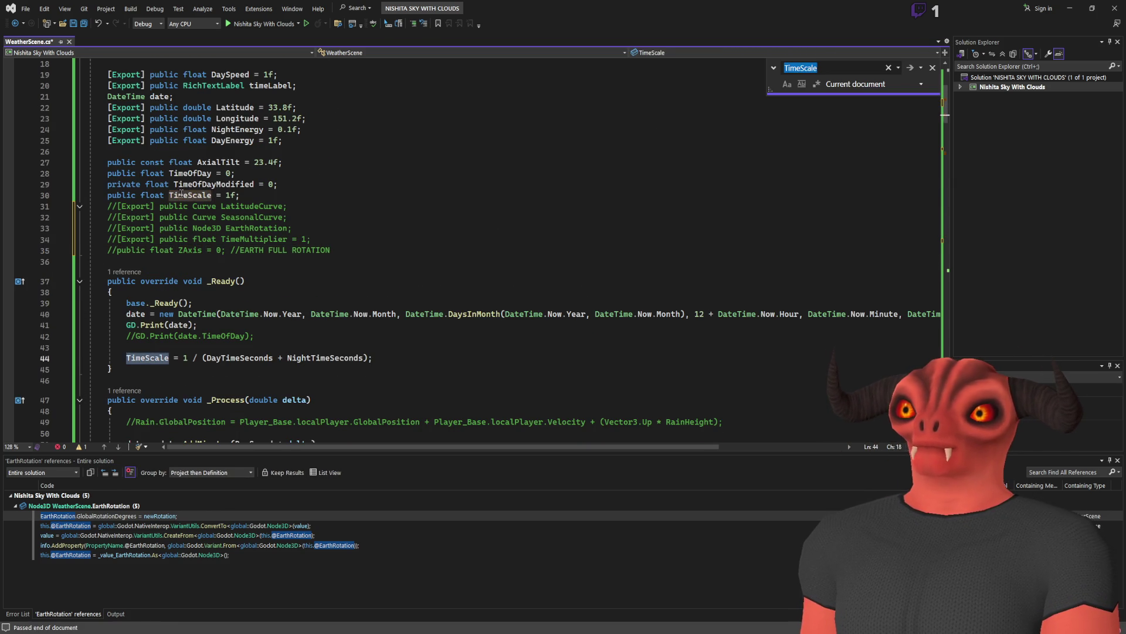
key("Return")
key("Return")
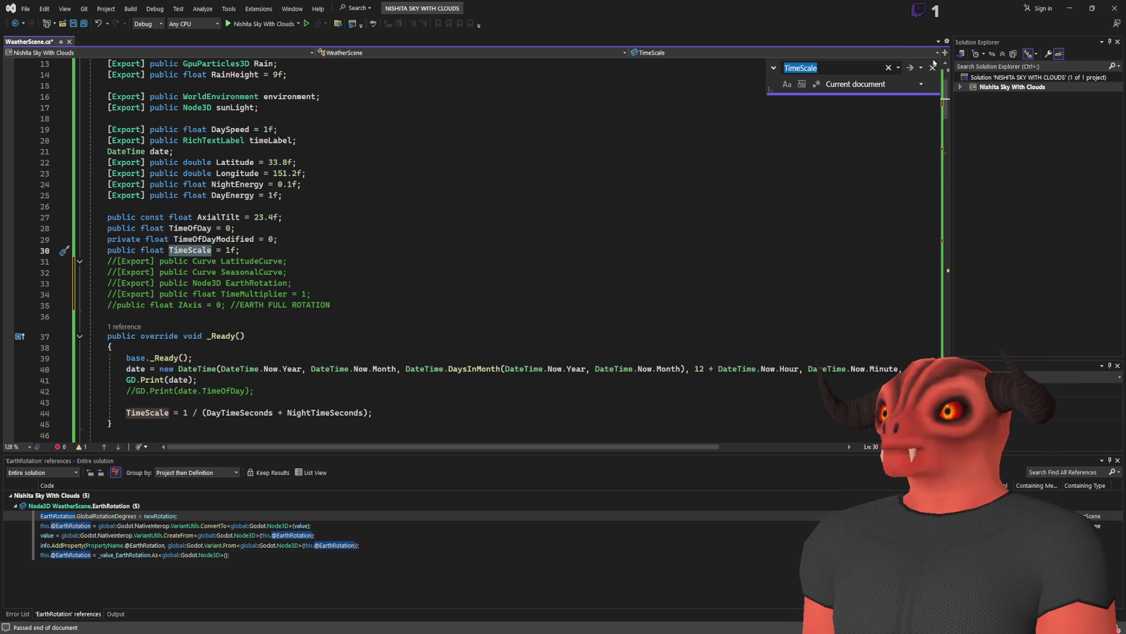
key("Escape")
key("ctrl+s")
key("alt+Tab")
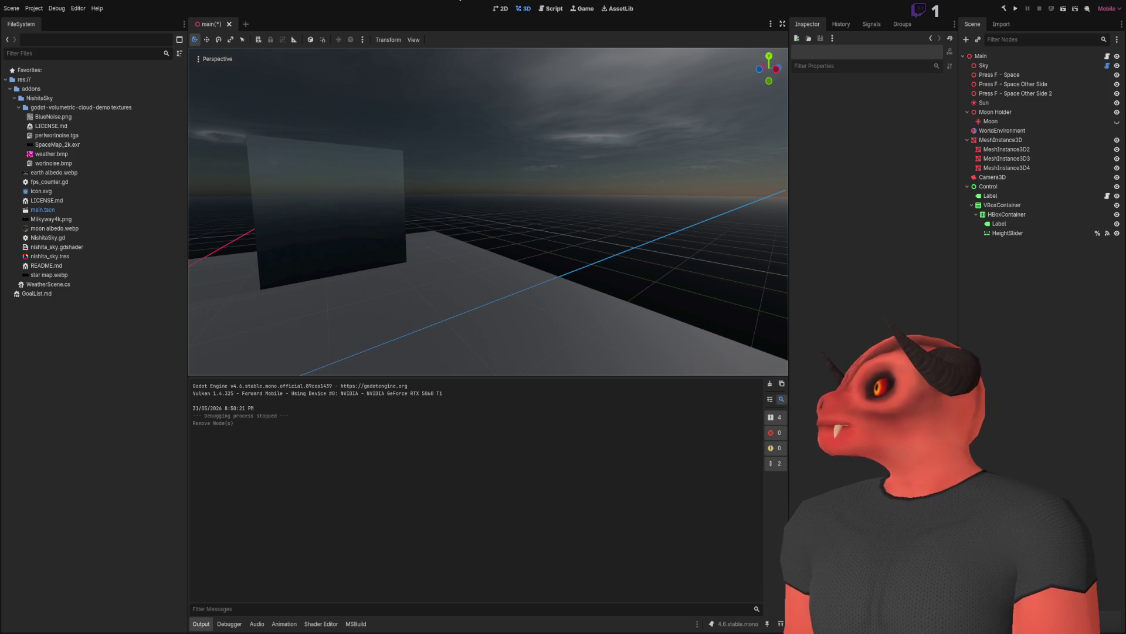
mouse_move(591, 138)
left_mouse_down()
mouse_move(591, 188)
mouse_move(591, 141)
left_mouse_up()
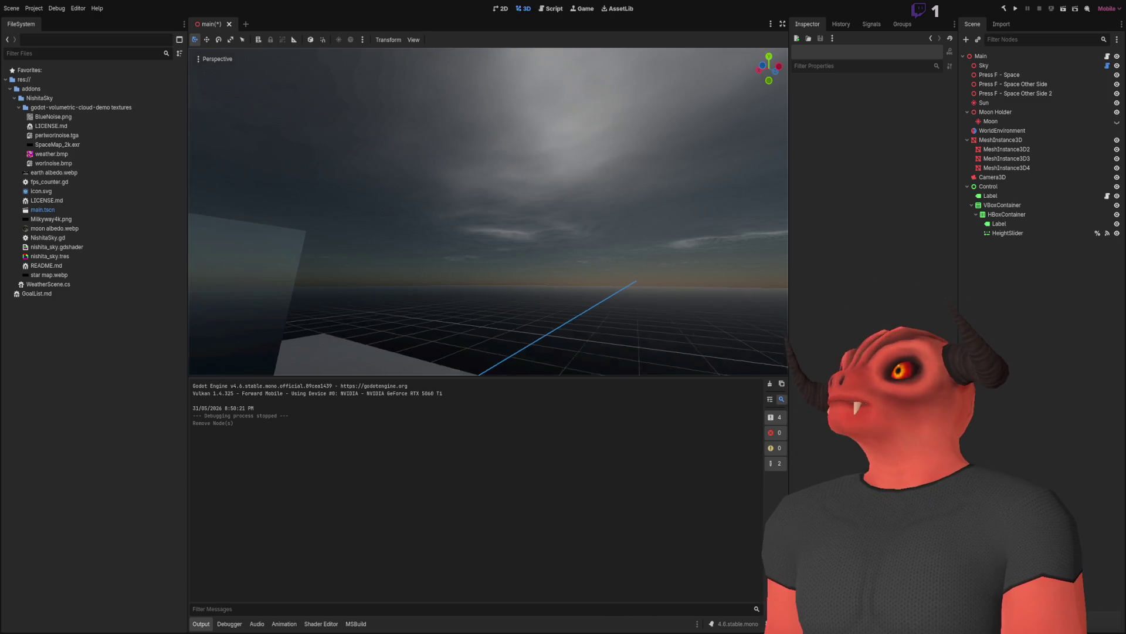
Try rotating the Sky node to move the sun, then undo it.
left_click(1002, 65)
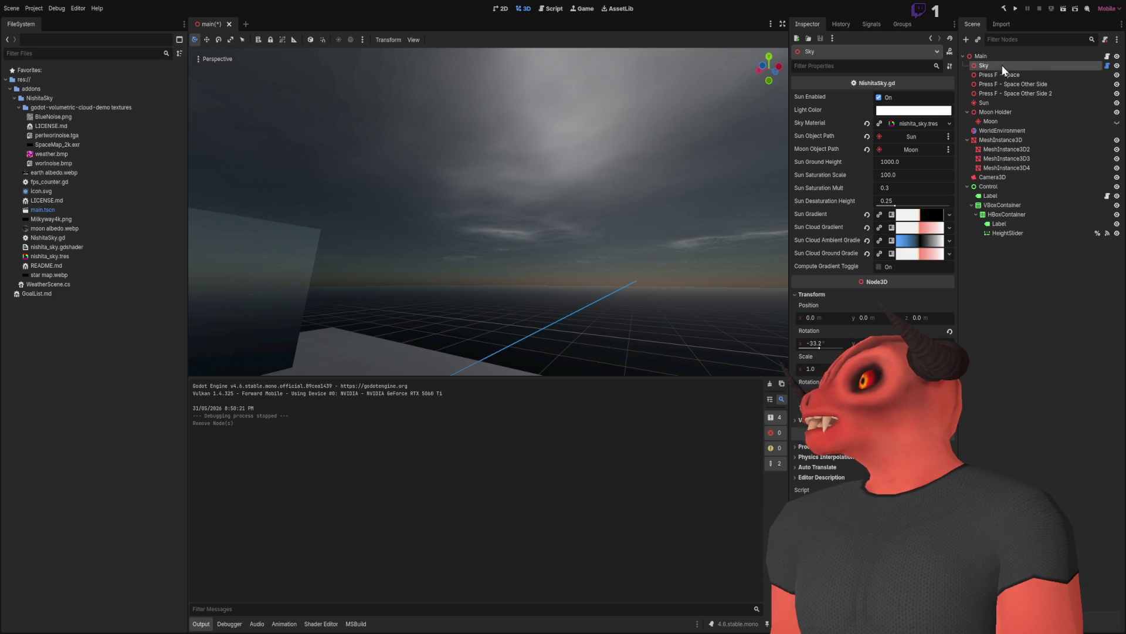
mouse_move(823, 345)
left_mouse_down()
mouse_move(786, 345)
mouse_move(880, 345)
mouse_move(733, 345)
left_mouse_up()
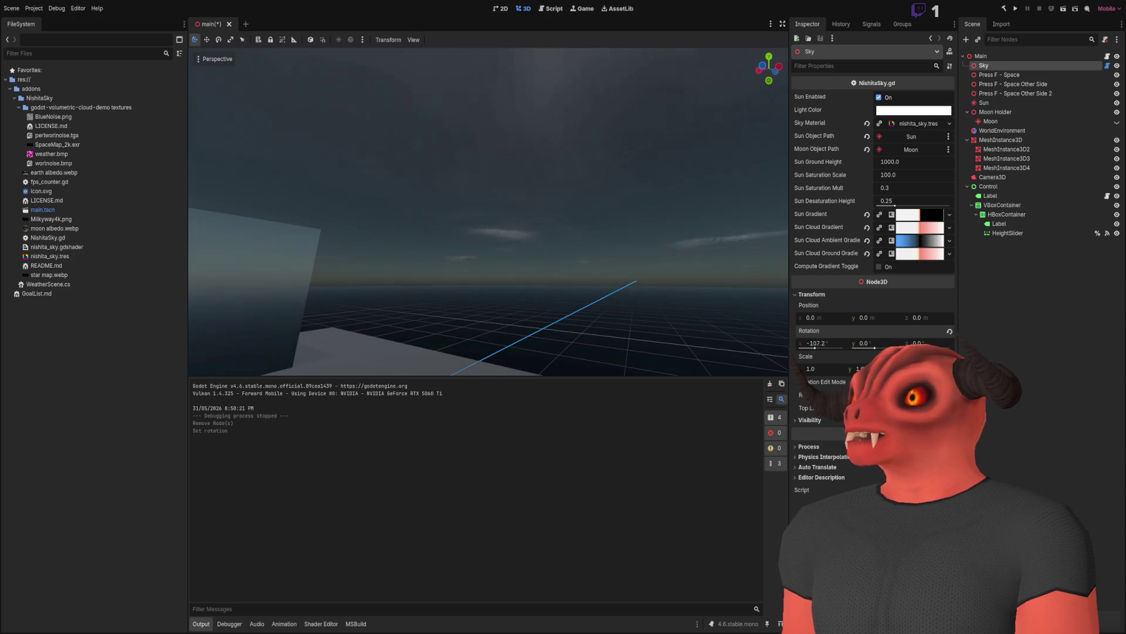
key("ctrl+z")
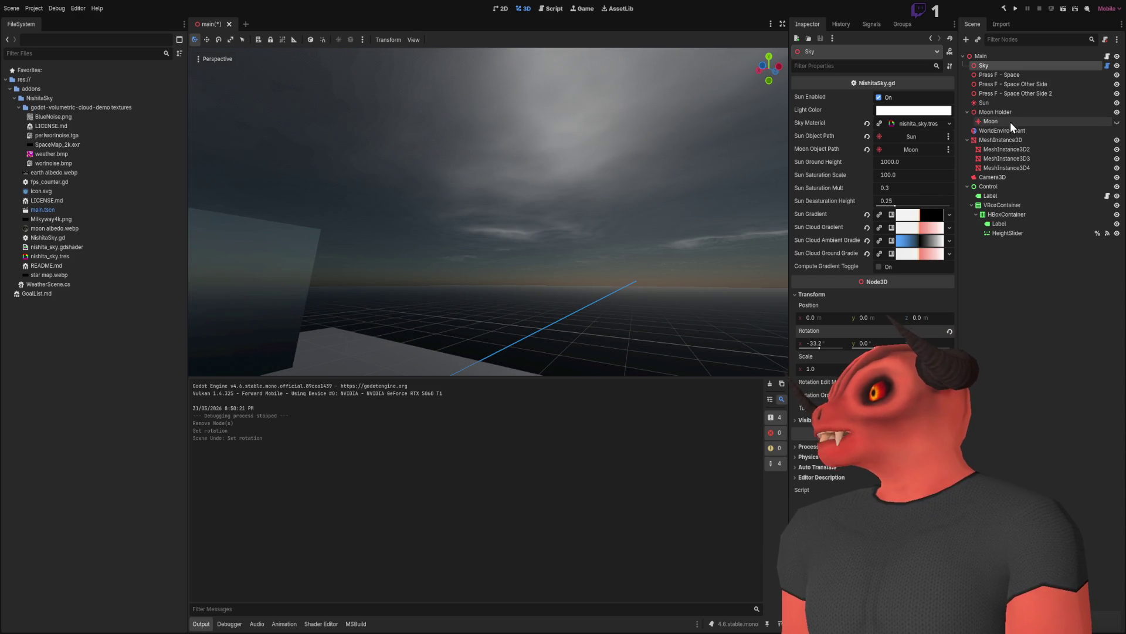
Lower WorldEnvironment's Cloud Coverage, then revert it to the default 0.25.
left_click(998, 130)
scroll(885, 163, "down", 10)
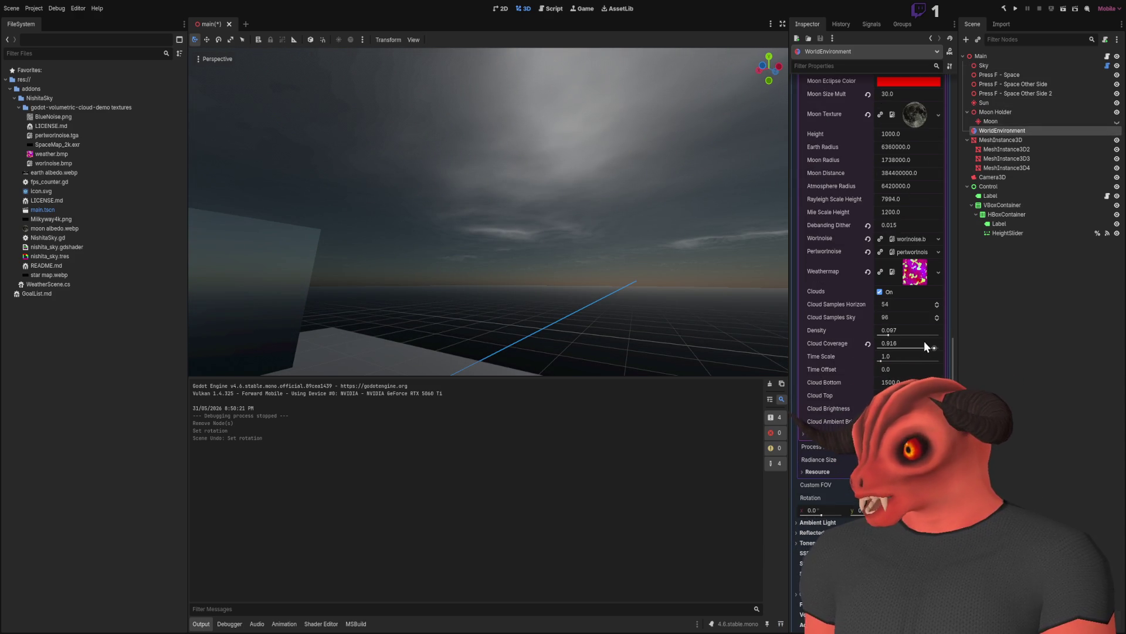
mouse_move(931, 345)
left_mouse_down()
mouse_move(884, 346)
mouse_move(939, 334)
mouse_move(857, 332)
left_mouse_up()
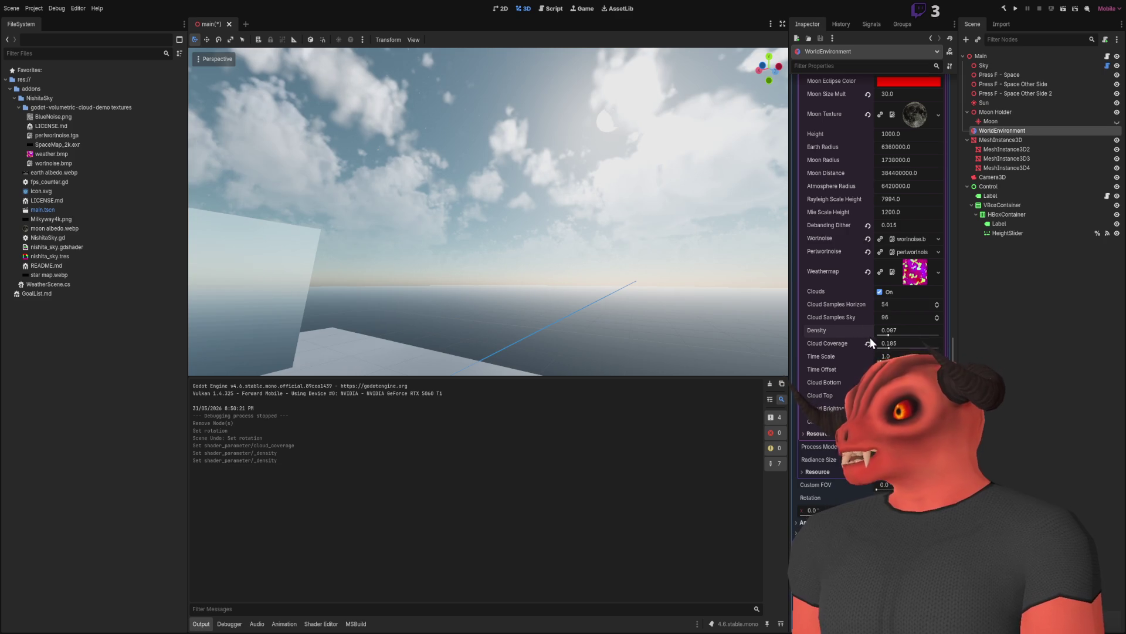
left_click(868, 343)
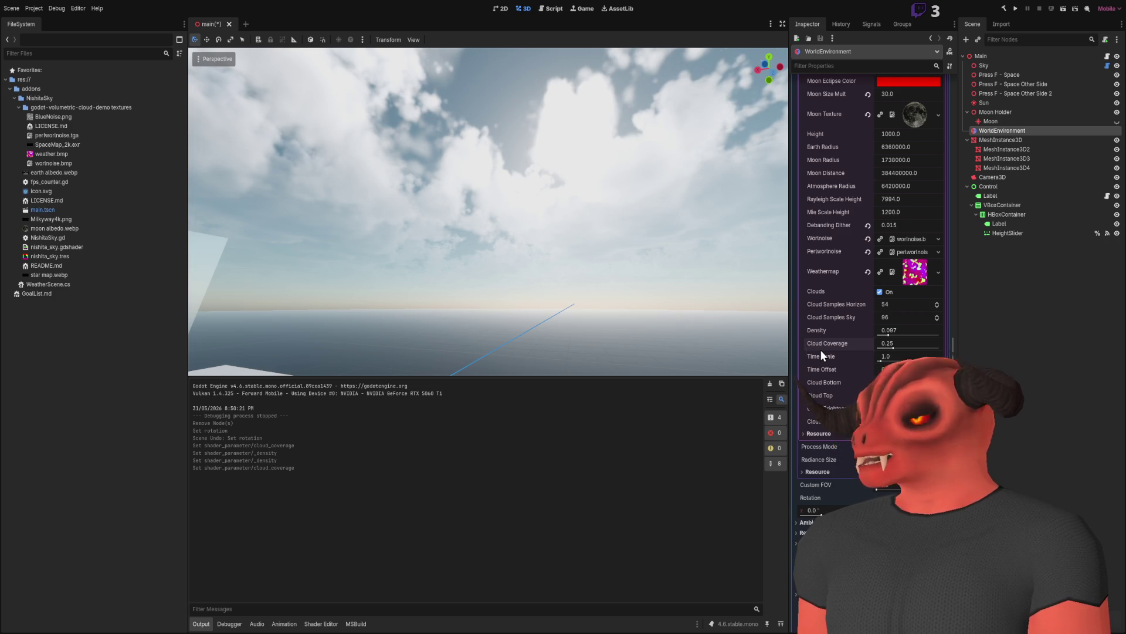
scroll(546, 267, "down", 5)
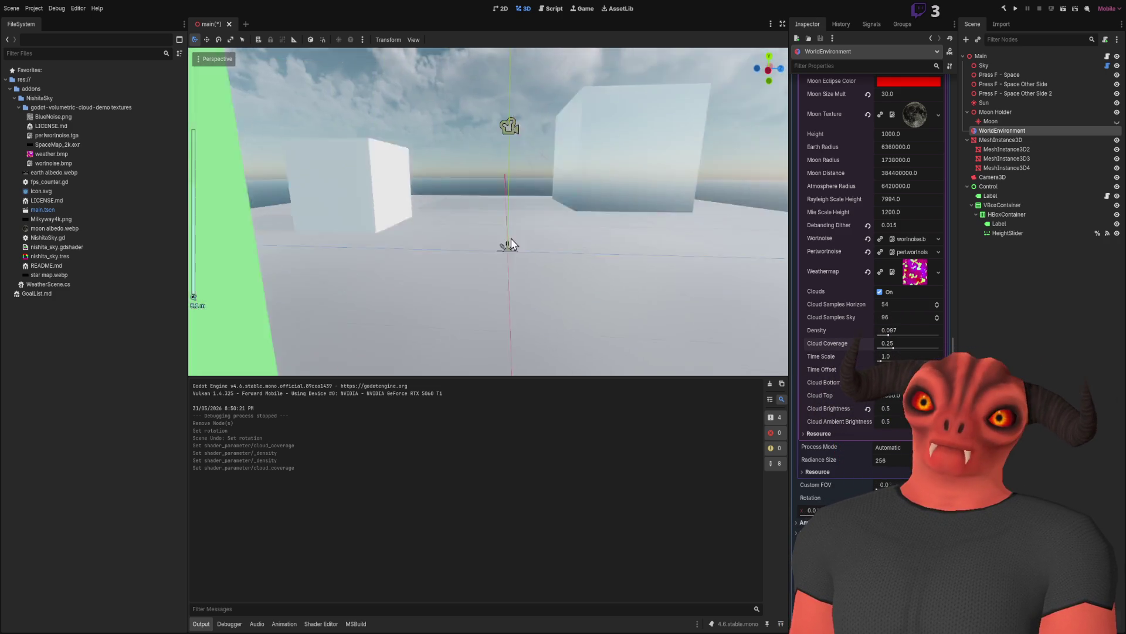
scroll(510, 244, "up", 5)
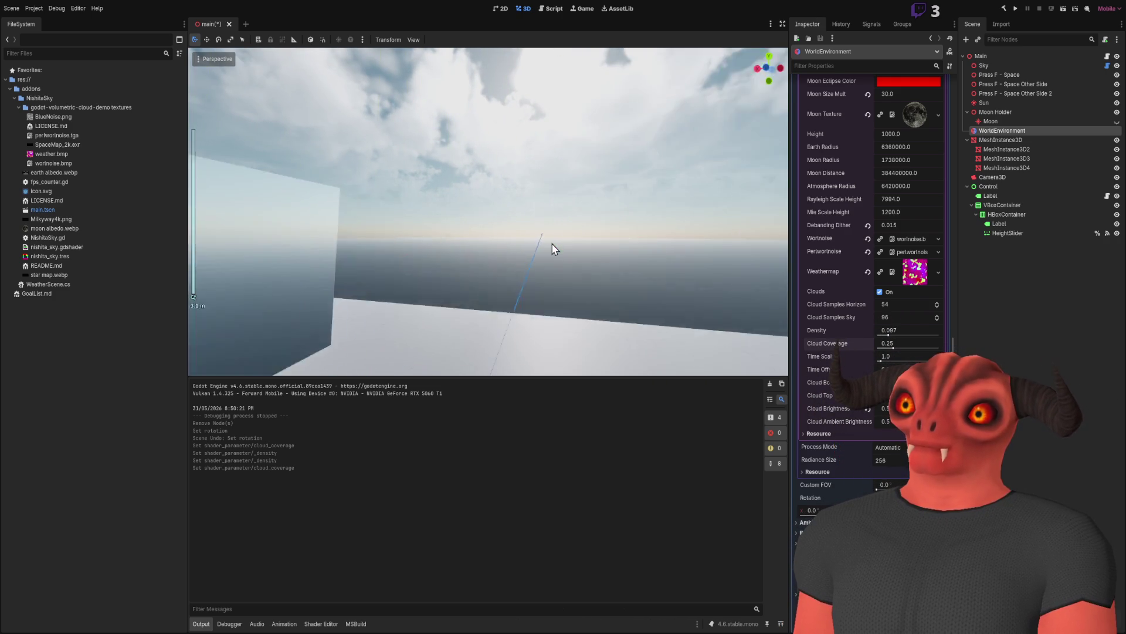
scroll(551, 248, "down", 3)
scroll(551, 247, "up", 4)
left_click(553, 219)
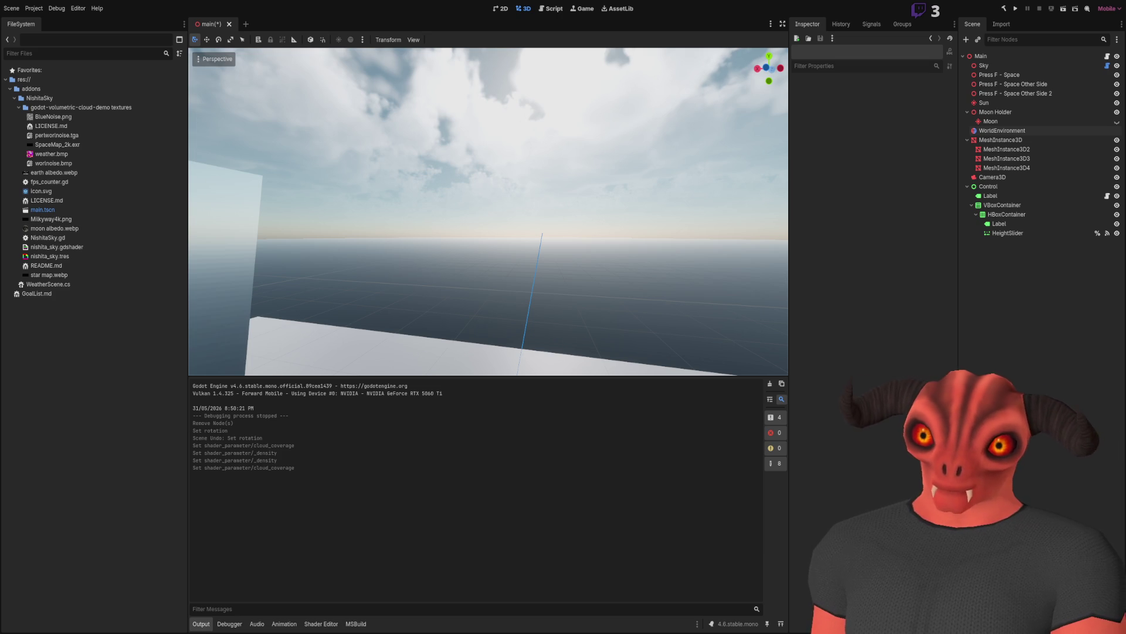
mouse_move(376, 276)
left_mouse_down()
mouse_move(335, 294)
mouse_move(265, 269)
mouse_move(274, 159)
mouse_move(278, 252)
mouse_move(475, 236)
left_mouse_up()
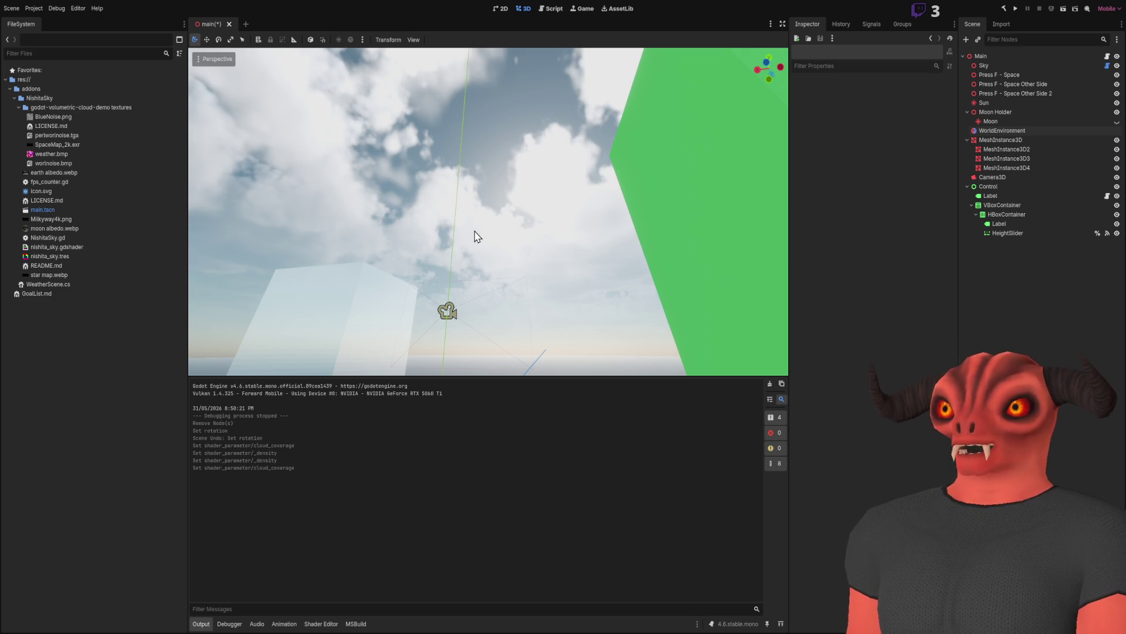
right_click(474, 236)
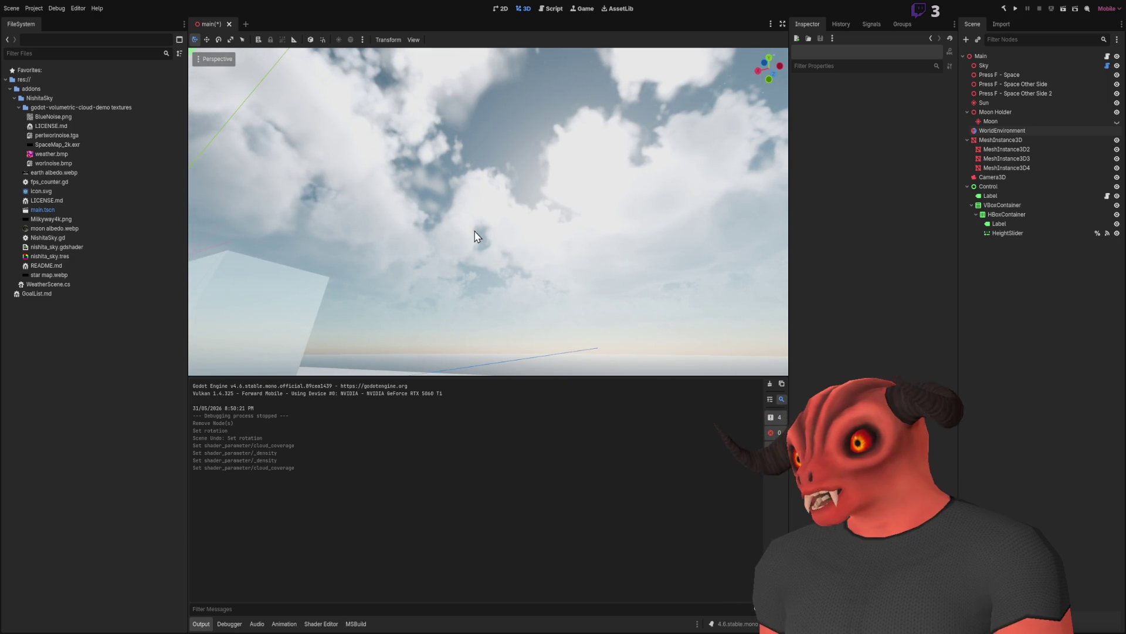
right_click(488, 212)
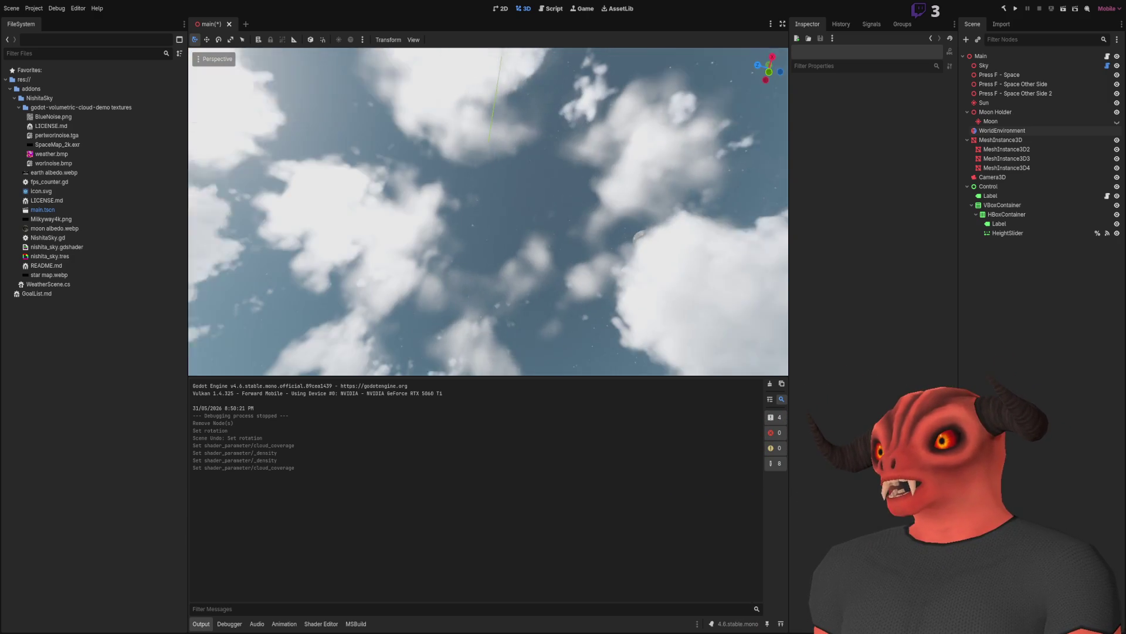
right_click(460, 203)
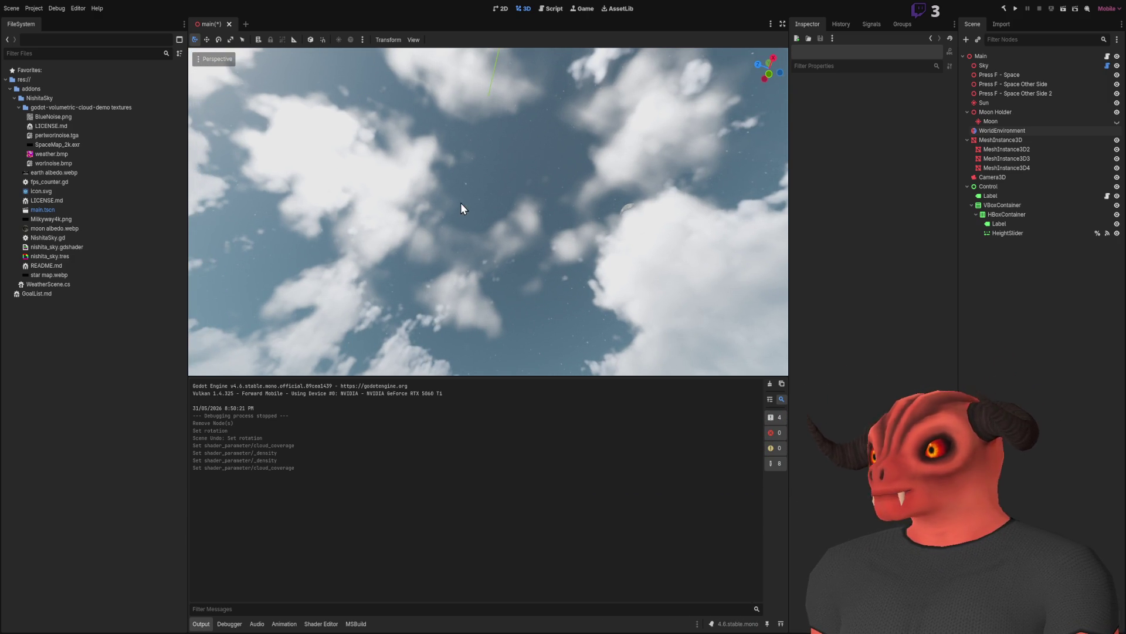
left_click(1002, 205)
Try rotating WorldEnvironment's sky around X, then undo the change.
left_click(995, 112)
left_click(1004, 130)
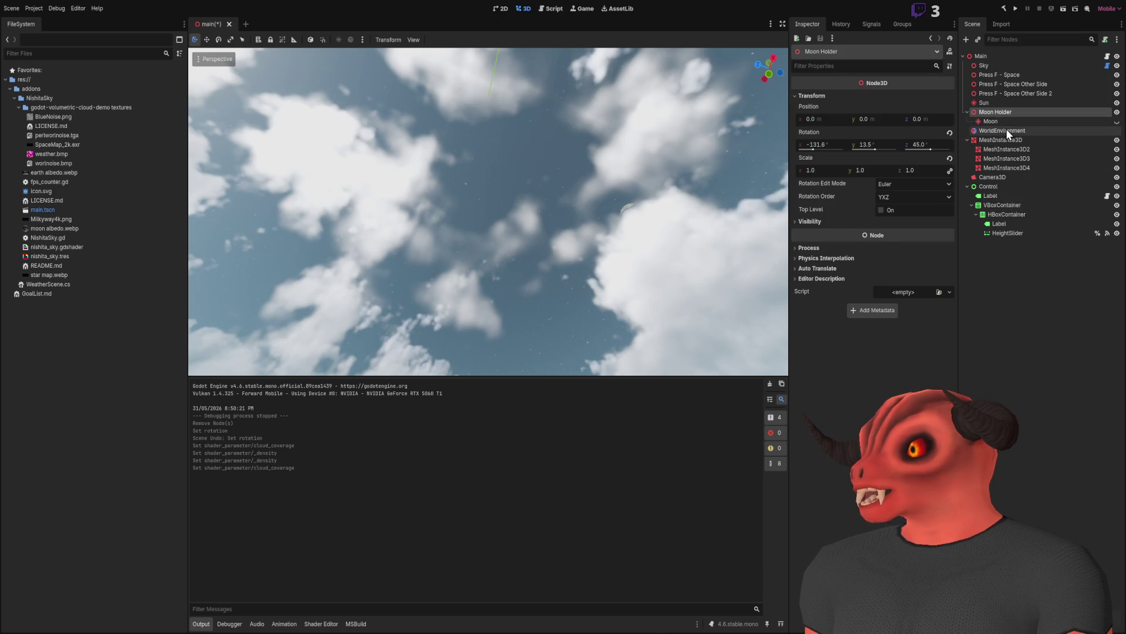
scroll(878, 352, "down", 10)
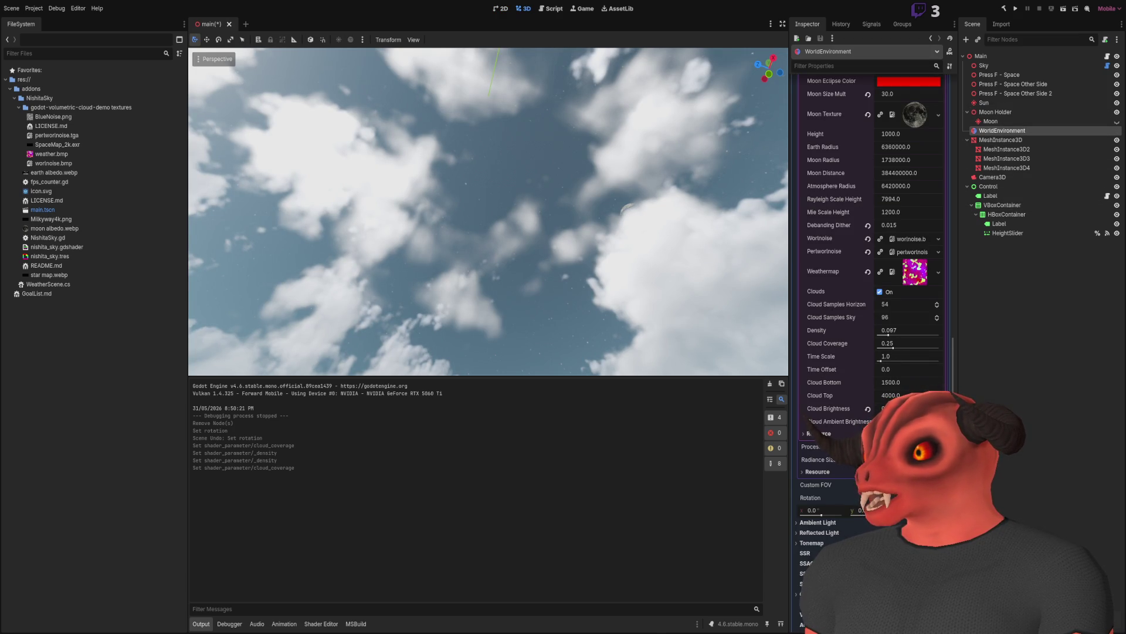
scroll(880, 273, "down", 5)
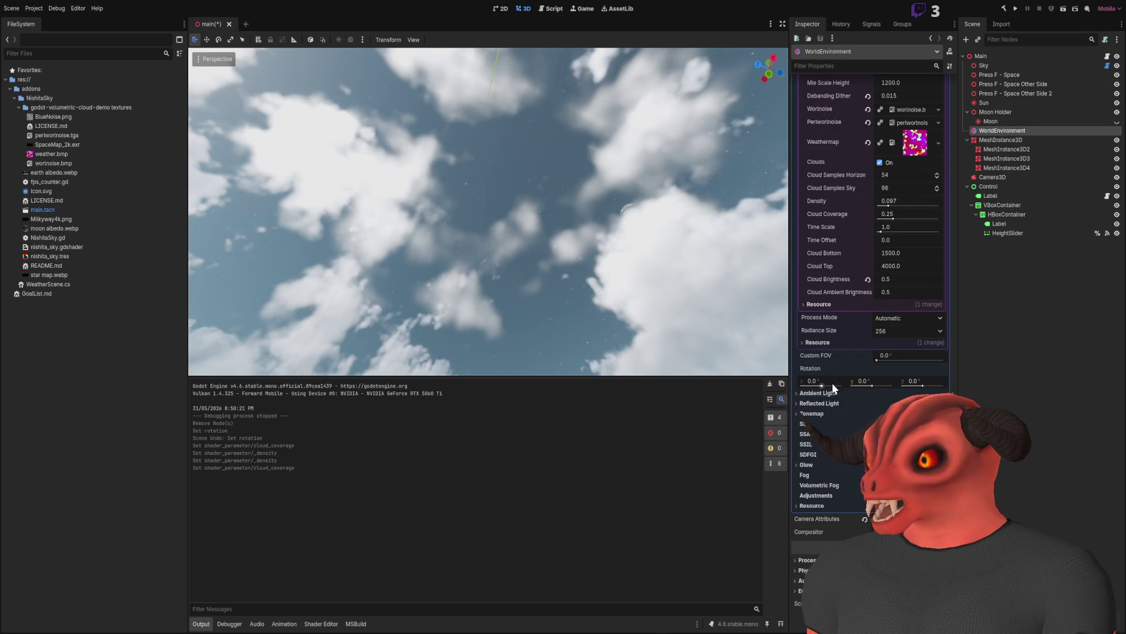
left_click_drag(832, 384, 812, 386)
mouse_move(813, 387)
left_mouse_down()
mouse_move(848, 389)
mouse_move(808, 383)
left_mouse_up()
key("ctrl+z")
scroll(904, 247, "up", 3)
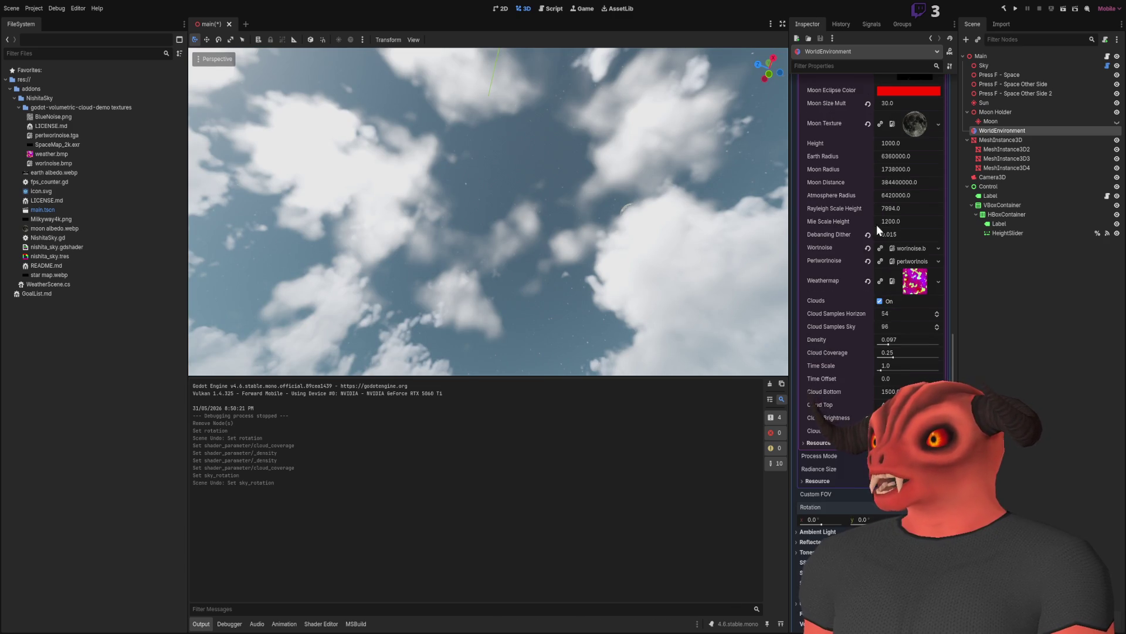
scroll(877, 393, "down", 2)
scroll(874, 339, "down", 4)
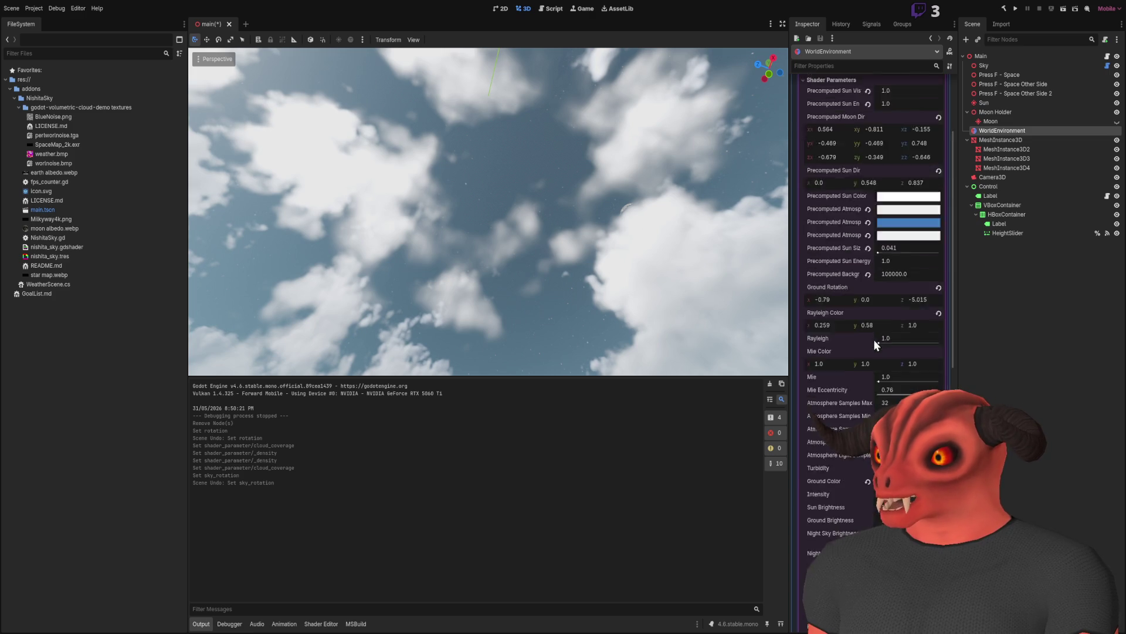
scroll(871, 293, "up", 4)
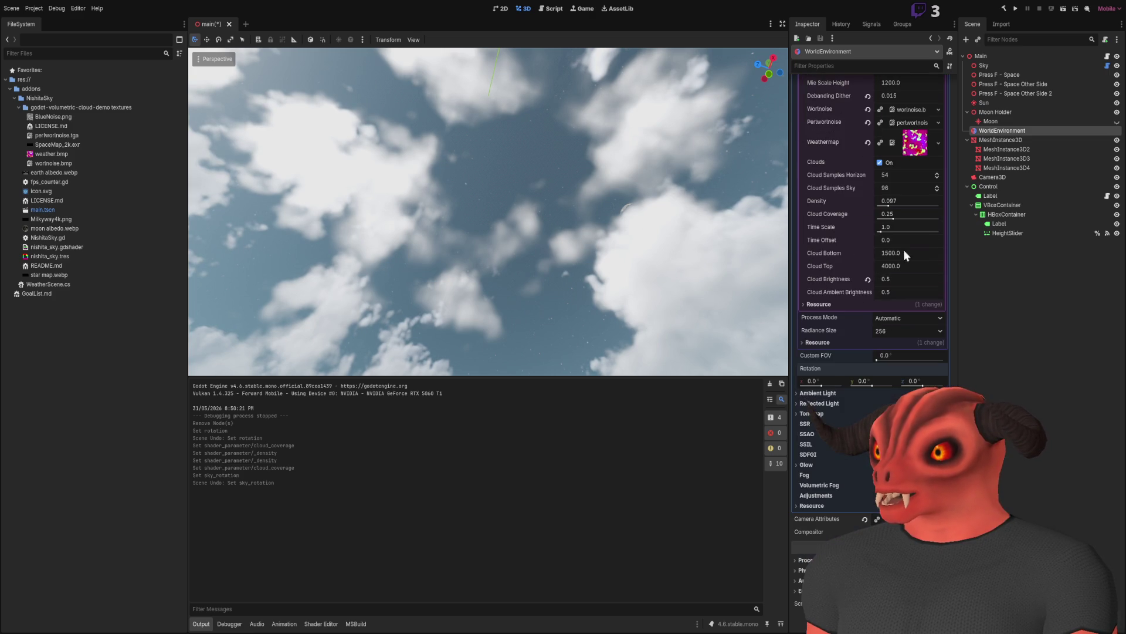
Rotate the Sky node's X to 64.7° for night and view the stars.
left_click(984, 65)
left_click_drag(822, 345, 856, 345)
scroll(488, 211, "up", 3)
mouse_move(488, 211)
left_mouse_down()
mouse_move(487, 117)
mouse_move(613, 101)
mouse_move(627, 88)
mouse_move(628, 135)
mouse_move(604, 77)
left_mouse_up()
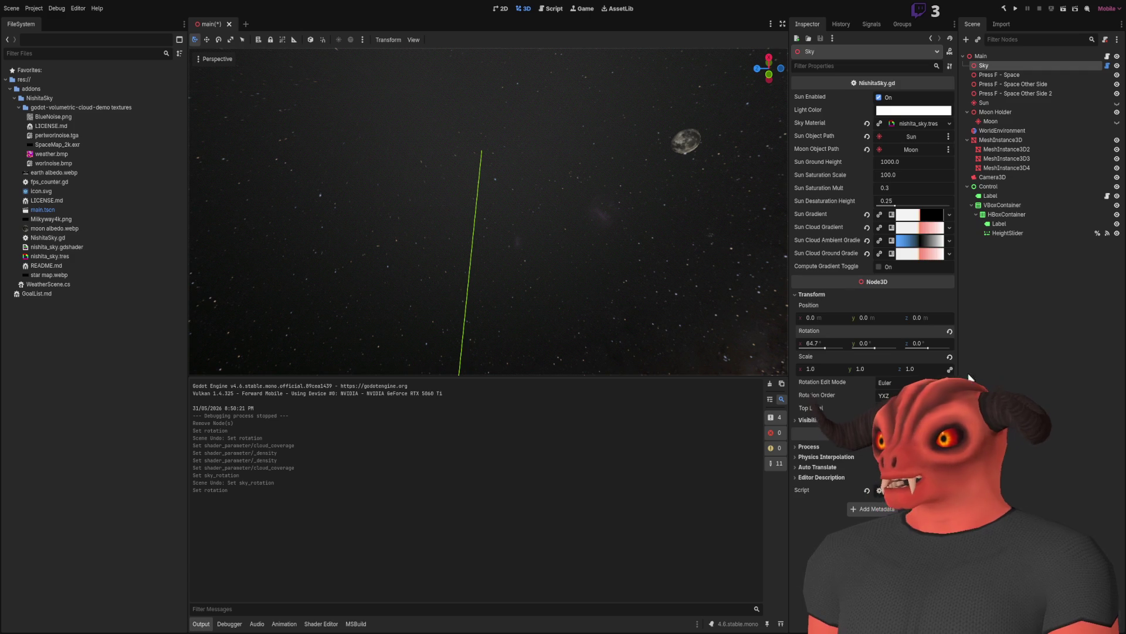
Reset WorldEnvironment's Debanding Dither to 0.0.
left_click(1018, 123)
left_click(1018, 130)
scroll(868, 264, "up", 10)
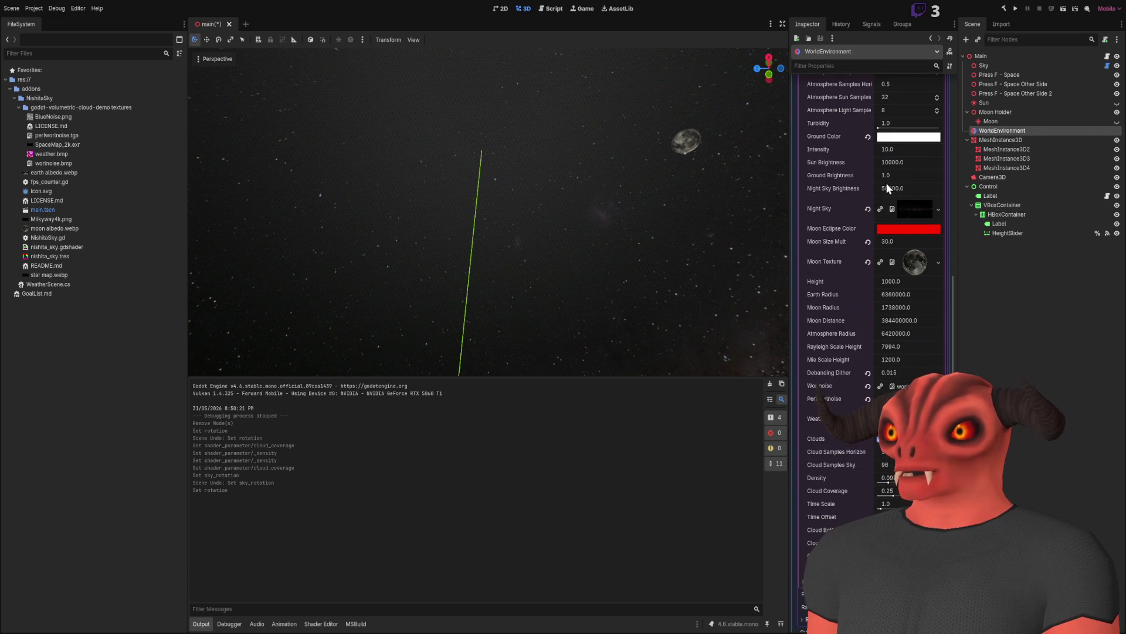
scroll(845, 176, "up", 3)
scroll(874, 276, "down", 3)
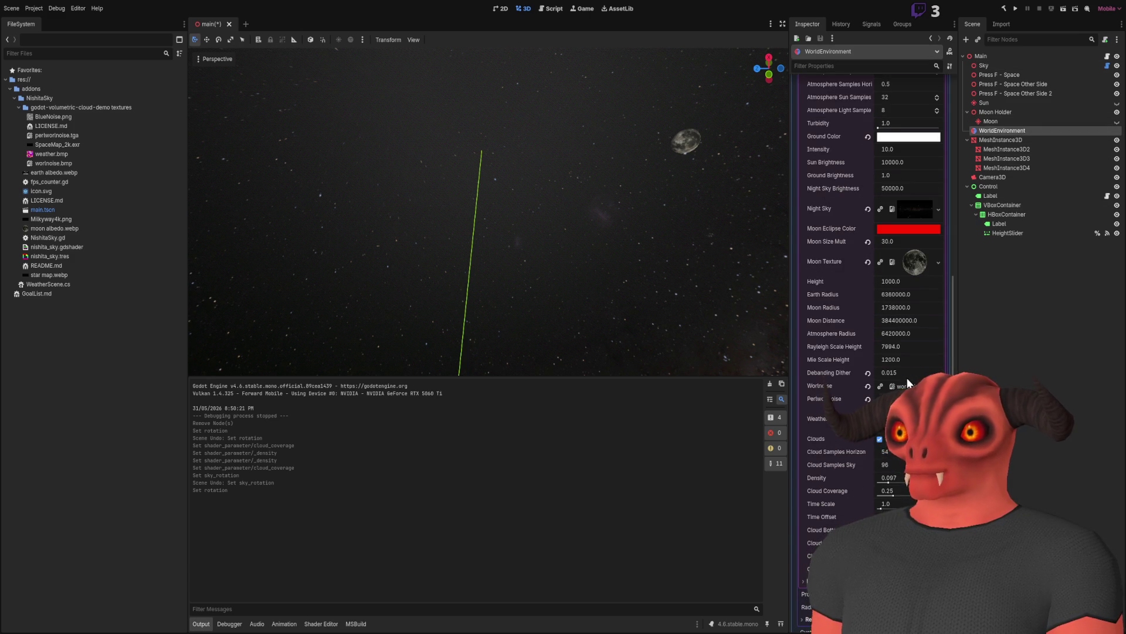
left_click(868, 373)
Orbit across the Milky Way and moon, then save, run, and stop the project.
mouse_move(487, 212)
left_mouse_down()
mouse_move(457, 223)
mouse_move(399, 281)
mouse_move(672, 147)
left_mouse_up()
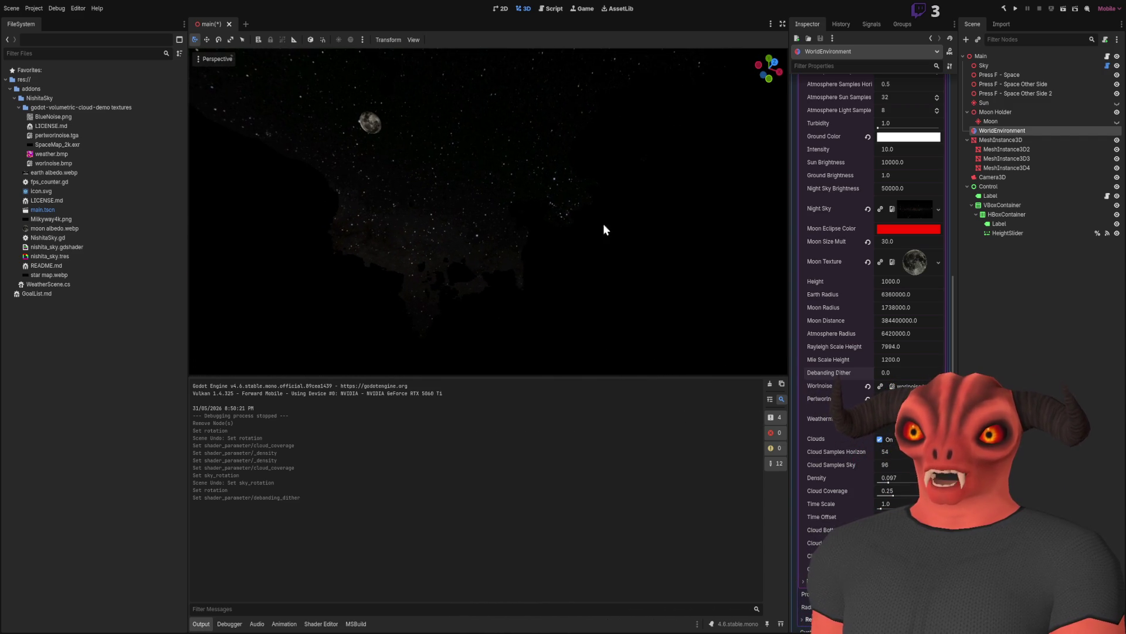
mouse_move(334, 151)
left_mouse_down()
mouse_move(282, 178)
mouse_move(294, 318)
mouse_move(609, 235)
left_mouse_up()
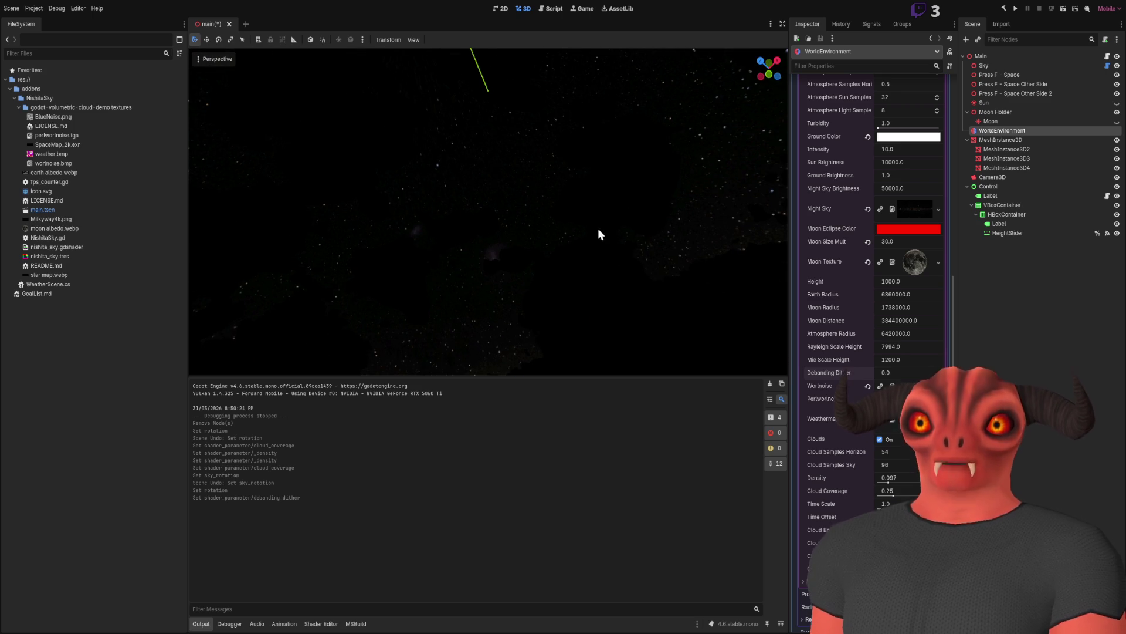
left_click_drag(487, 176, 487, 270)
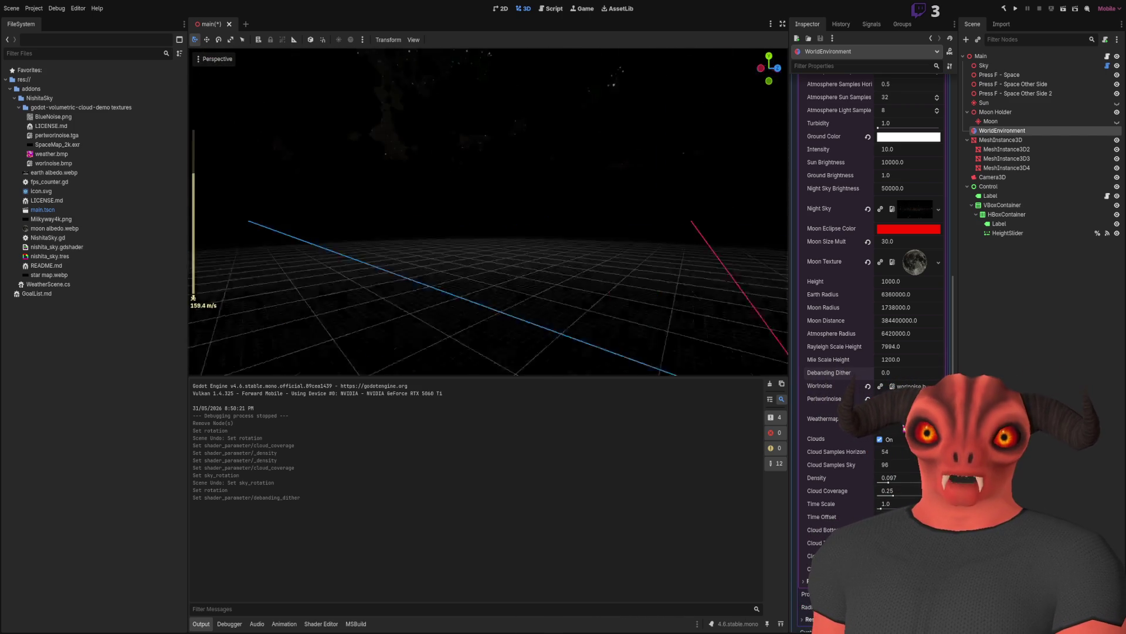
scroll(488, 211, "up", 5)
key("s")
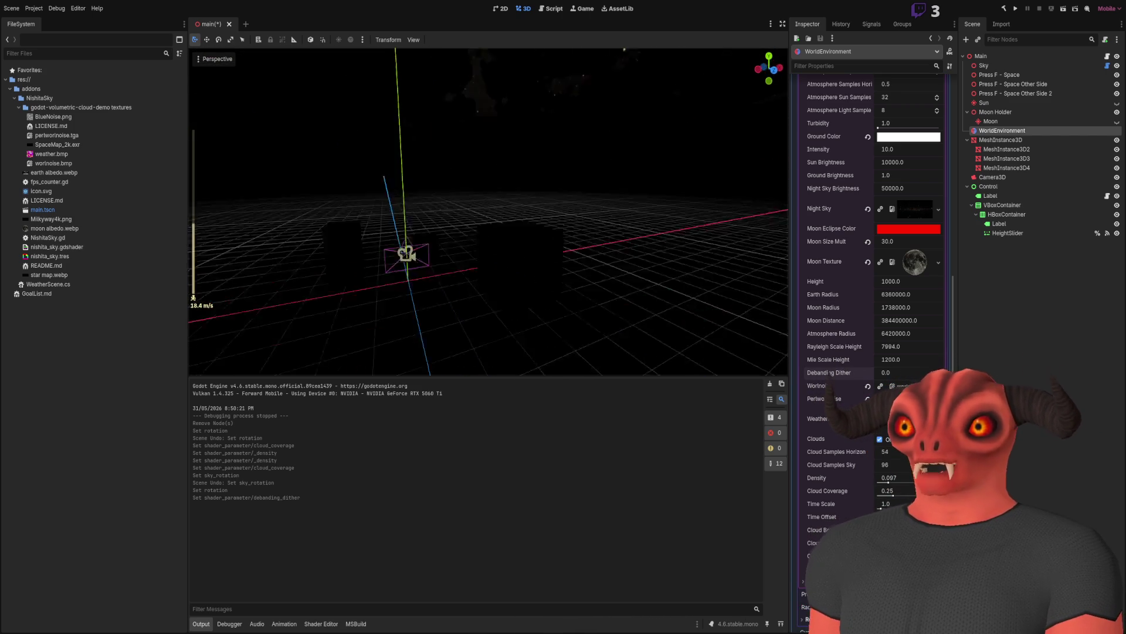
left_click(1015, 9)
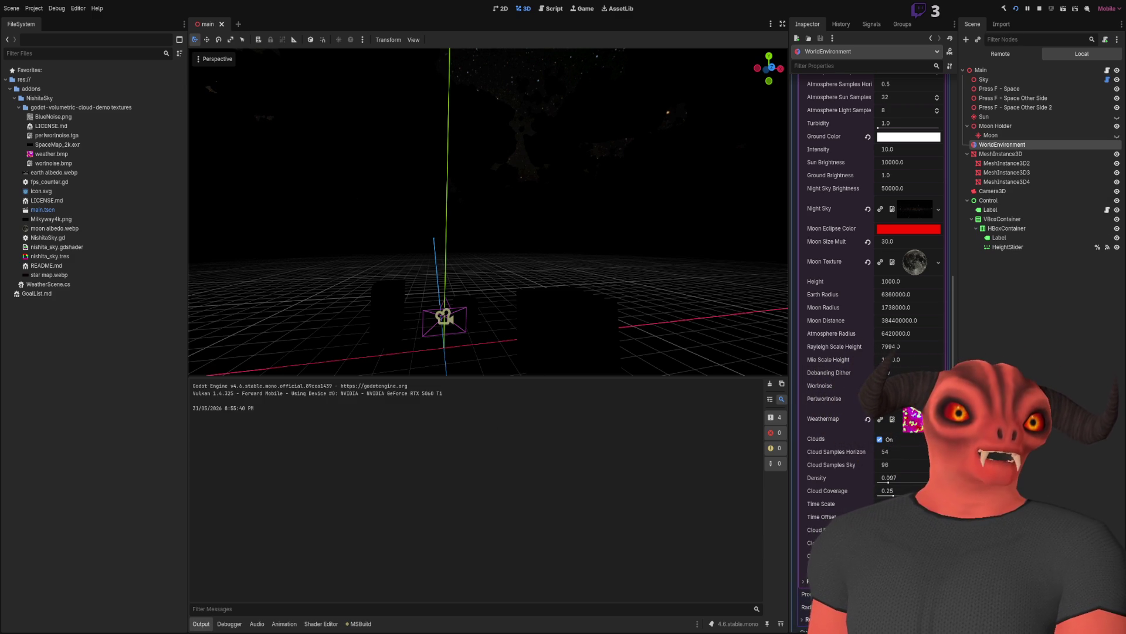
key("F8")
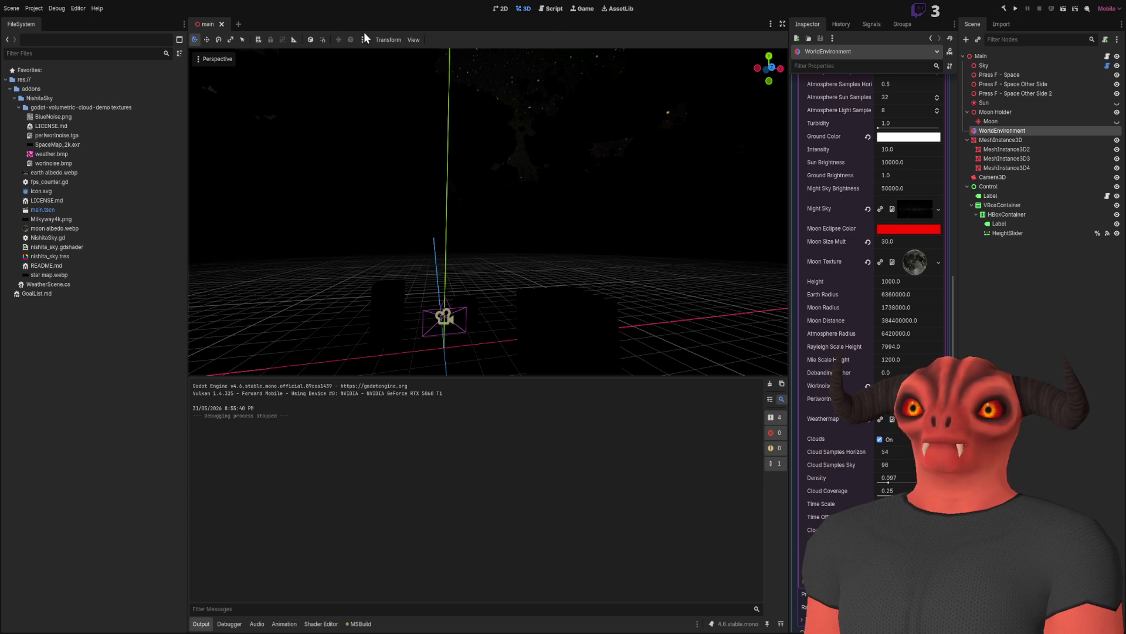
key("ctrl+F4")
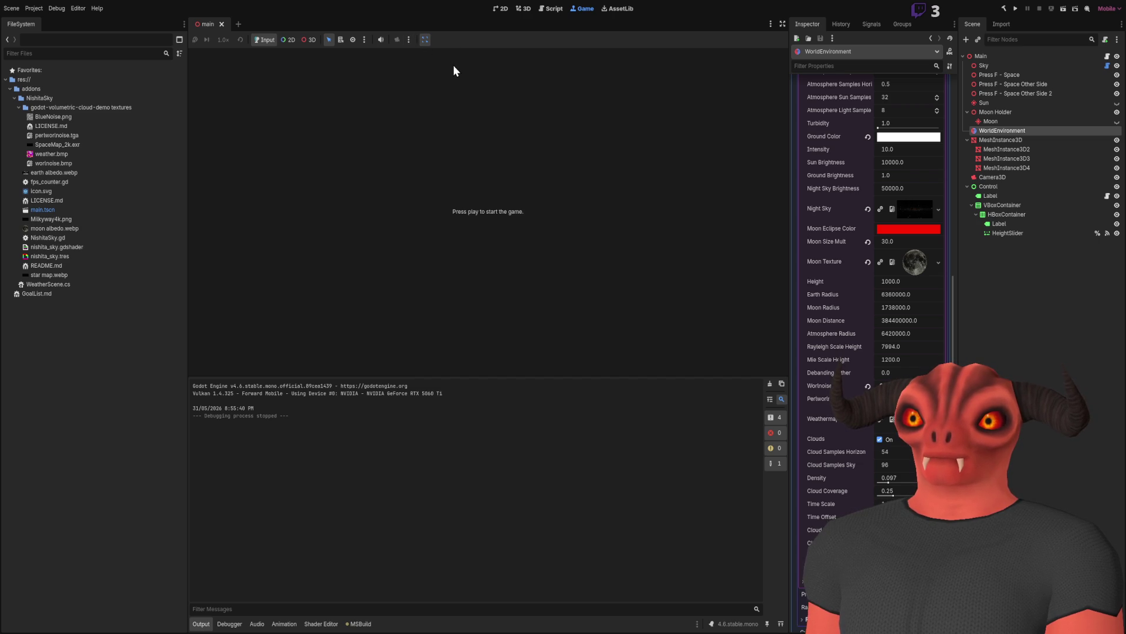
left_click(1061, 9)
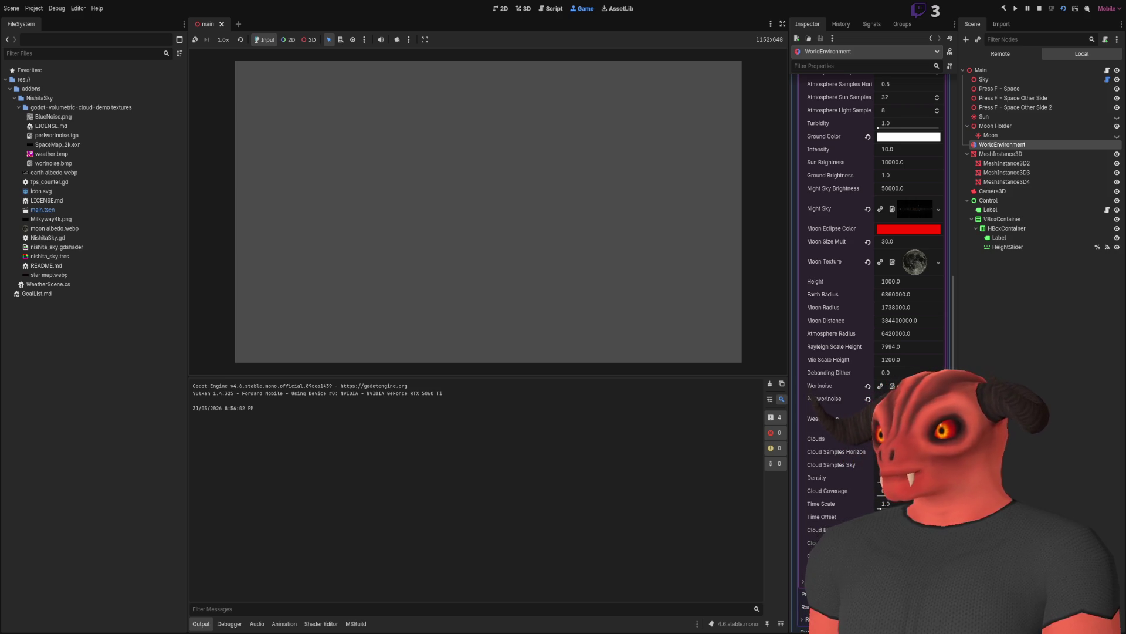
key("F8")
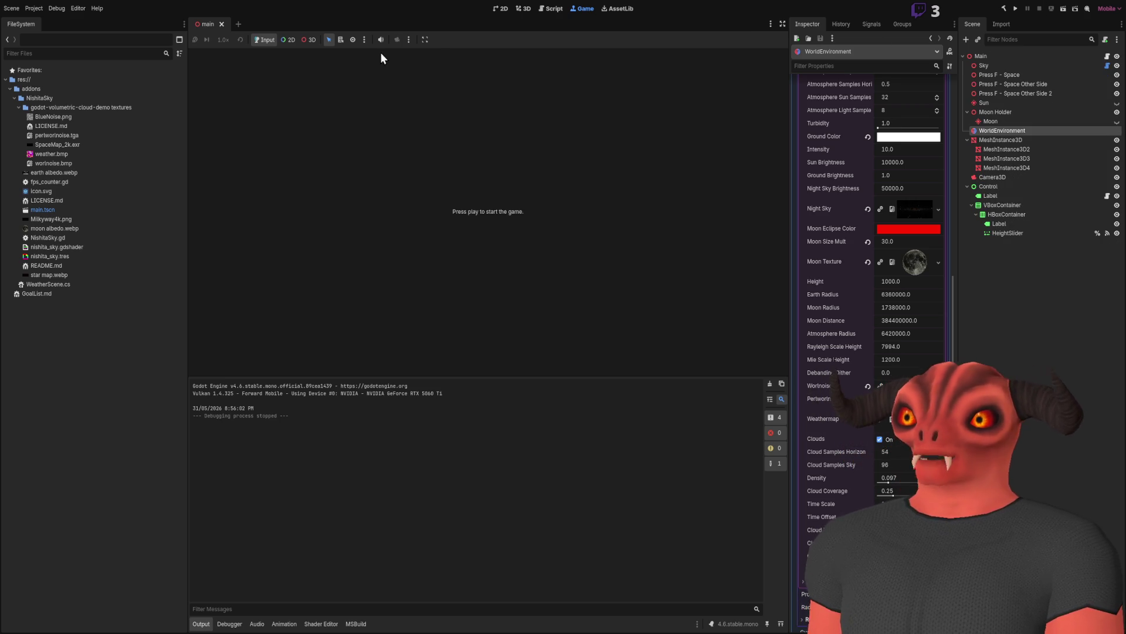
left_click(425, 39)
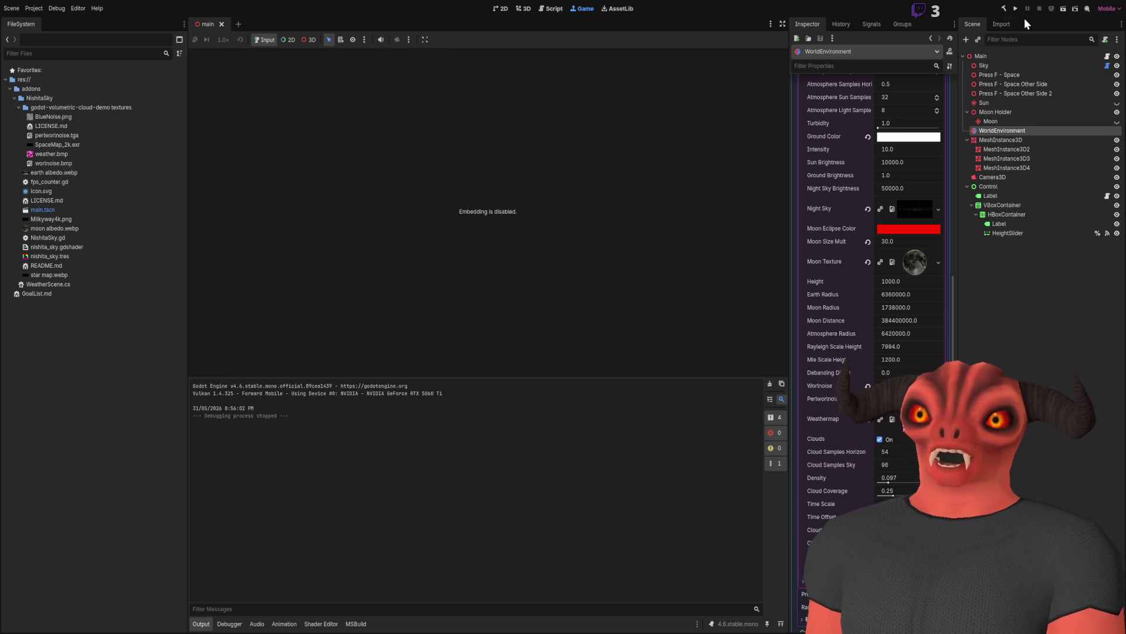
left_click(1063, 10)
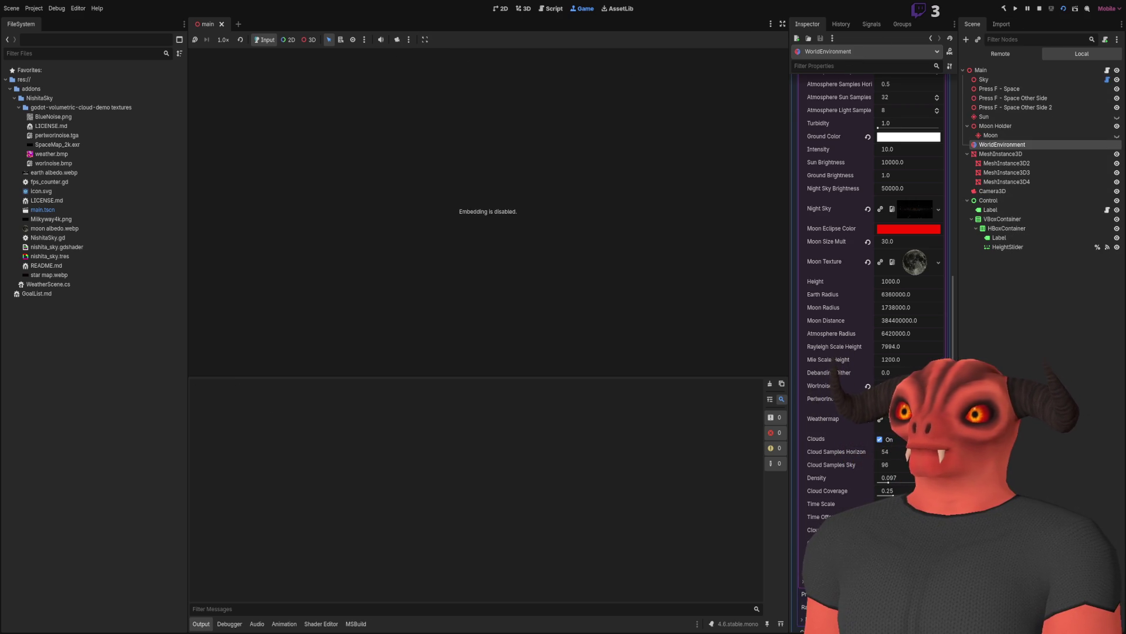
key("F8")
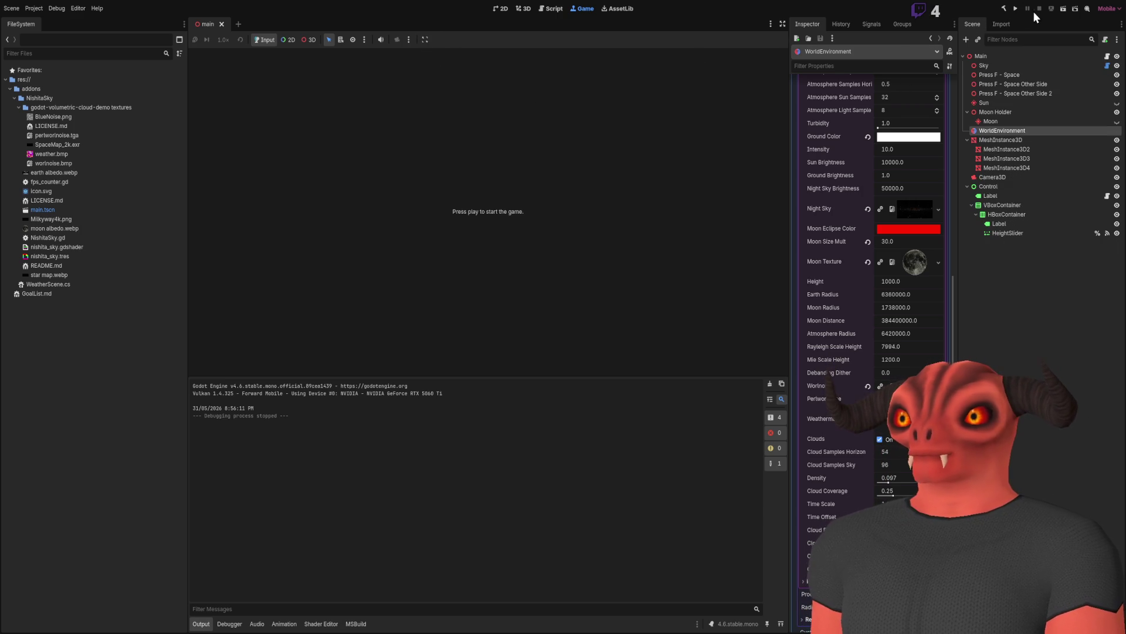
left_click(1064, 9)
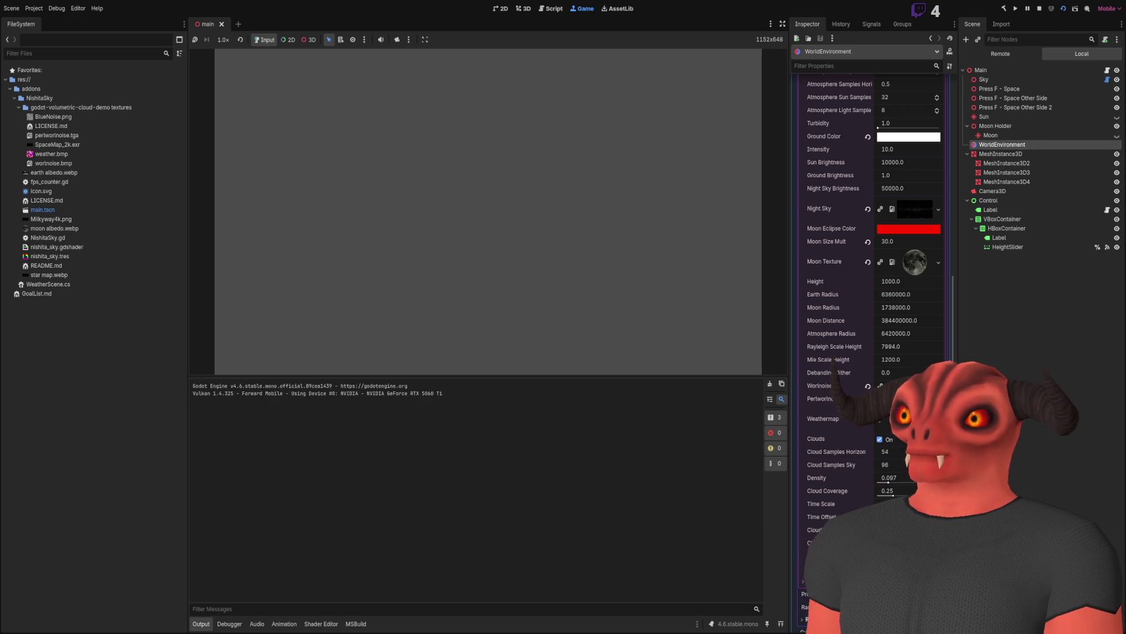
left_click(523, 9)
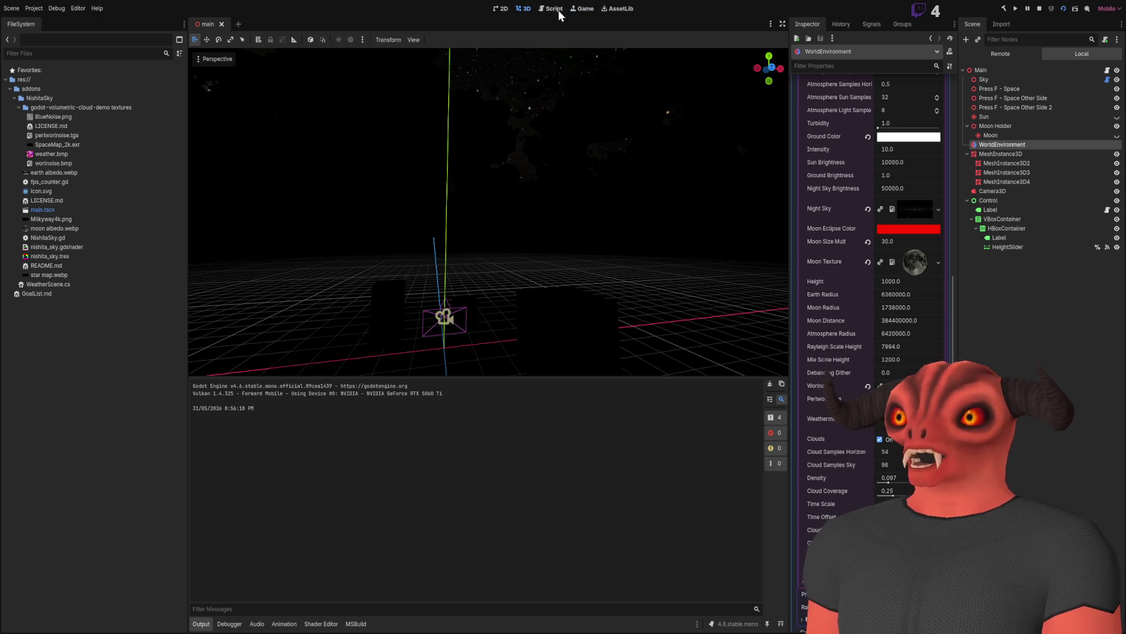
left_click(586, 10)
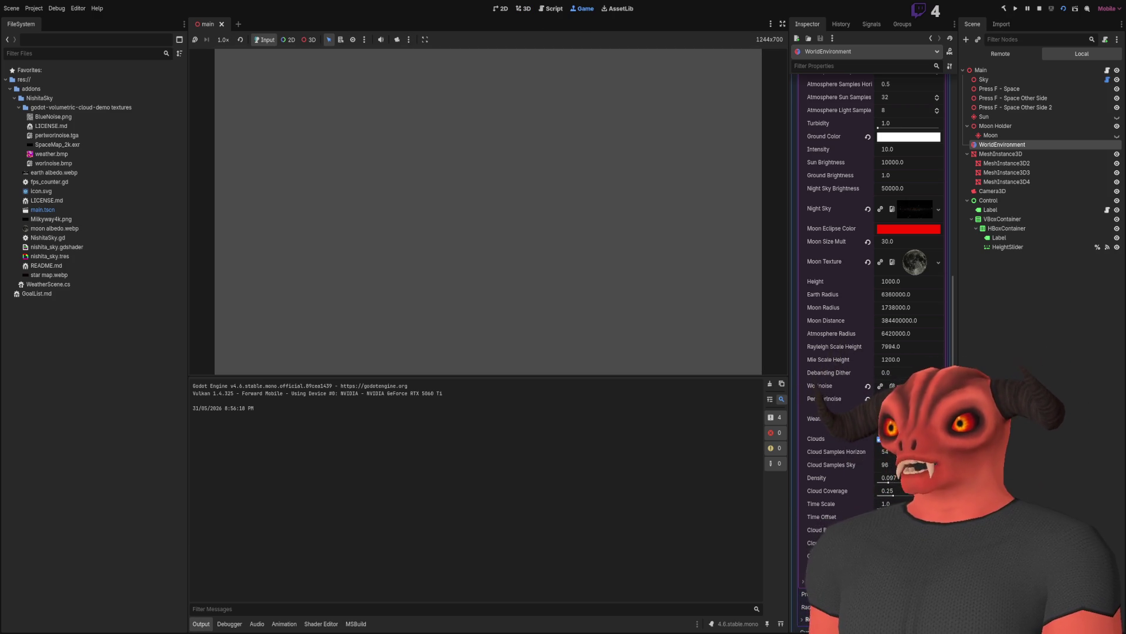
left_click(1037, 10)
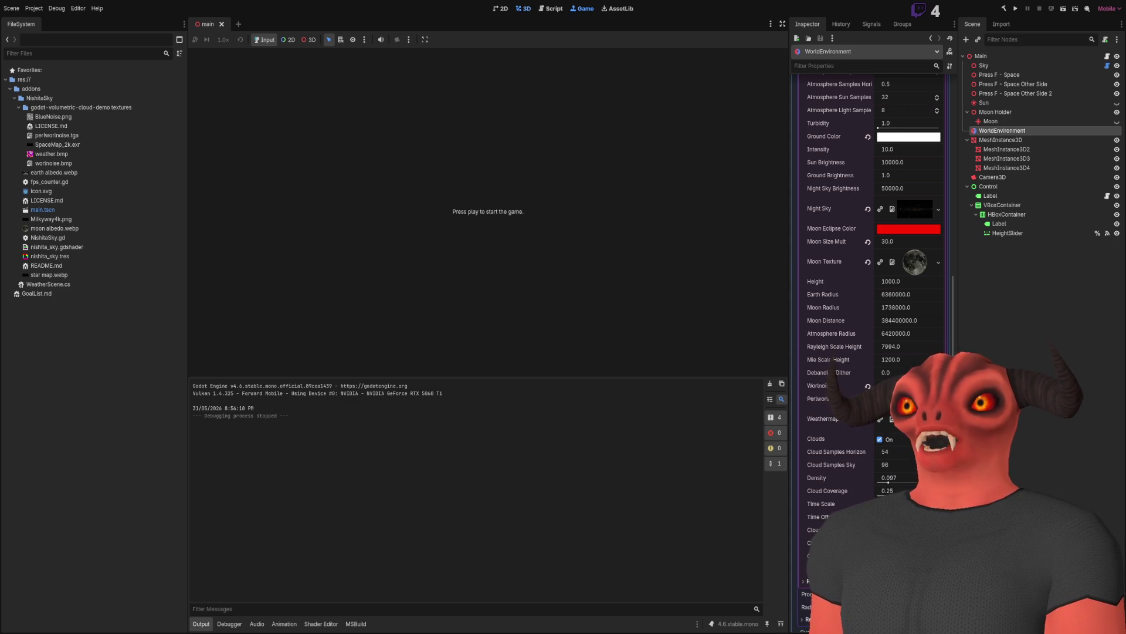
key("ctrl+F2")
Collapse WorldEnvironment's sky material shader parameters and Sky resource properties.
left_click(989, 122)
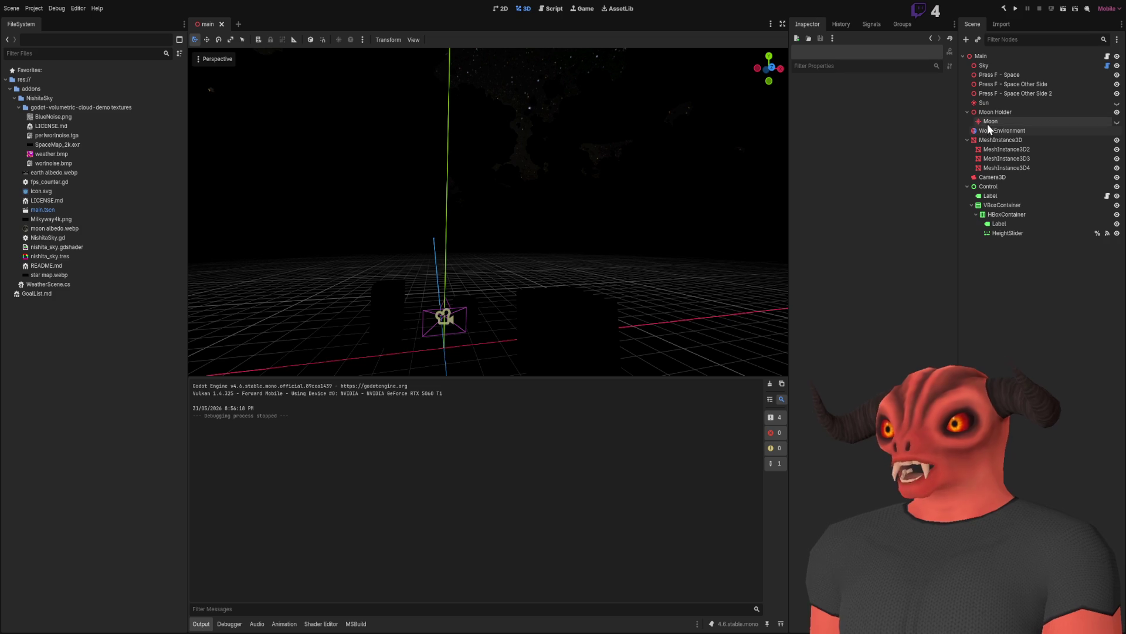
left_click(1006, 132)
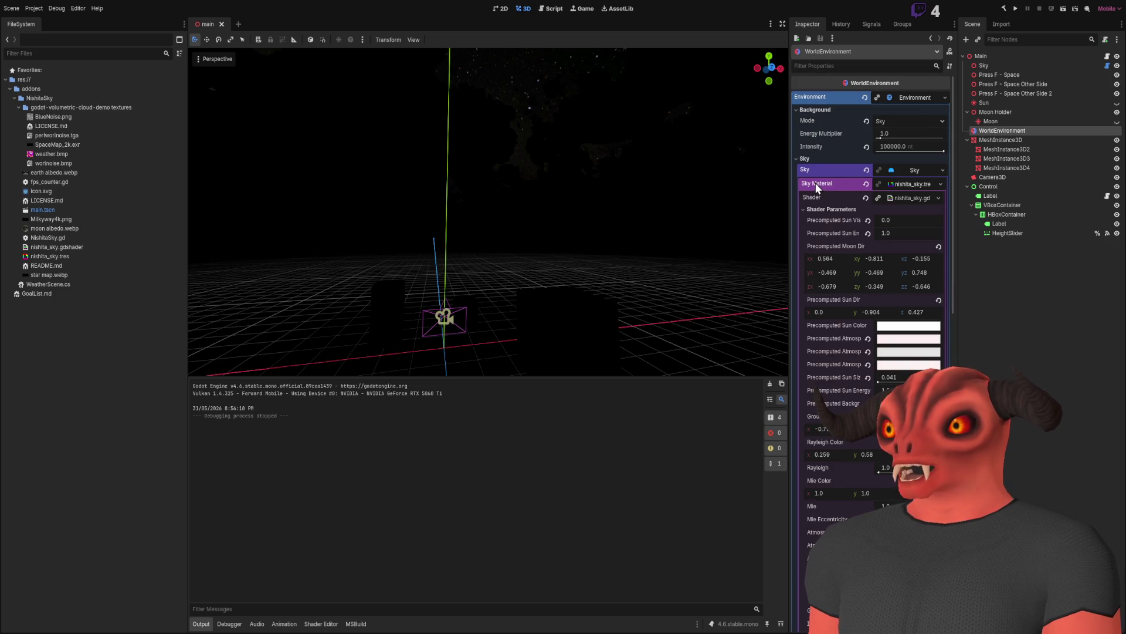
left_click(914, 181)
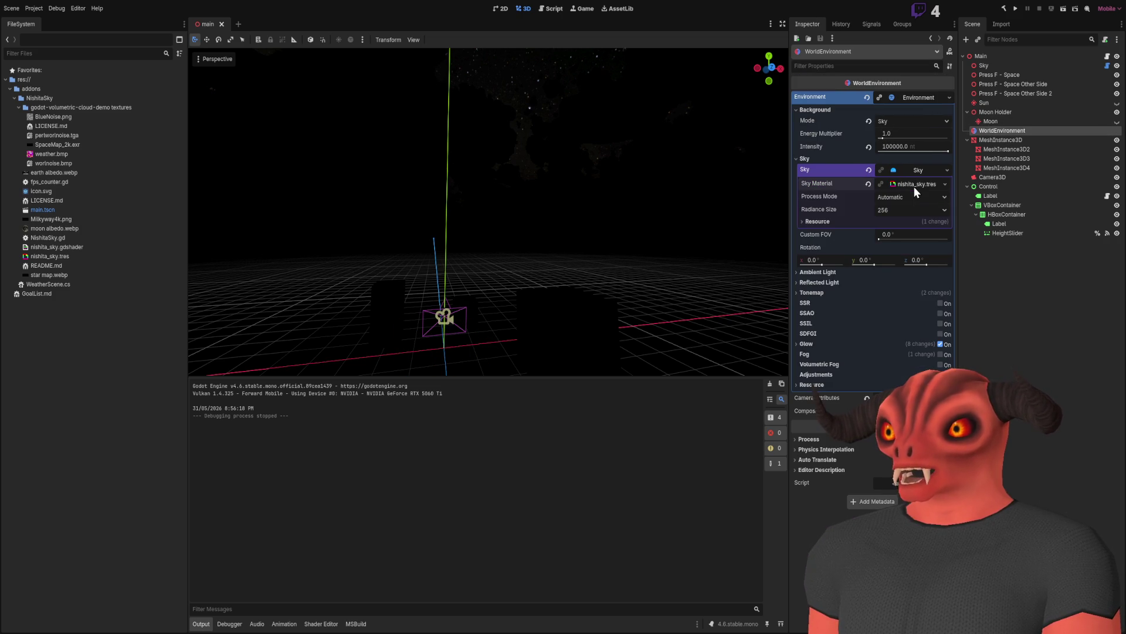
left_click(919, 170)
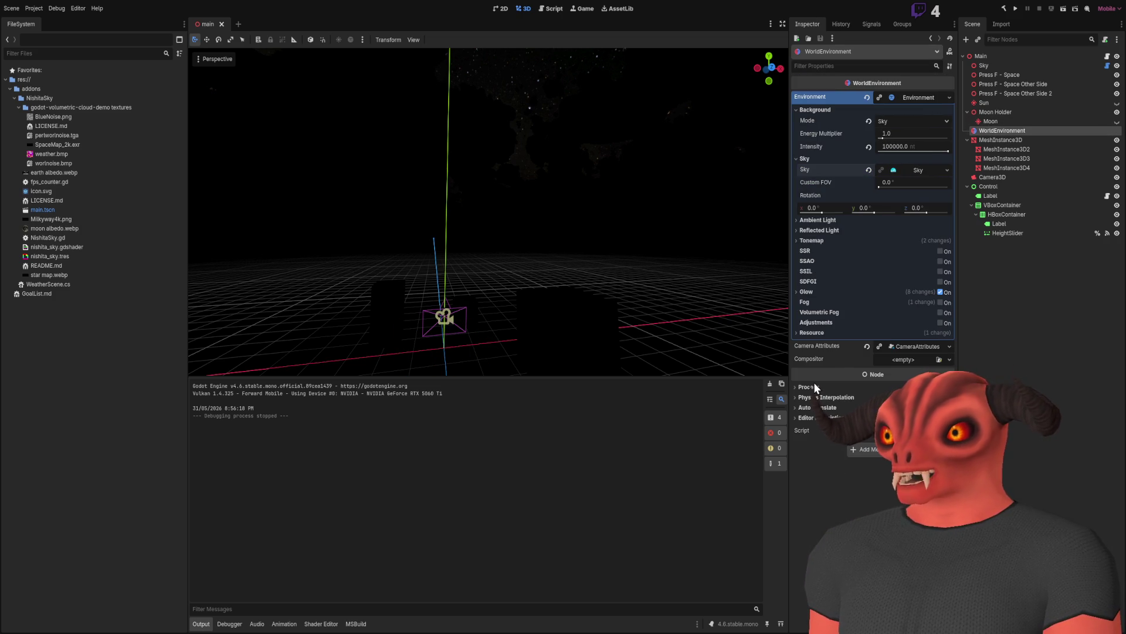
Set the Sky node's Rotation X to -5 for a low-sun cloudy sky.
left_click(984, 66)
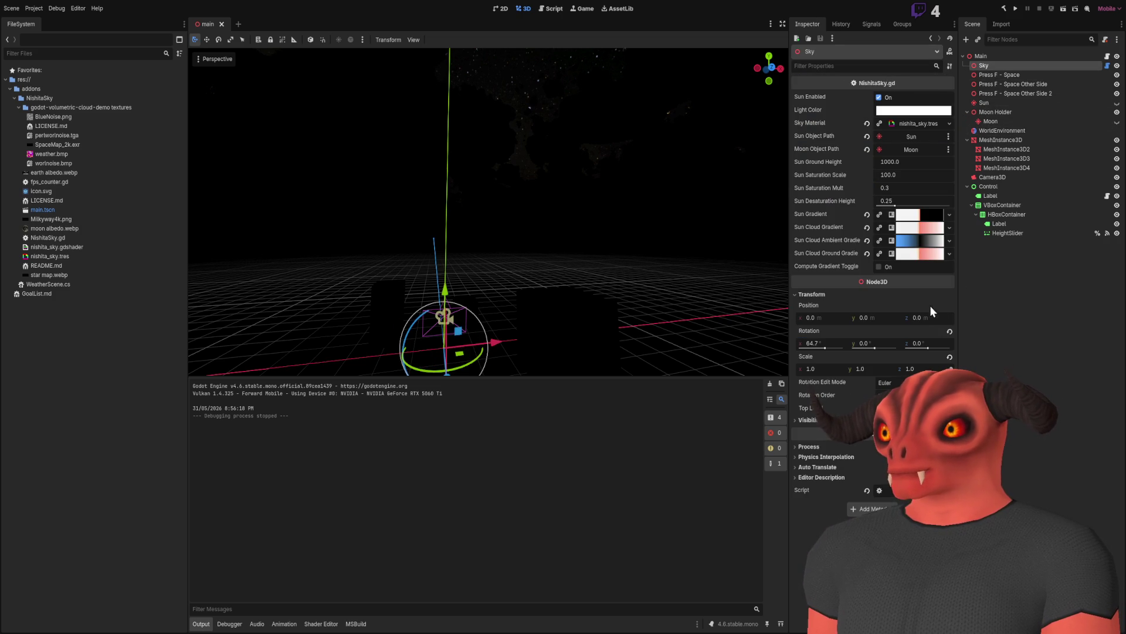
left_click(824, 343)
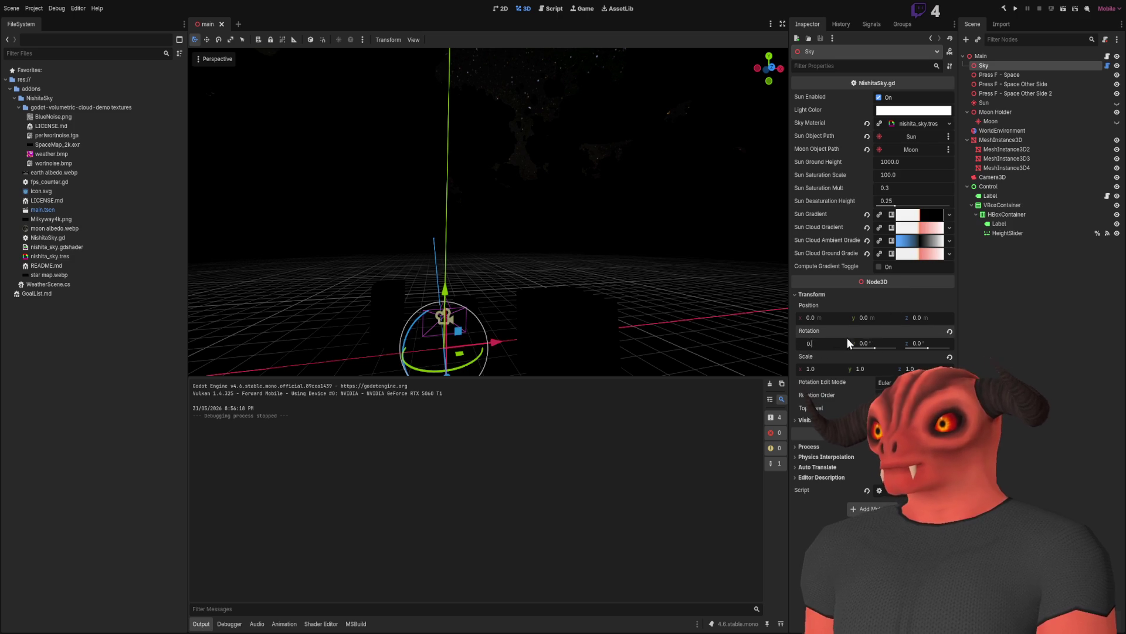
type("5")
key("Return")
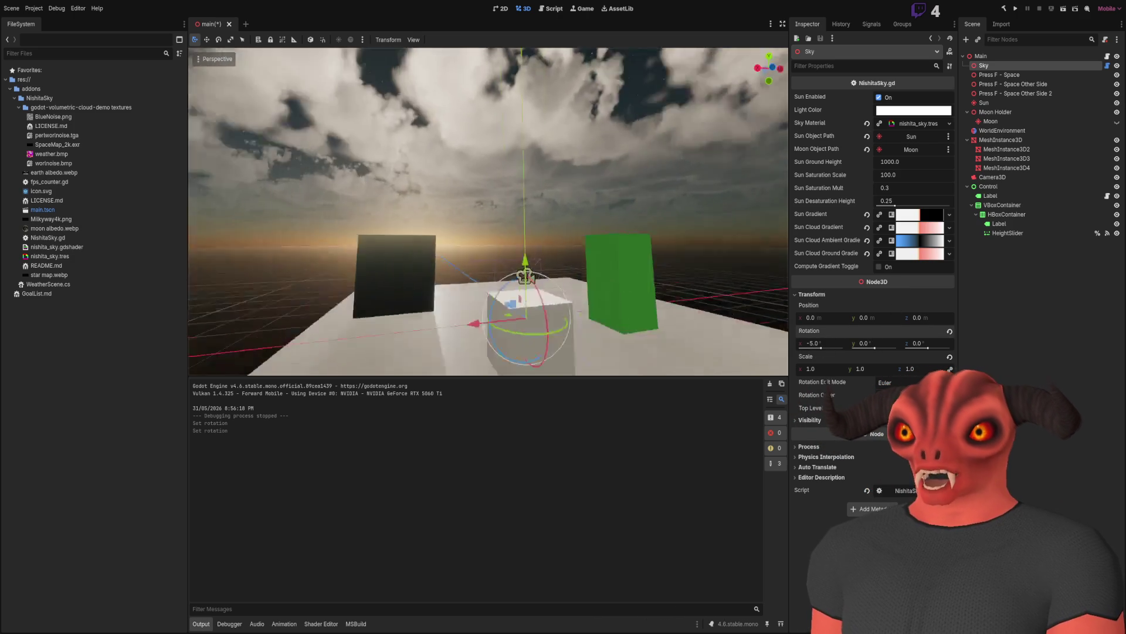
left_click(535, 269)
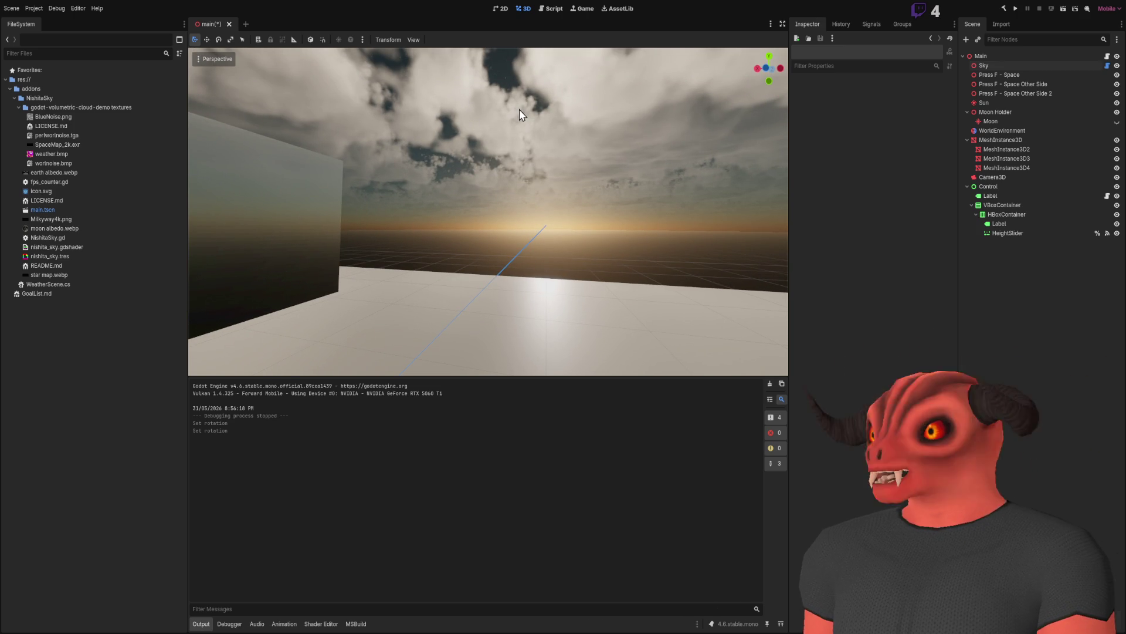
key("alt+Tab")
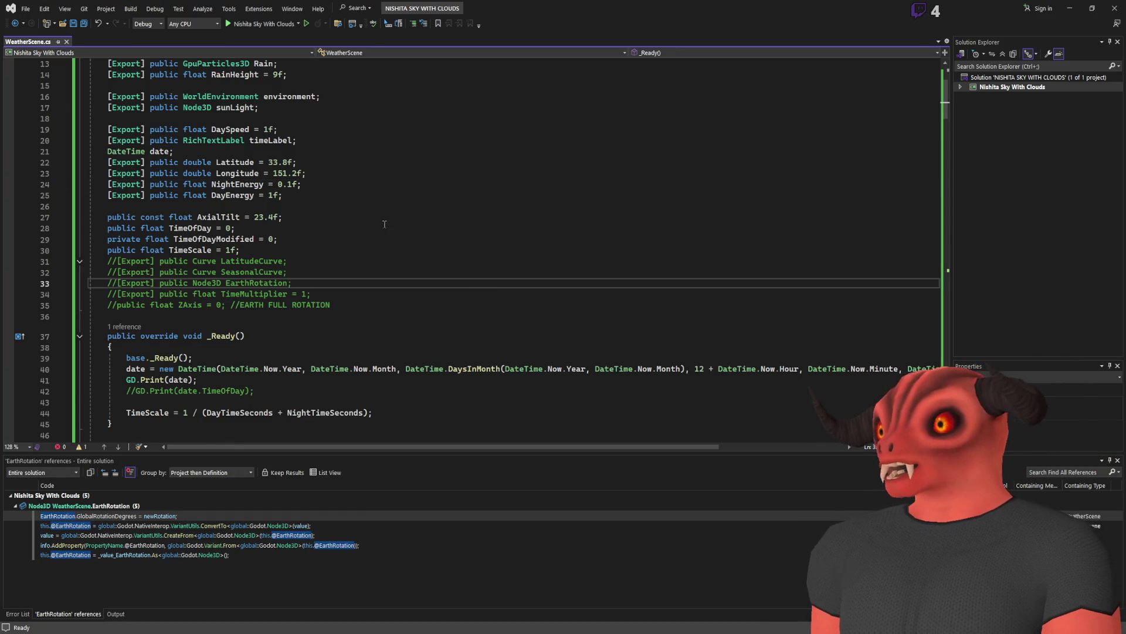
Duplicate the Day / Night ExportCategory line and rename the copy to Location.
scroll(345, 268, "up", 4)
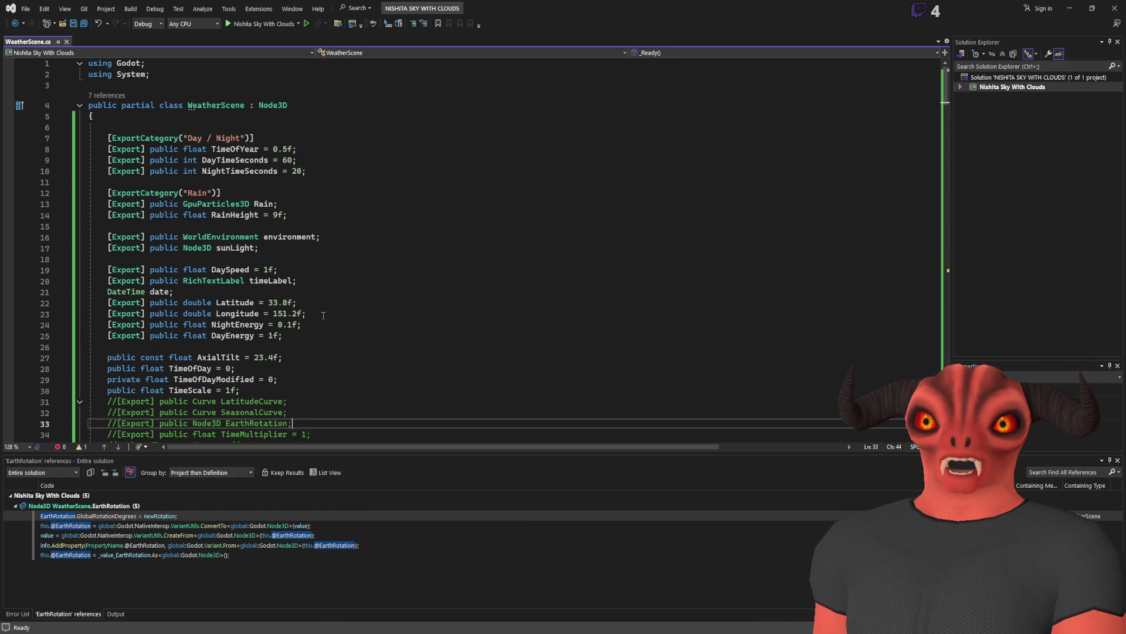
left_click_drag(260, 125, 255, 138)
key("ctrl+c")
left_click(216, 127)
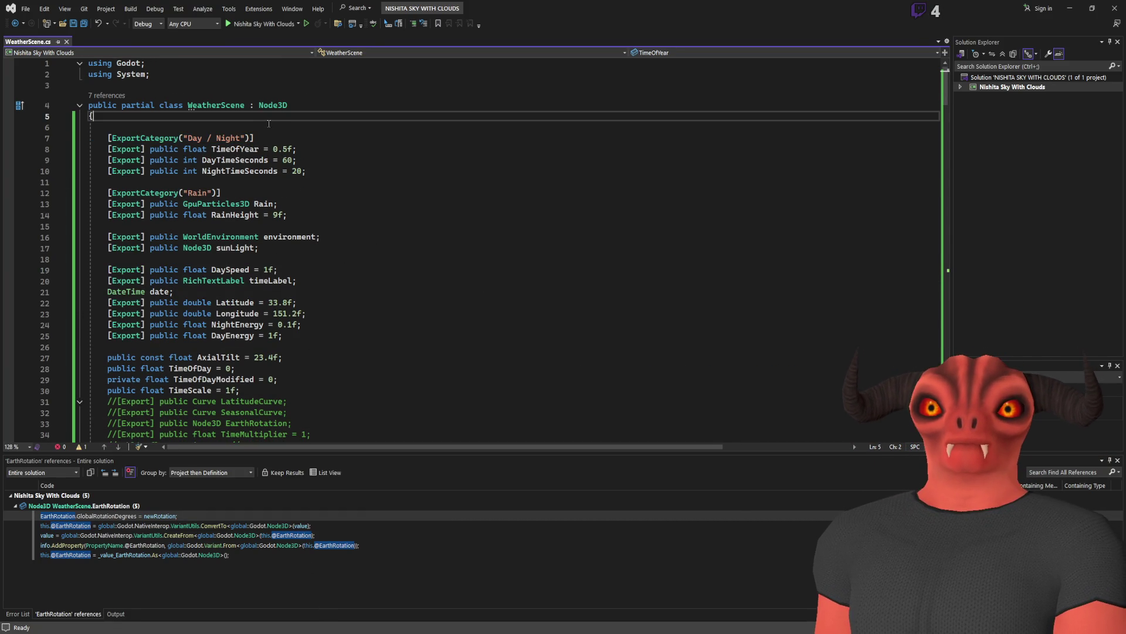
key("ctrl+v")
left_click_drag(185, 128, 244, 130)
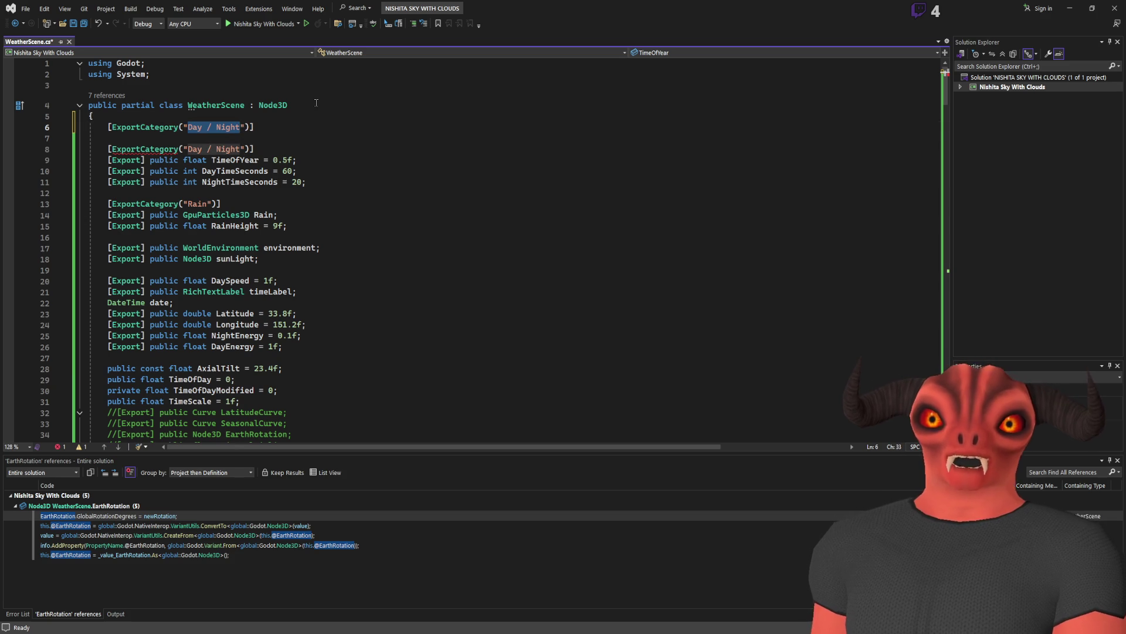
type("Locatio")
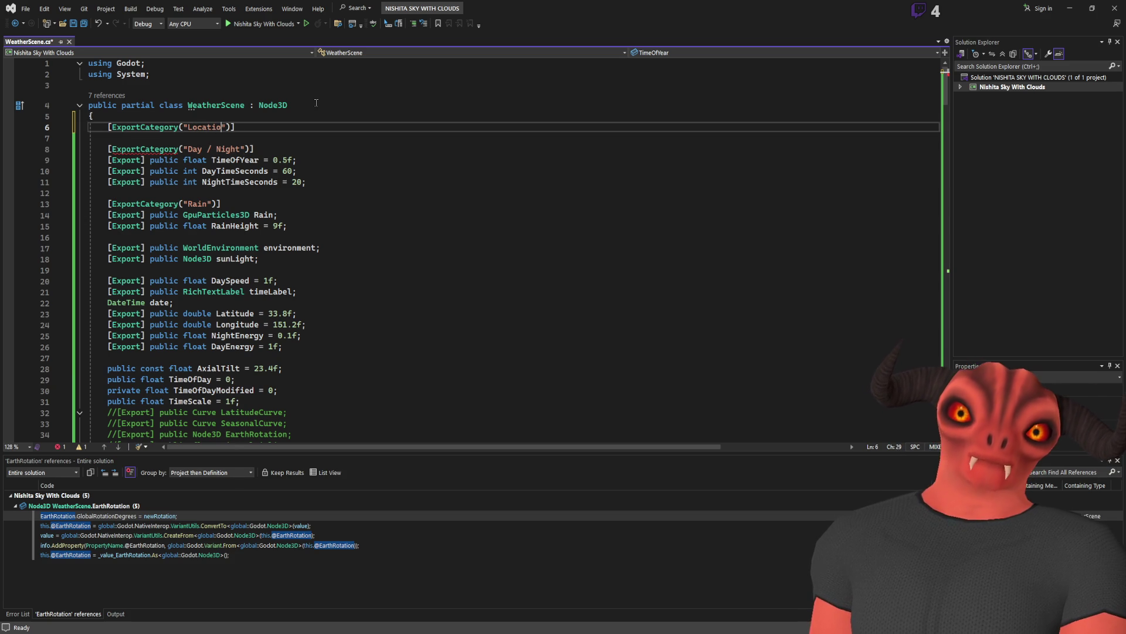
type("n")
Move the Latitude and Longitude exports under the Location category.
mouse_move(306, 325)
left_mouse_down()
mouse_move(91, 302)
mouse_move(174, 302)
left_mouse_up()
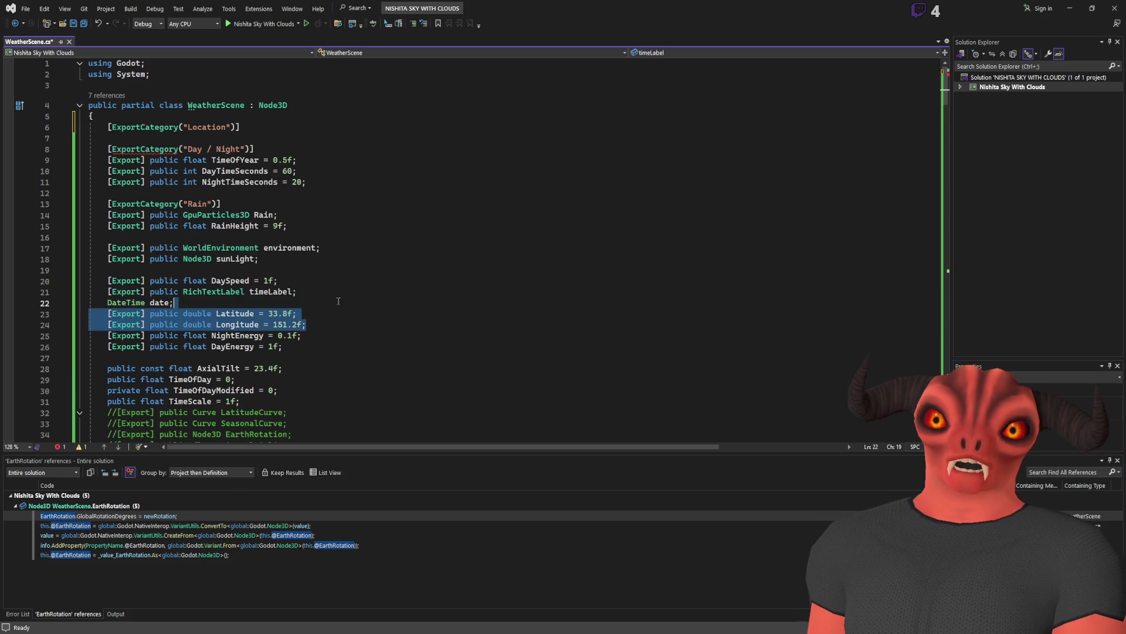
key("Delete")
left_click(293, 133)
key("ctrl+v")
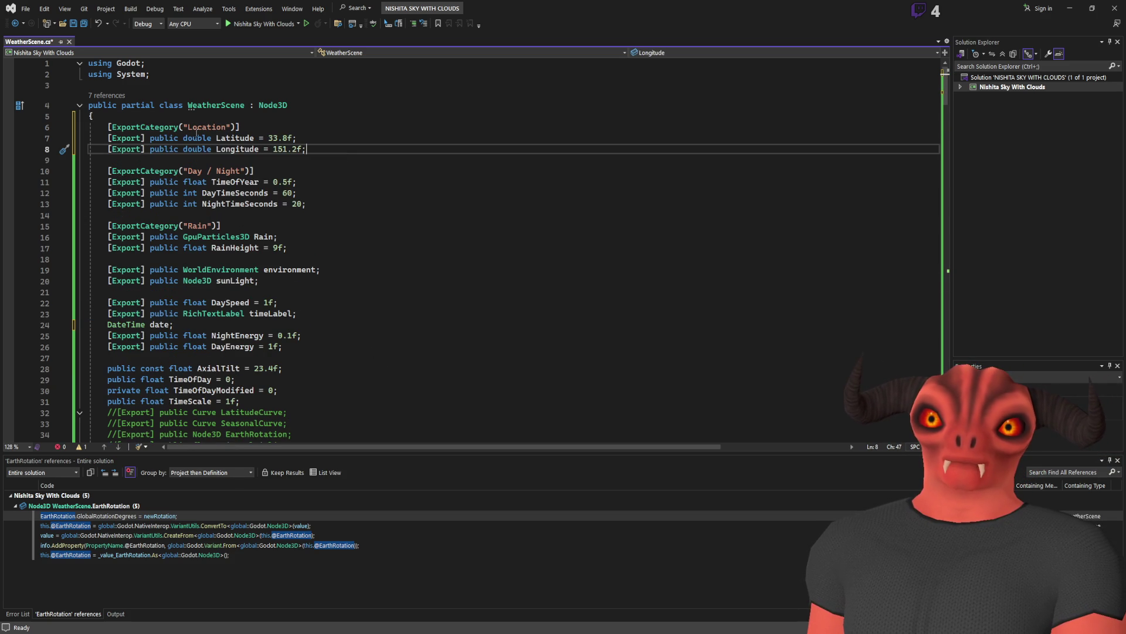
Add an [ExportCategory("Date")] line and move it to the top of the class.
left_click(308, 124)
left_click(311, 149)
key("Return")
type("[ExportCategory(\"Data")
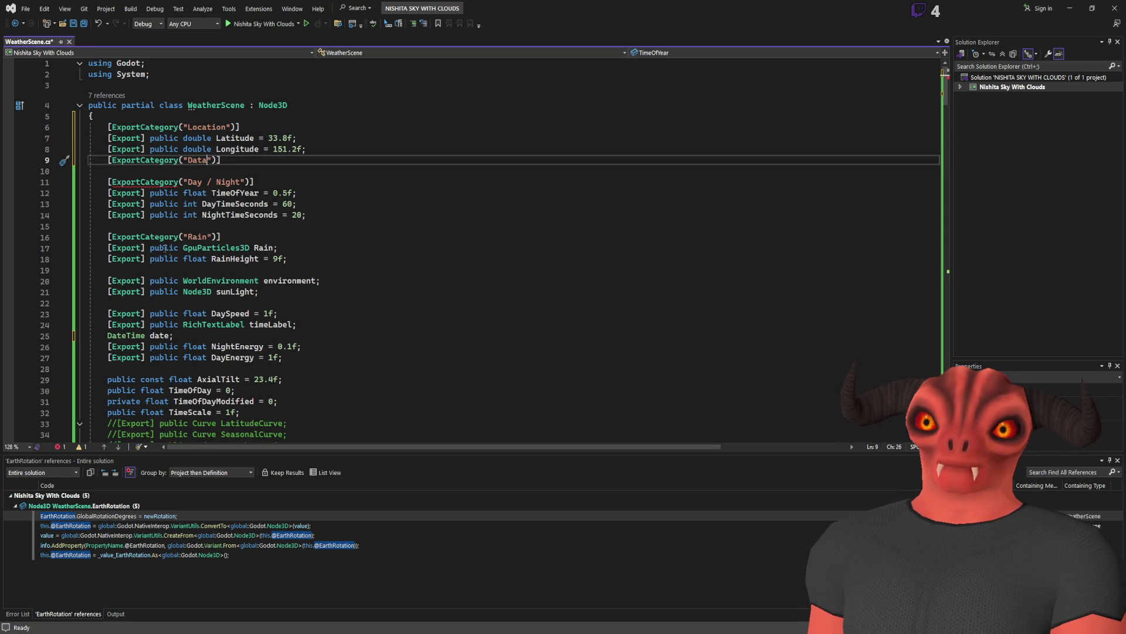
left_click(230, 314)
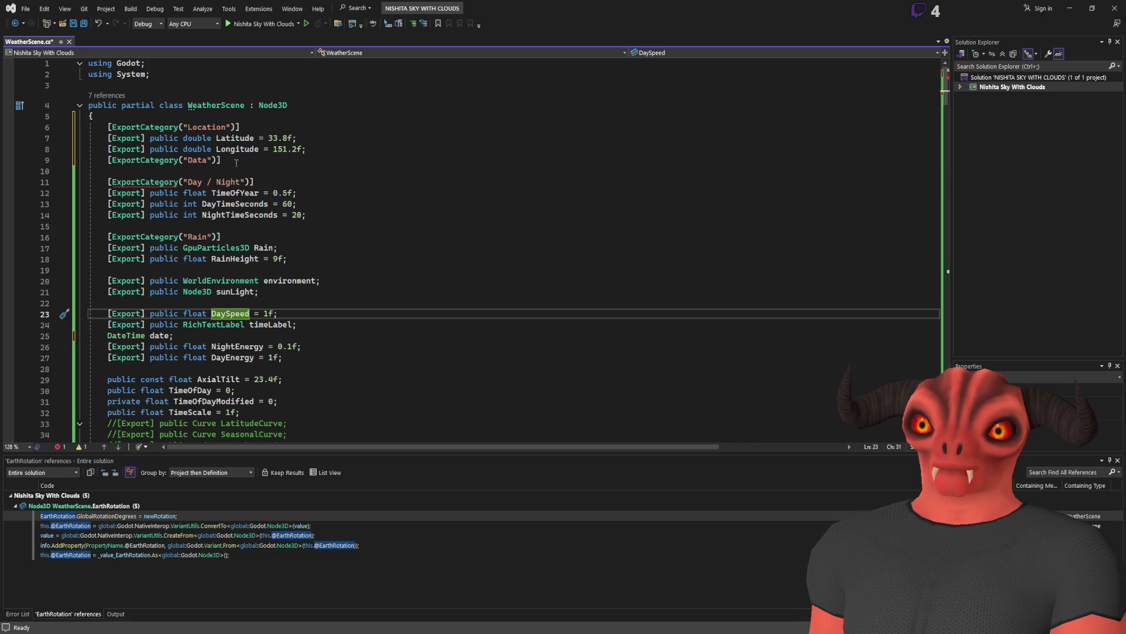
left_click(198, 160)
key("Delete")
key("Delete")
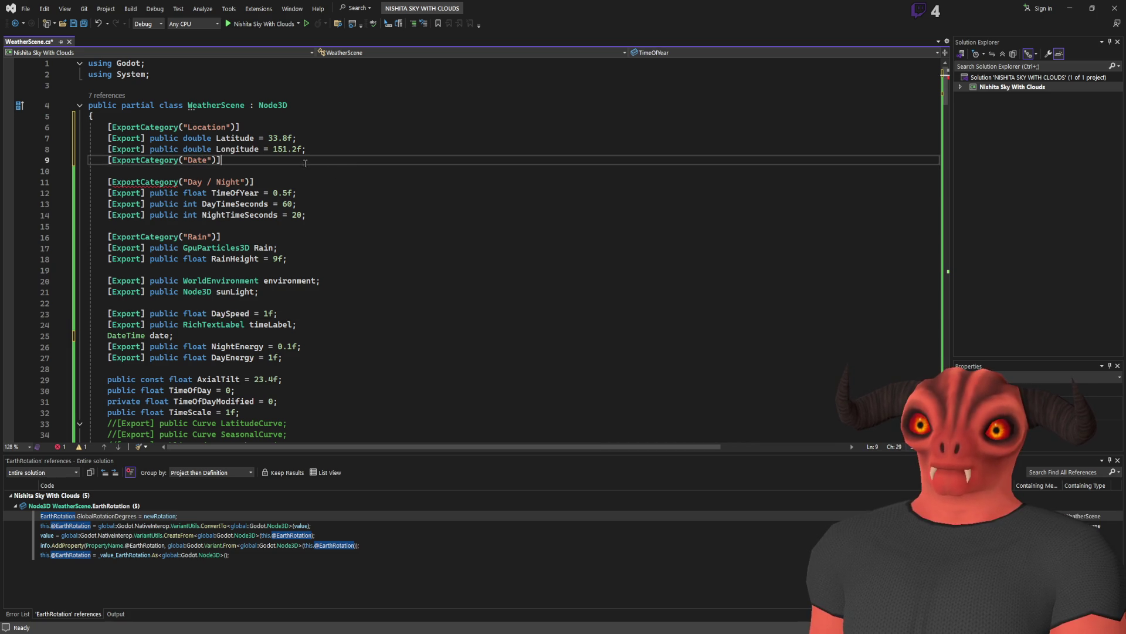
key("alt+Up")
key("alt+Up")
key("alt+Up")
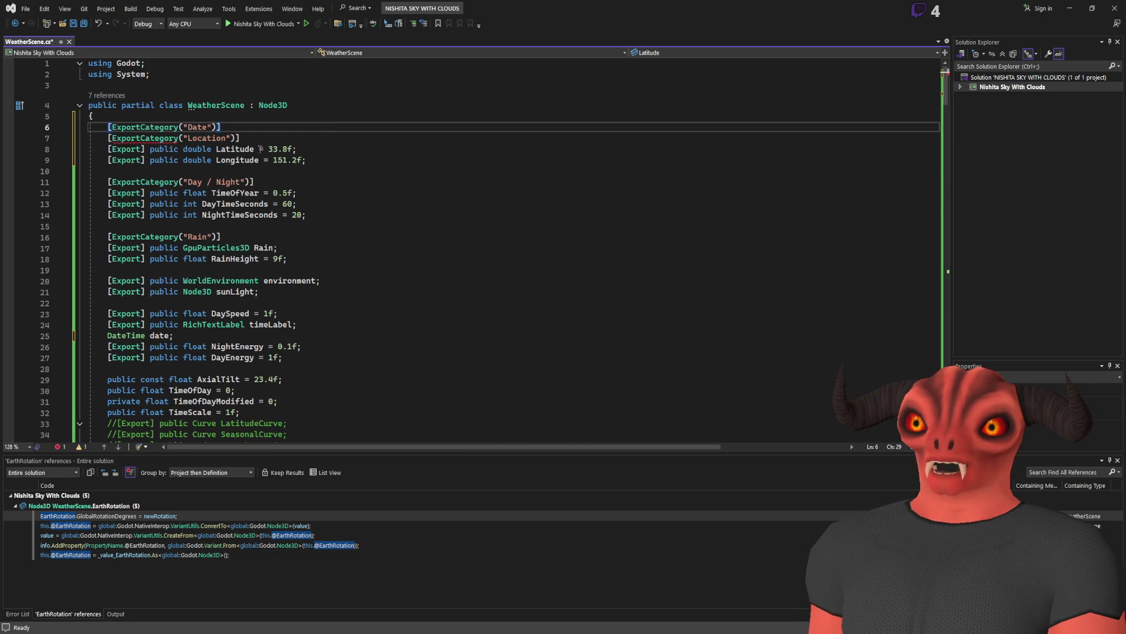
key("Return")
Search the file for uses of DaySpeed.
scroll(193, 370, "down", 1)
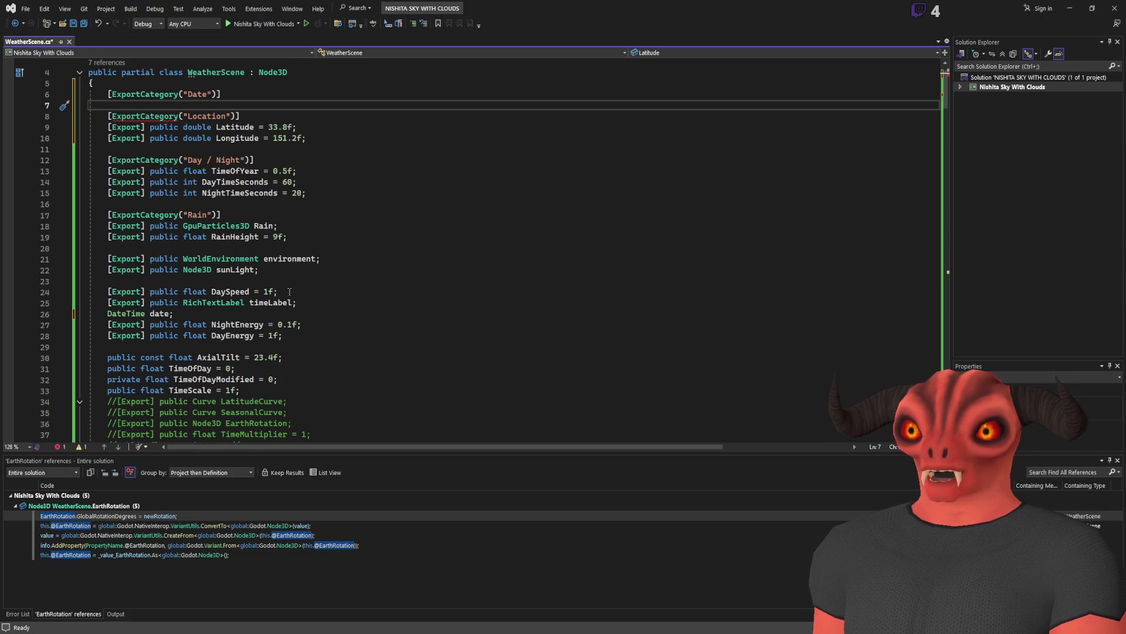
double_click(223, 293)
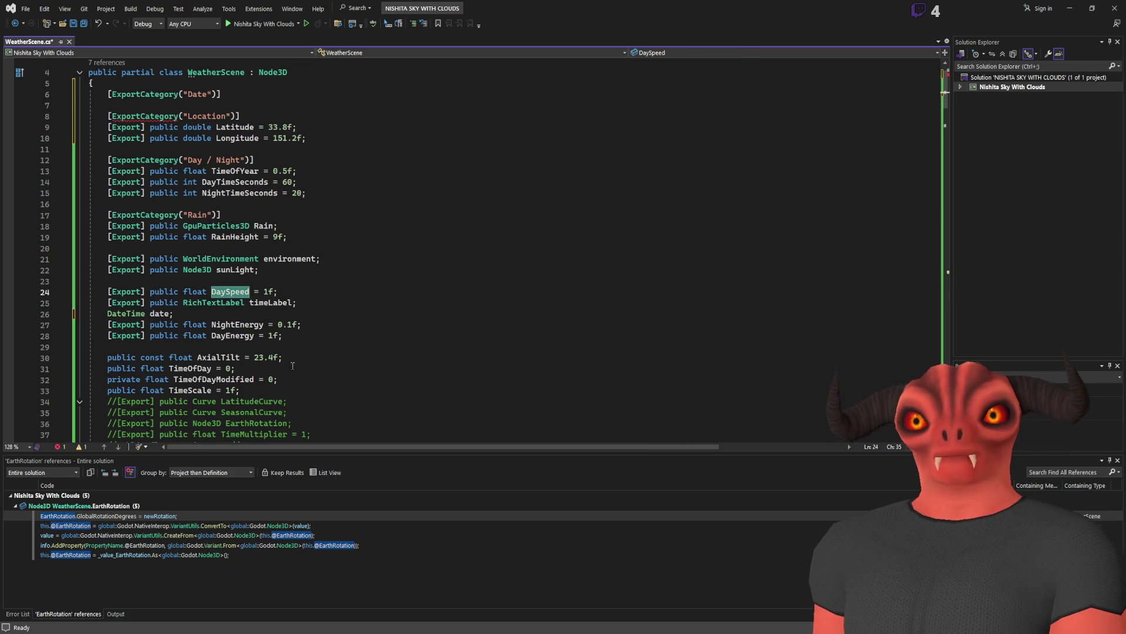
key("ctrl+f")
key("Return")
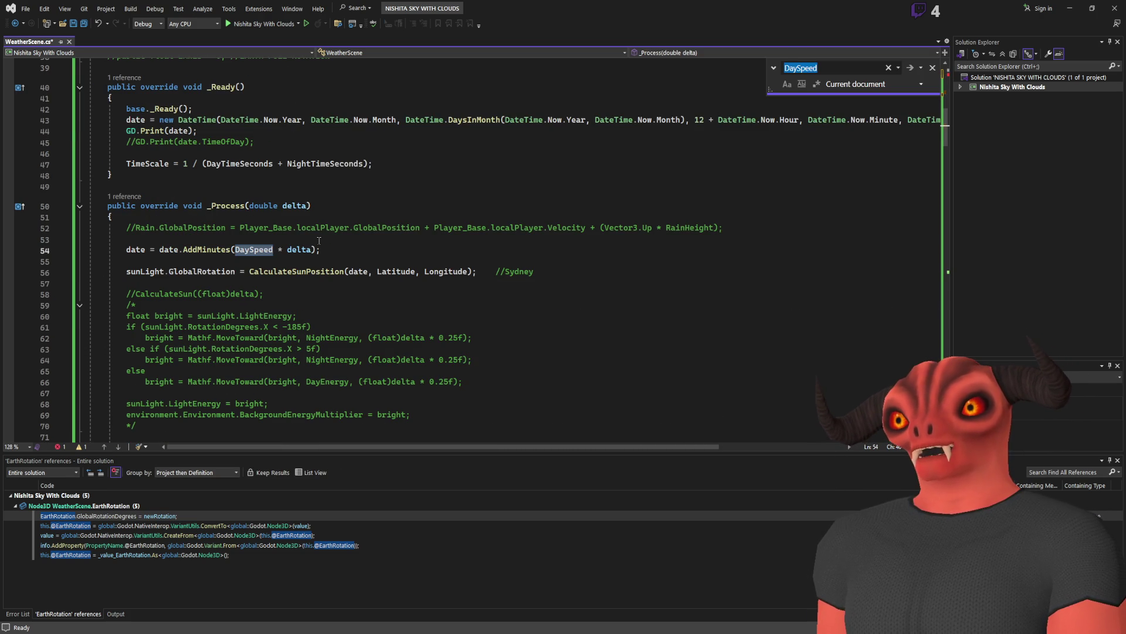
Replace the old DaySpeed declaration line with the new exported DaySpeed line.
key("Return")
triple_click(309, 245)
key("BackSpace")
scroll(268, 191, "up", 2)
key("ctrl+v")
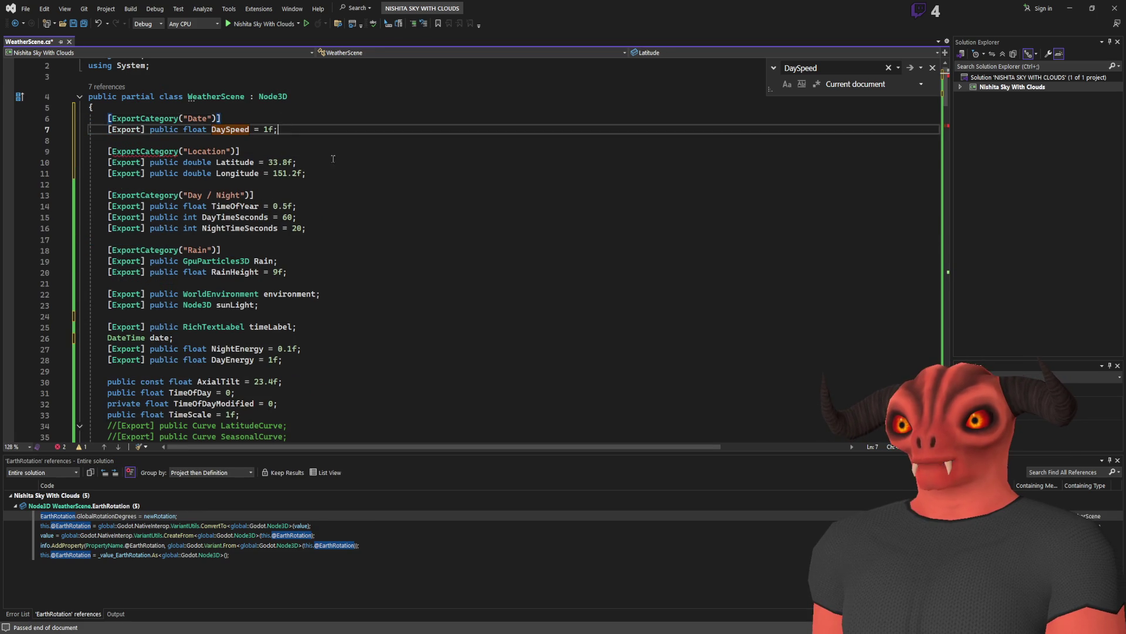
scroll(275, 176, "down", 5)
Search WeatherScene.cs for every use of TimeScale.
double_click(196, 250)
key("ctrl+f")
key("Return")
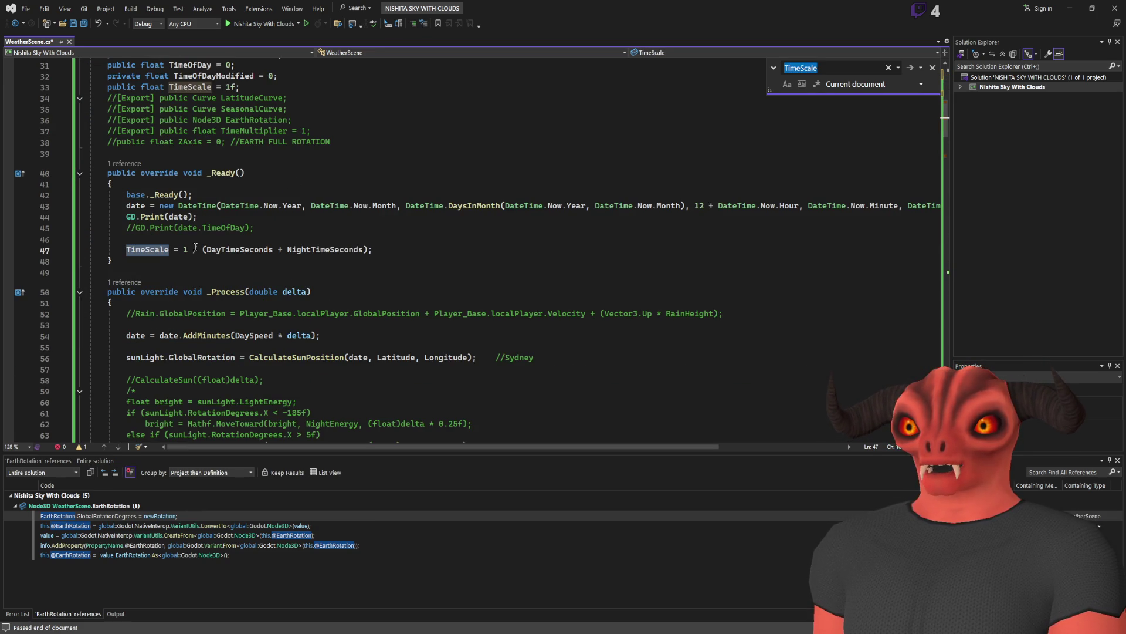
scroll(252, 264, "up", 1)
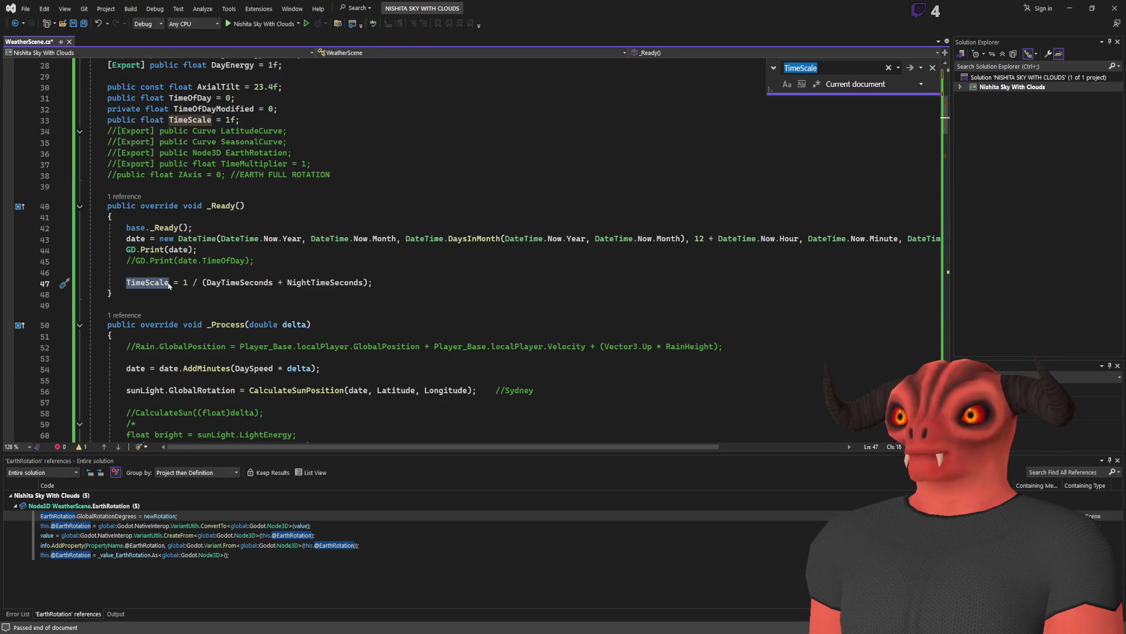
scroll(157, 288, "down", 15)
scroll(157, 288, "up", 20)
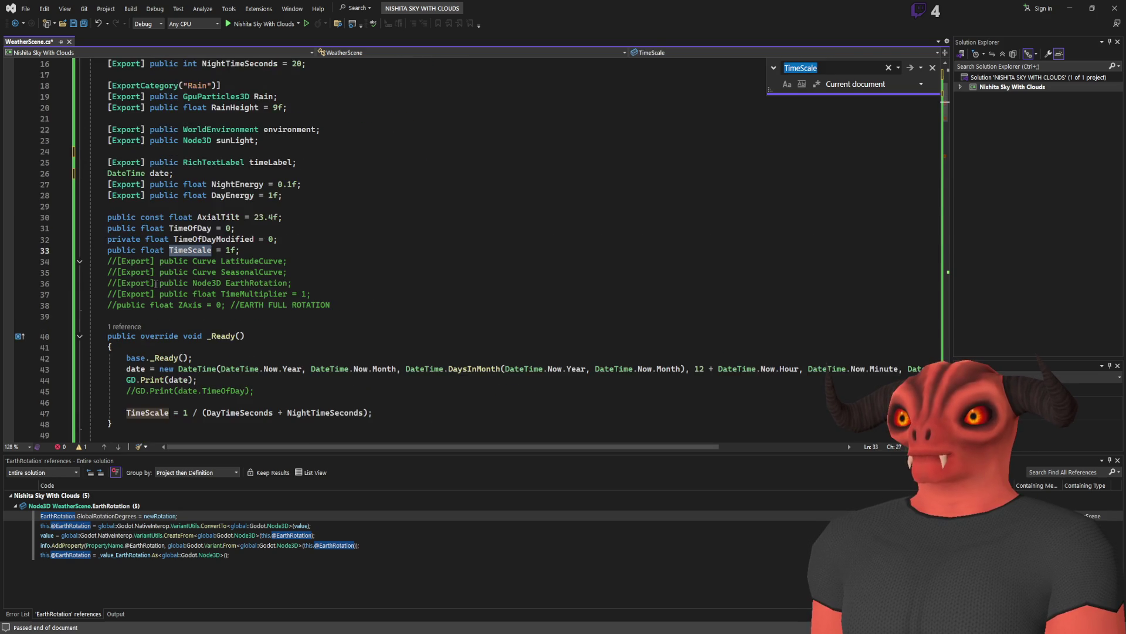
scroll(155, 284, "down", 5)
key("Return")
Try deleting the TimeScale assignment in _Ready, then restore it.
mouse_move(411, 251)
left_mouse_down()
mouse_move(428, 218)
mouse_move(434, 229)
left_mouse_up()
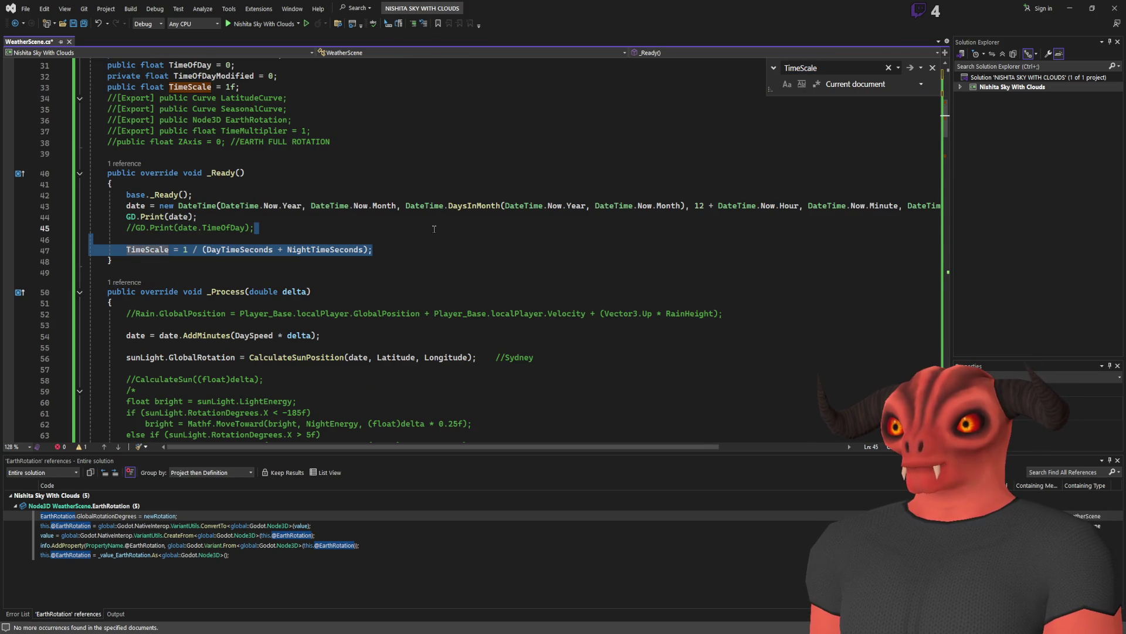
key("Delete")
key("ctrl+minus")
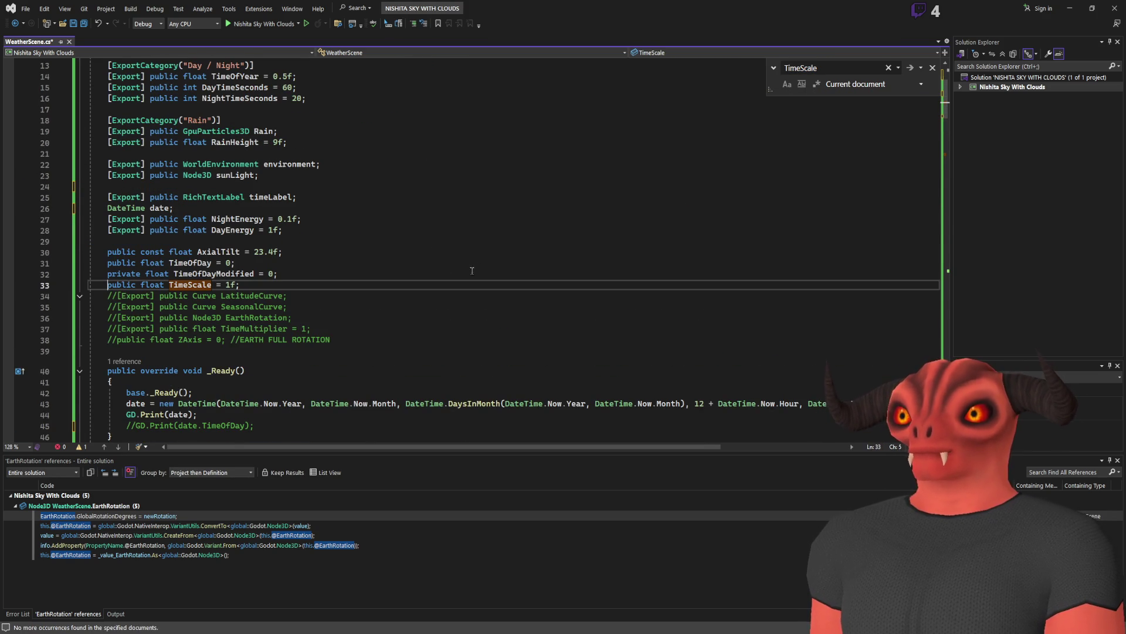
type("//")
key("ctrl+z")
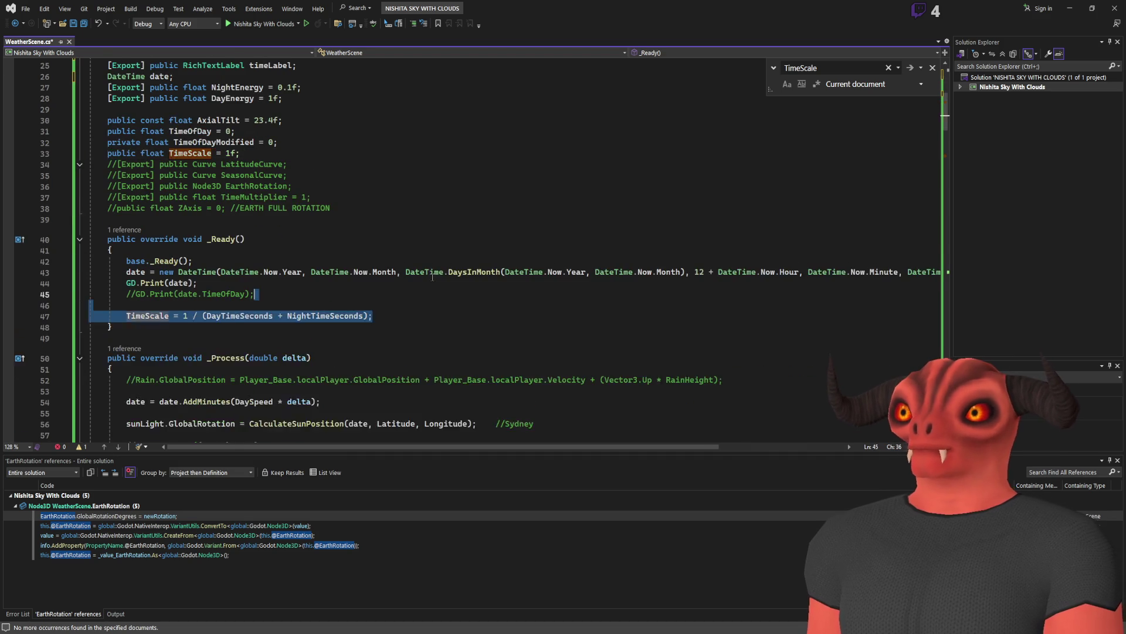
key("Delete")
scroll(310, 325, "down", 6)
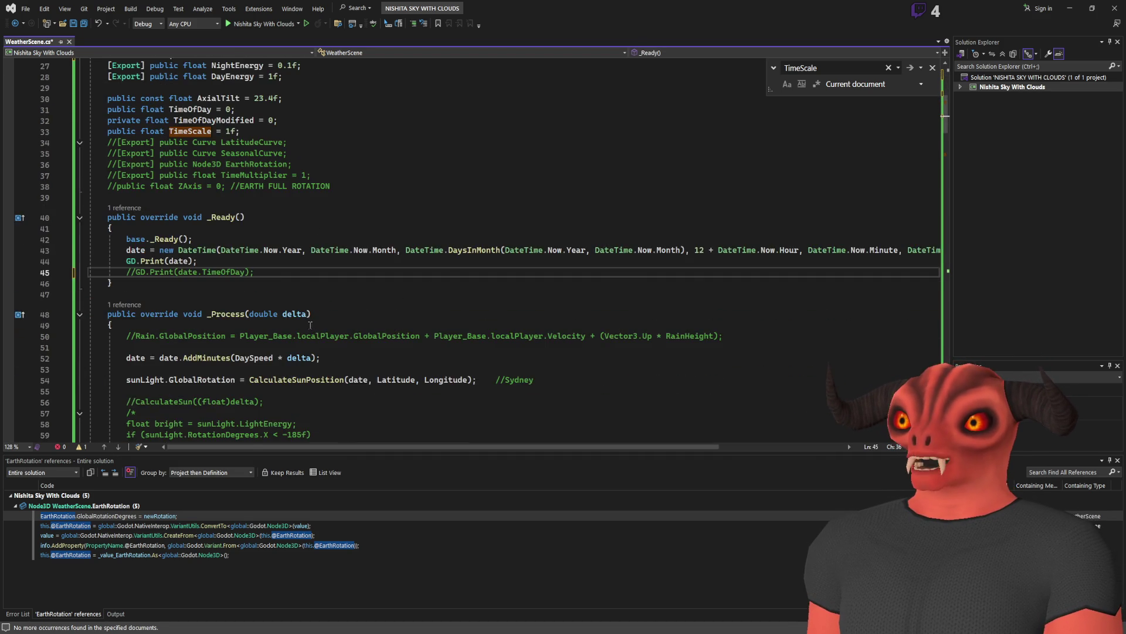
key("ctrl+z")
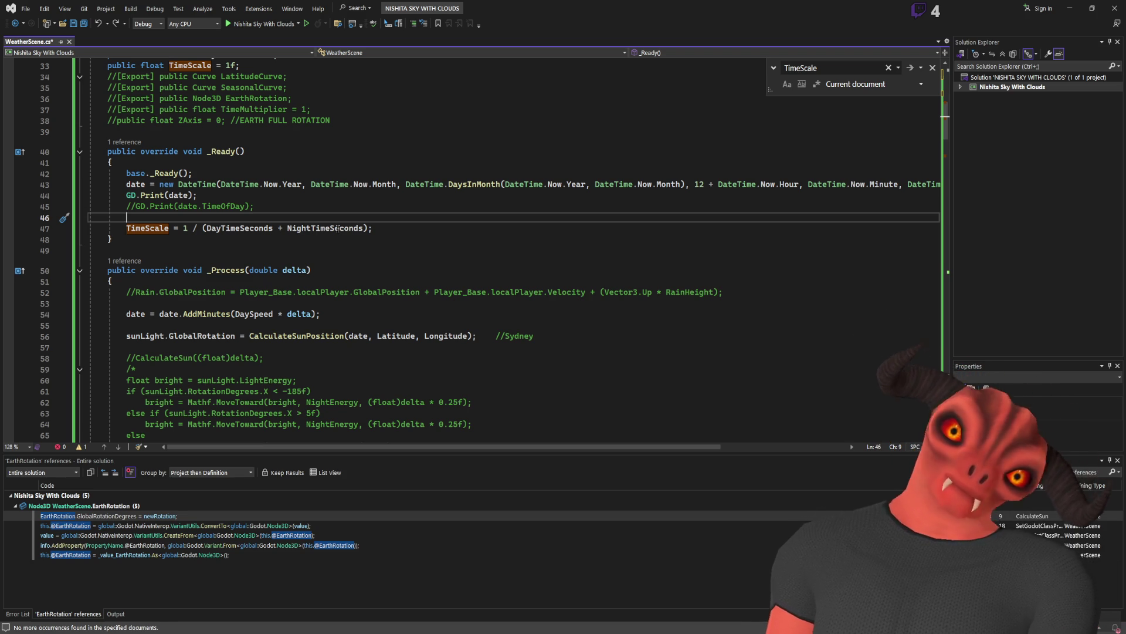
Comment out the TimeScale declaration with //.
key("alt+Tab")
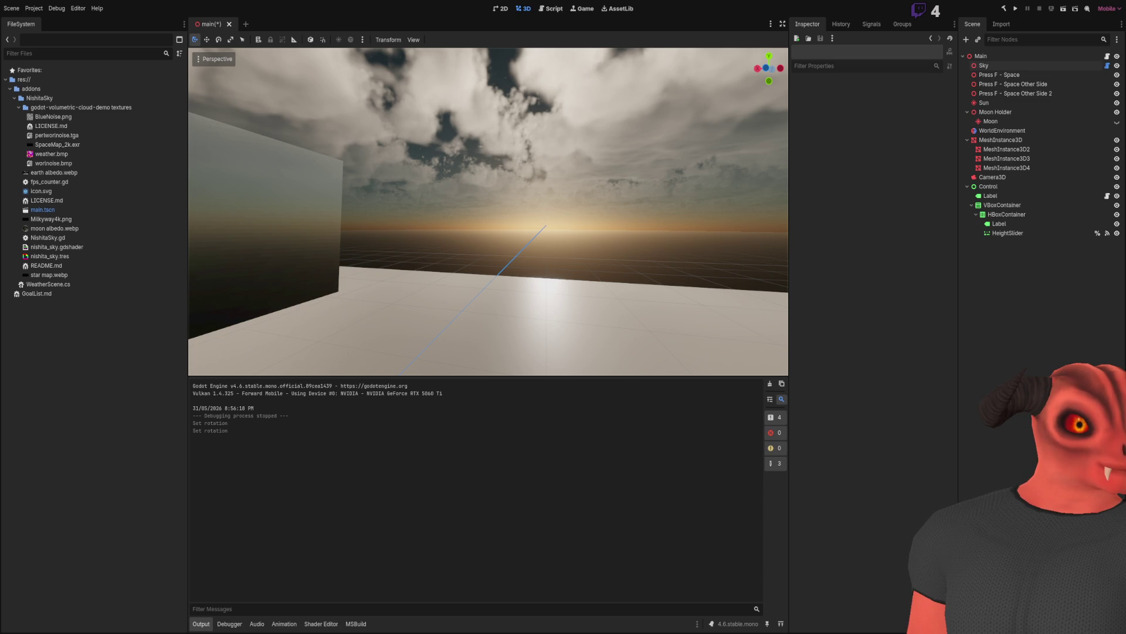
key("alt+Tab")
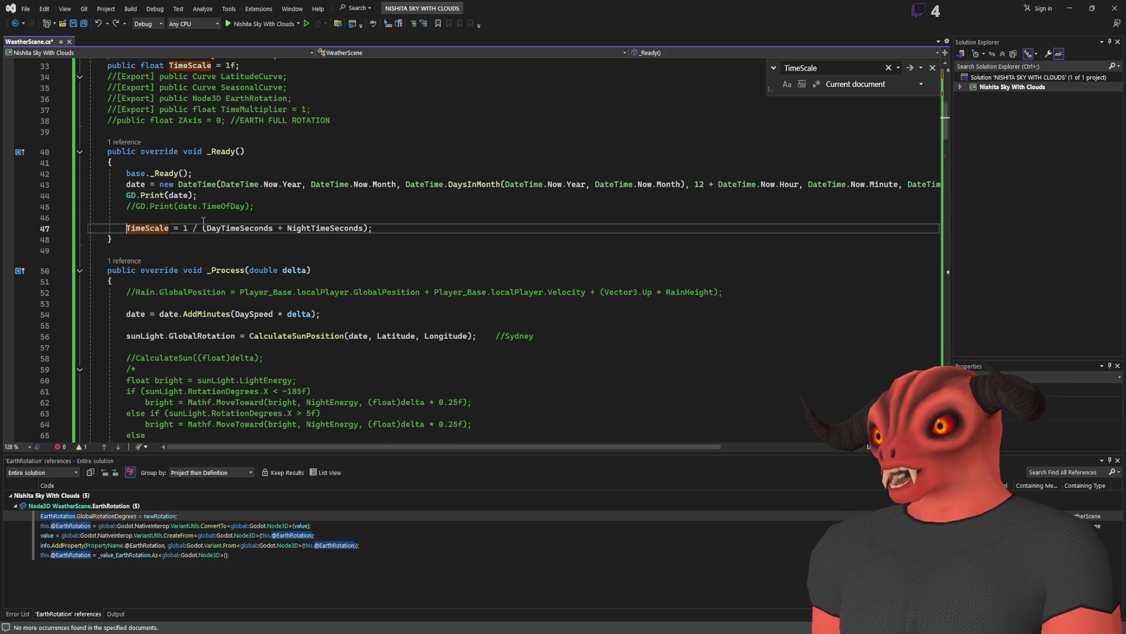
scroll(202, 220, "up", 7)
left_click(103, 296)
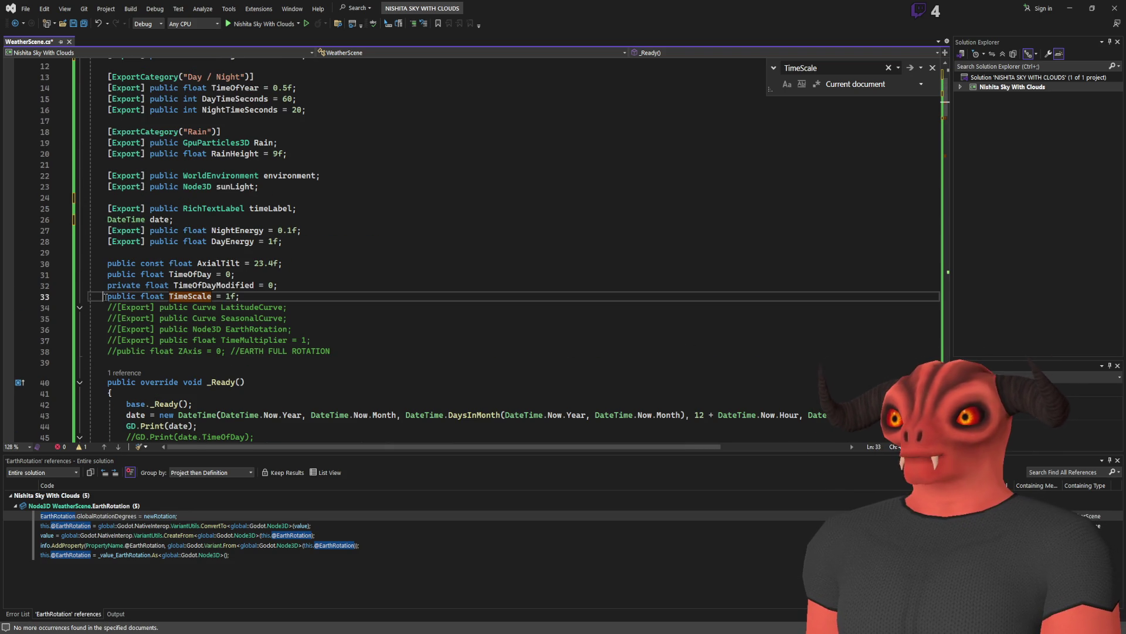
type("//")
Check TimeOfDayModified uses, then comment out lines 30–32 with a column selection.
double_click(220, 291)
double_click(221, 286)
key("ctrl+f")
key("Return")
key("Return")
key("Return")
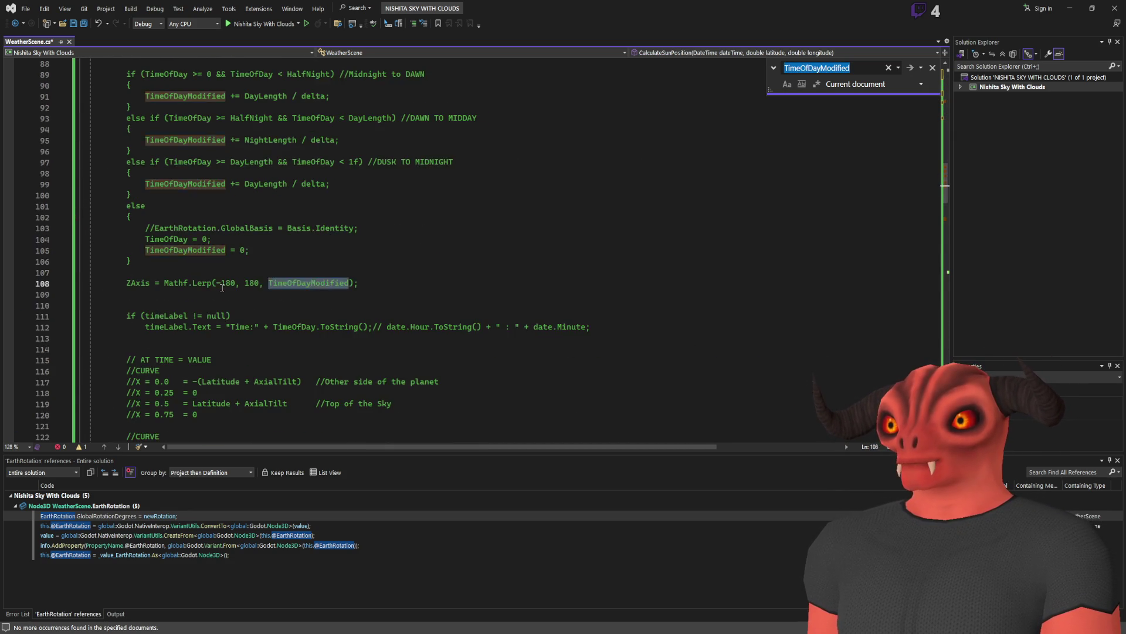
left_click_drag(107, 228, 108, 251)
type("//")
left_click(107, 217)
key("Escape")
Find where the DayEnergy field is used.
left_click(235, 207)
double_click(235, 207)
key("ctrl+f")
key("Return")
key("Return")
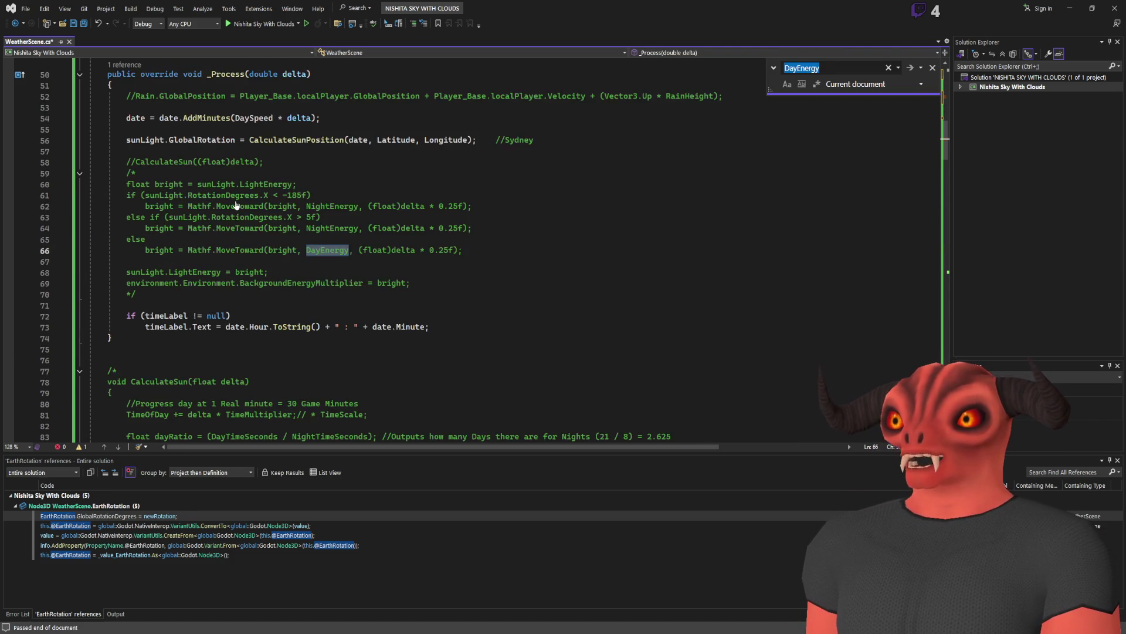
Finish checking DayEnergy uses and look up every timeLabel reference.
key("ctrl+f")
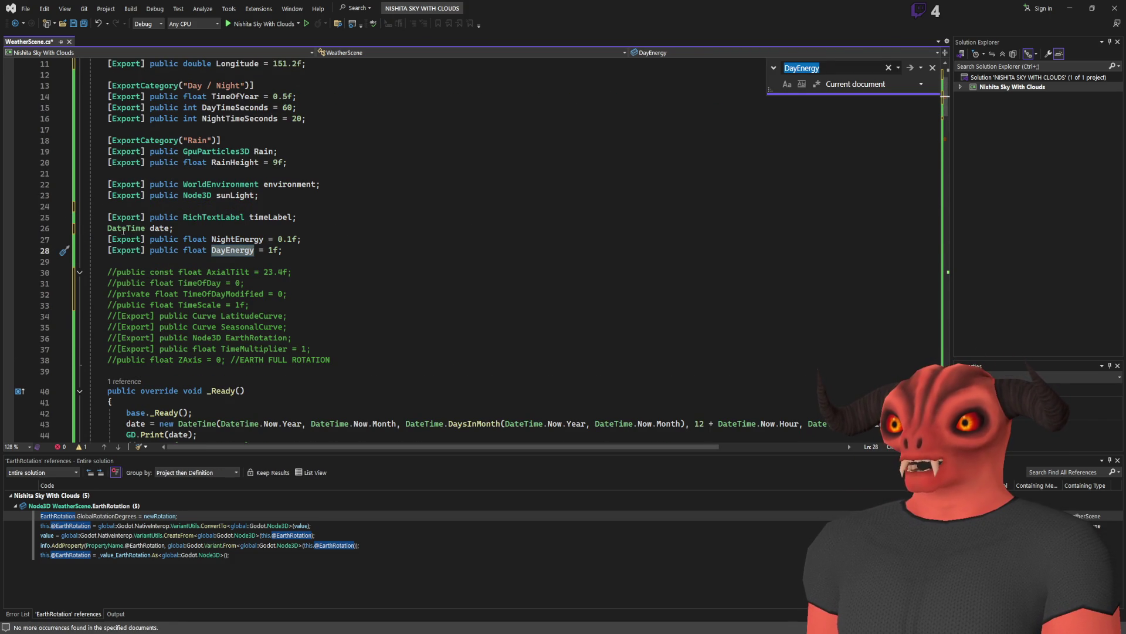
left_click(107, 252)
type("//")
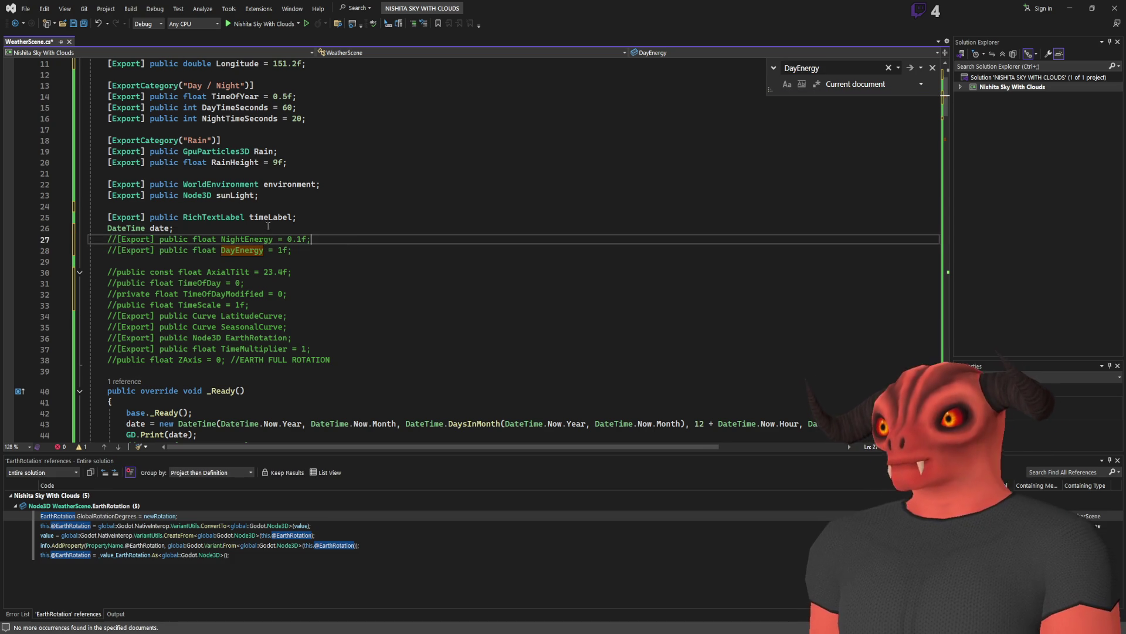
double_click(266, 217)
key("ctrl+f")
key("Return")
key("Return")
key("Return")
key("Return")
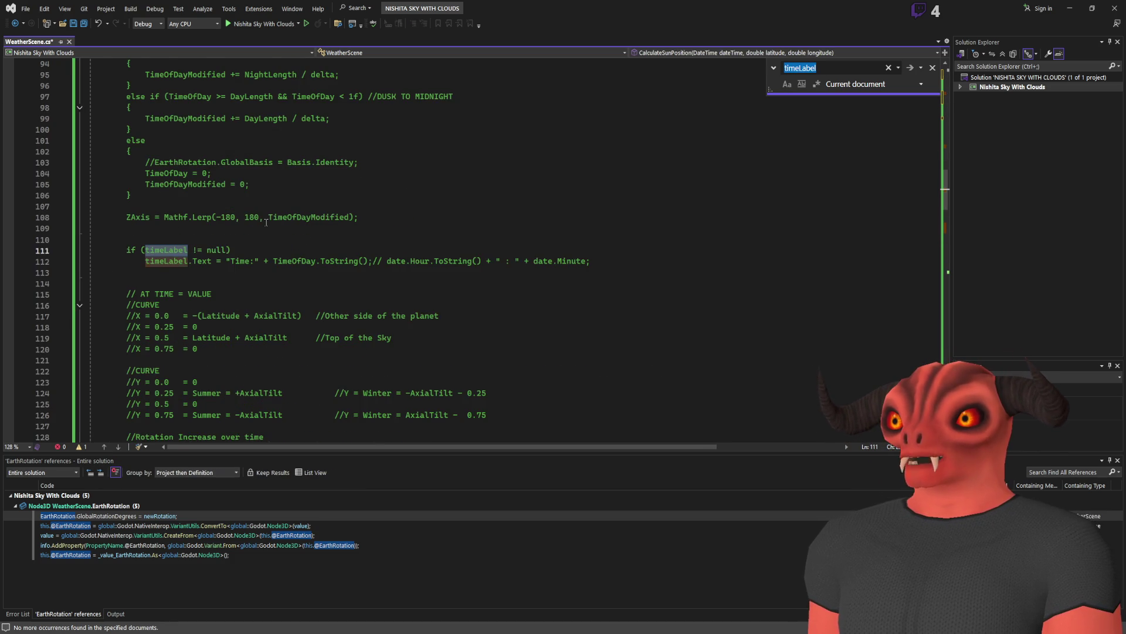
key("Return")
key("Return")
key("Return")
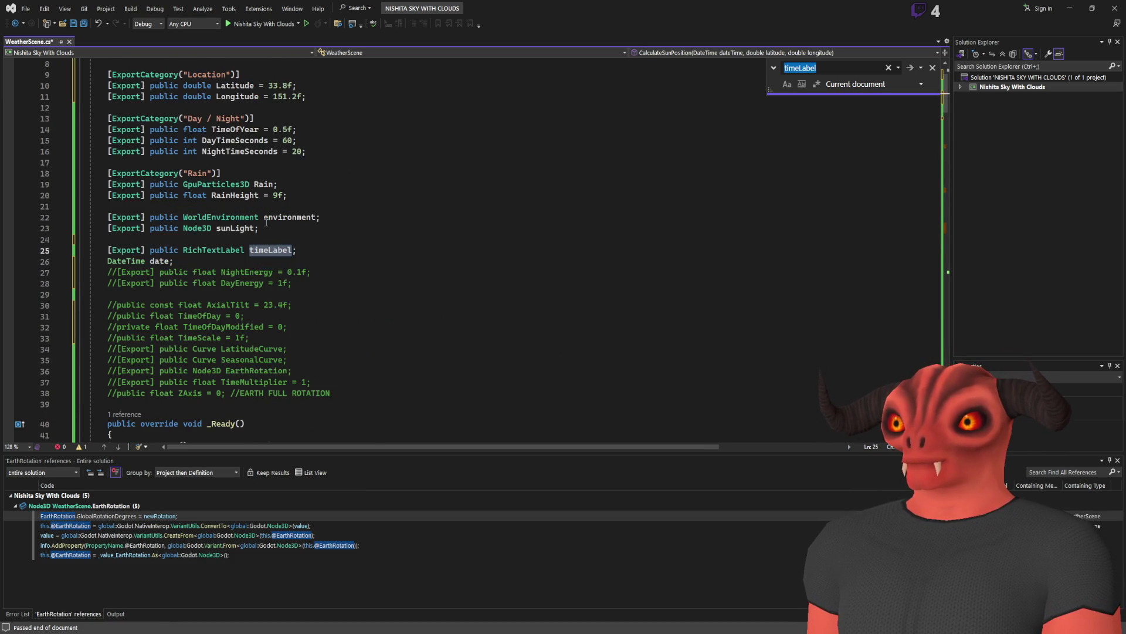
Add an [ExportCategory("Debug")] line above timeLabel, copied from the Date category.
scroll(369, 200, "up", 3)
triple_click(237, 128)
key("ctrl+c")
left_click(107, 332)
key("ctrl+v")
double_click(198, 335)
type("Debug")
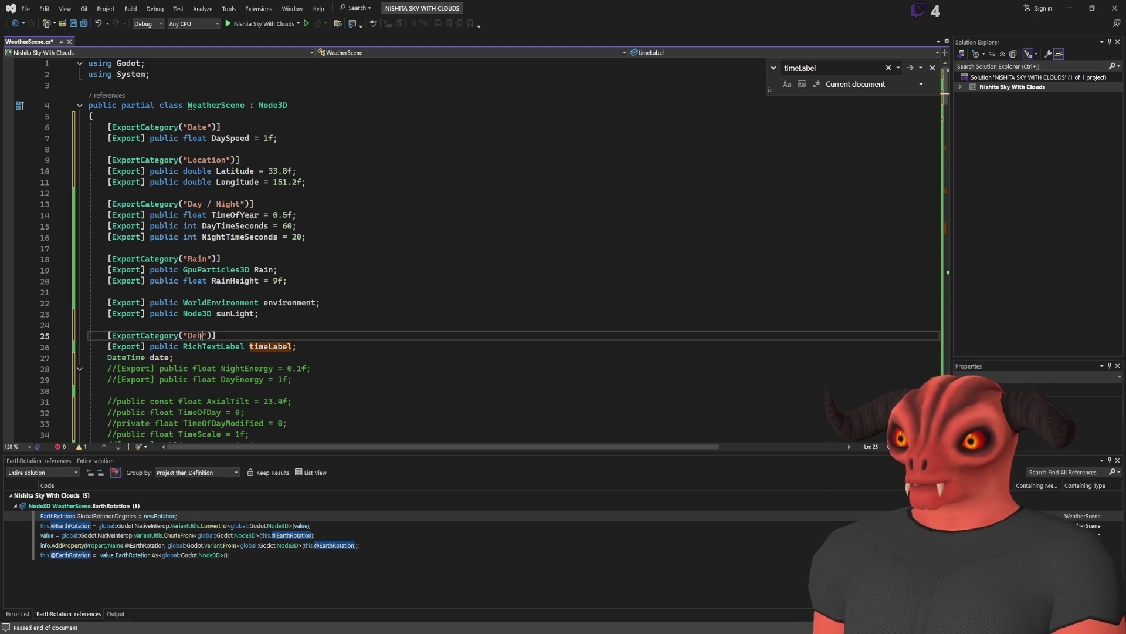
Move the DateTime date declaration from under timeLabel to below DaySpeed.
double_click(157, 358)
key("ctrl+f")
key("Return")
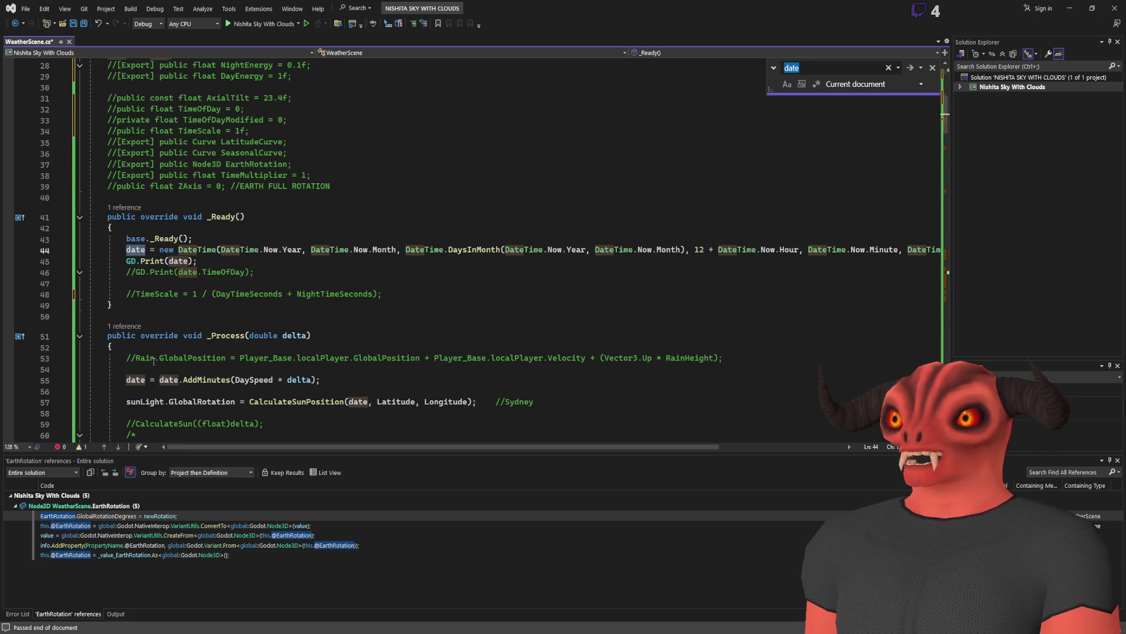
scroll(528, 234, "up", 2)
left_click(297, 207)
key("shift+Down")
key("Delete")
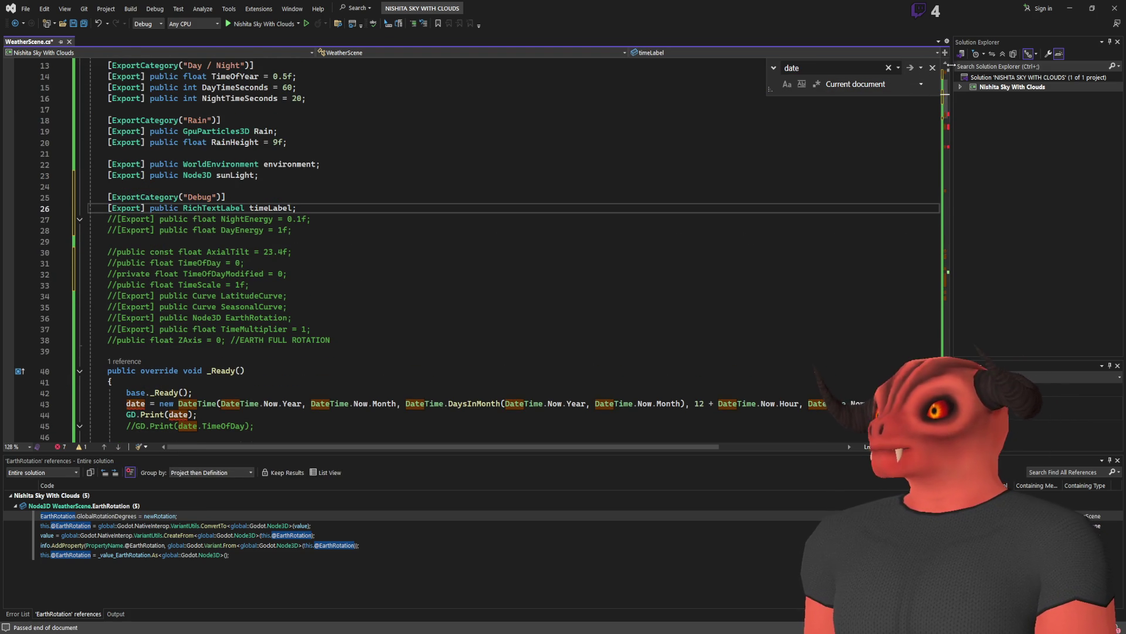
key("Escape")
scroll(352, 234, "up", 4)
left_click(279, 139)
key("ctrl+v")
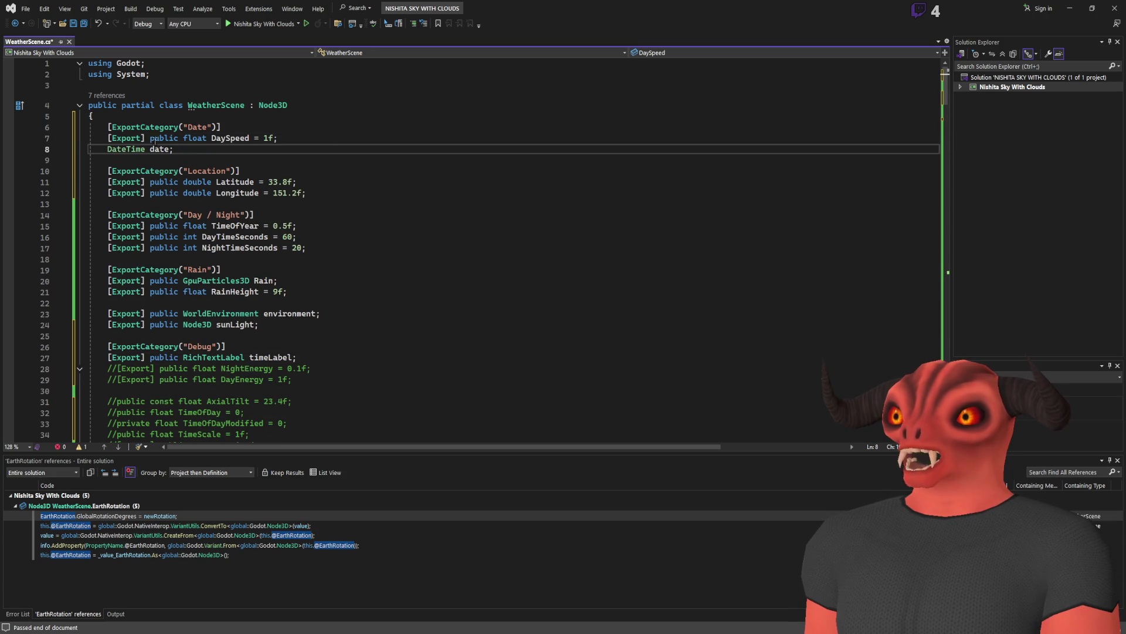
Mark the date field with [Export], save WeatherScene.cs, and rebuild in Godot.
left_click(150, 138)
key("ctrl+c")
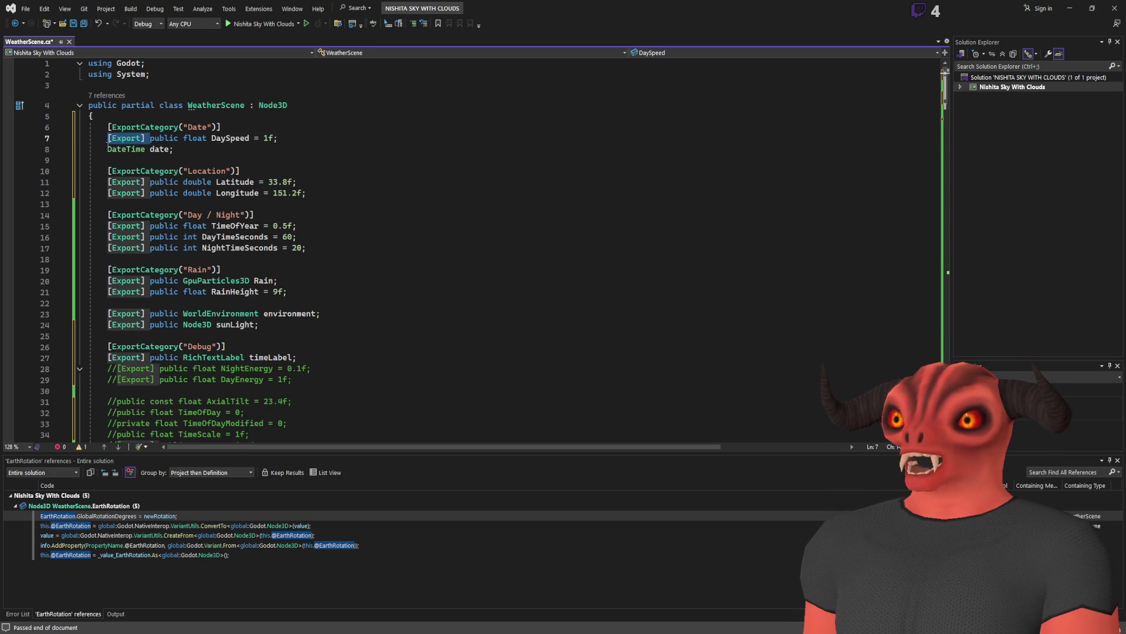
left_click(107, 149)
key("ctrl+v")
key("ctrl+s")
left_click(228, 139)
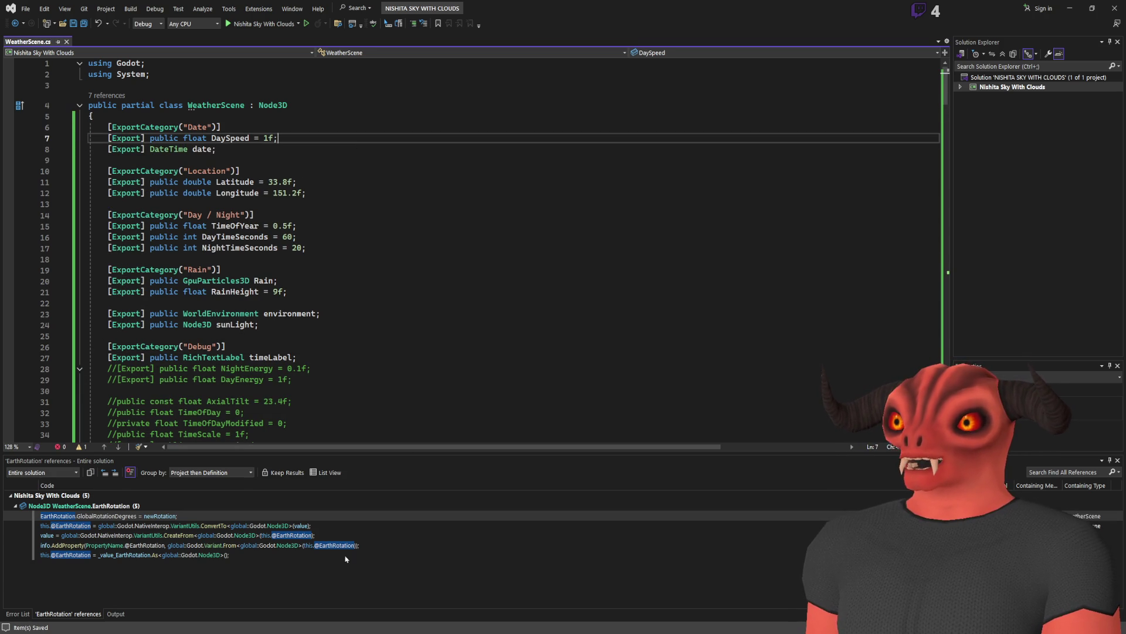
key("alt+Tab")
left_click(1012, 6)
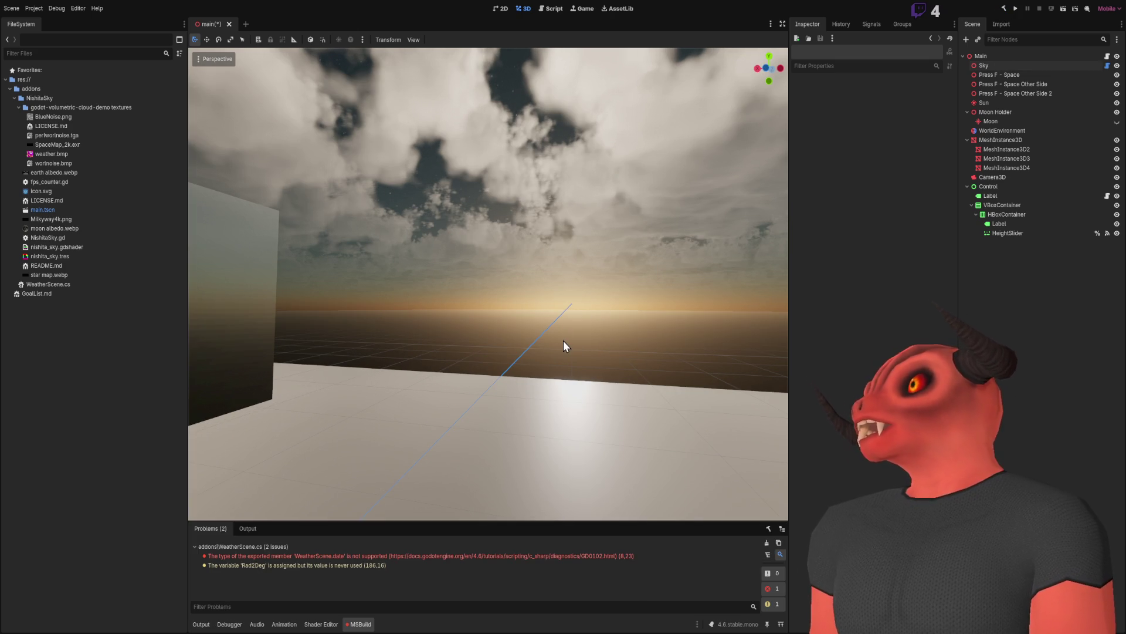
Inspect the unsupported DateTime export error, then rebuild the C# project in Godot.
double_click(626, 557)
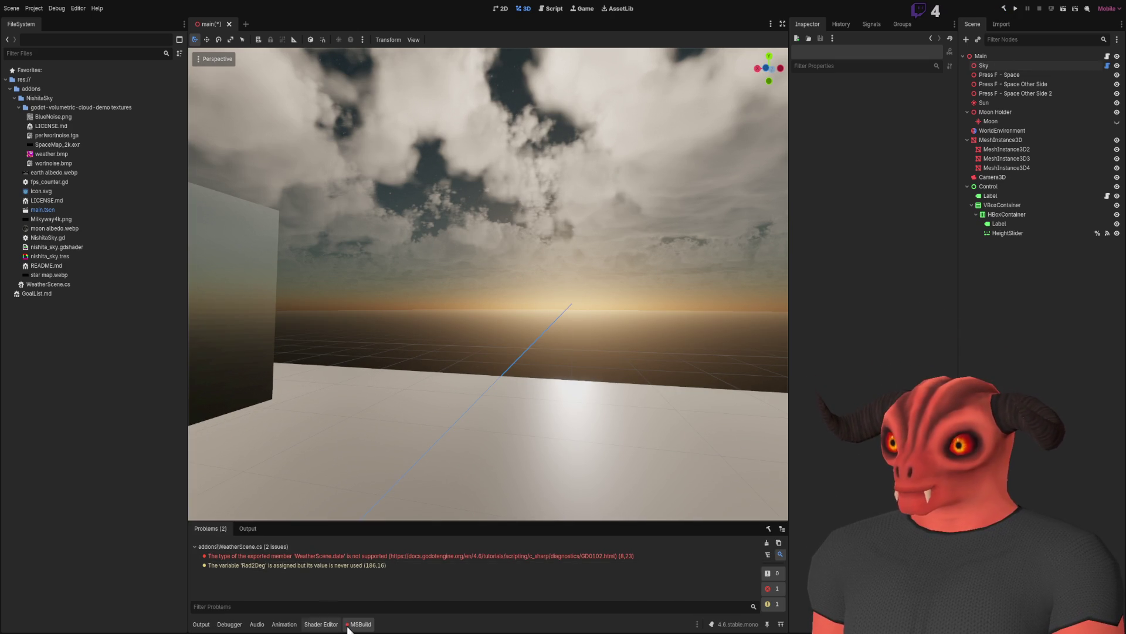
key("alt+Tab")
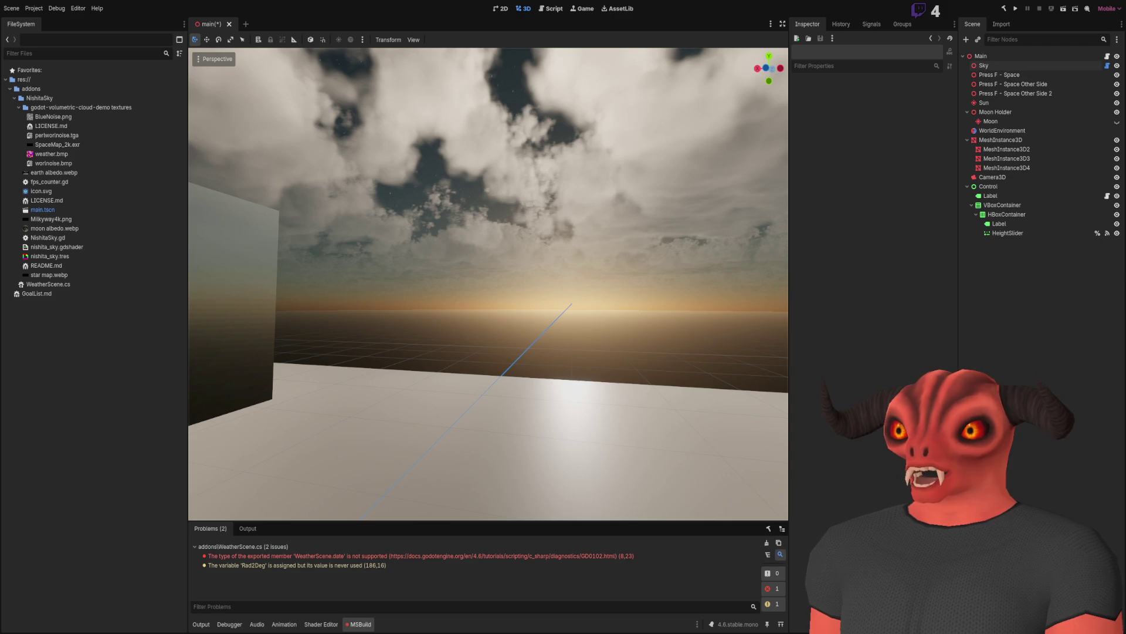
left_click(1003, 10)
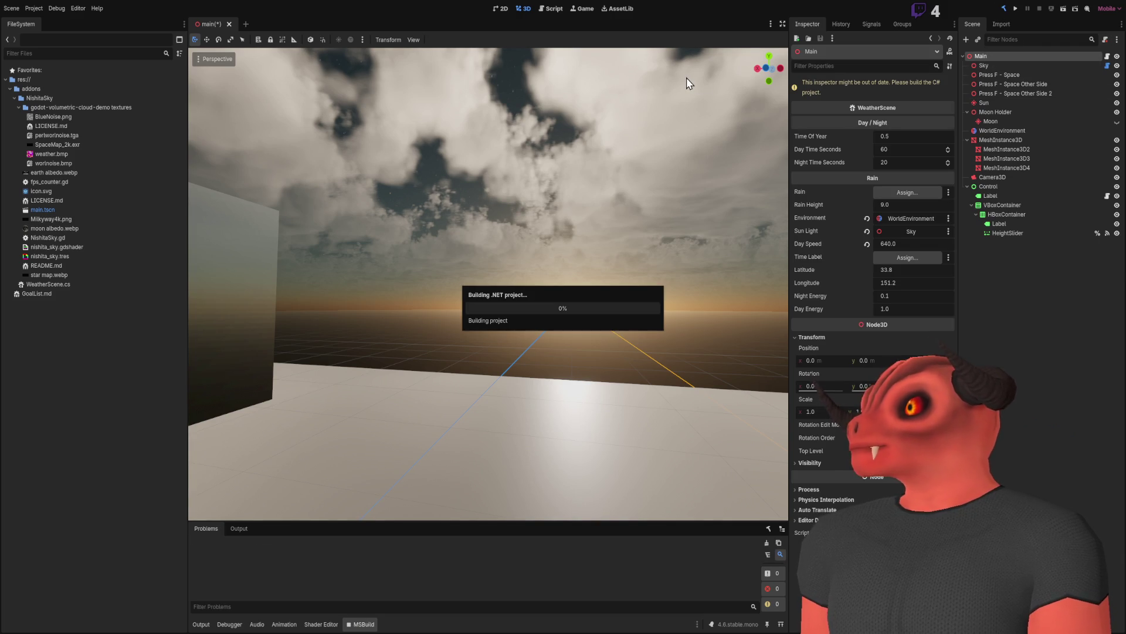
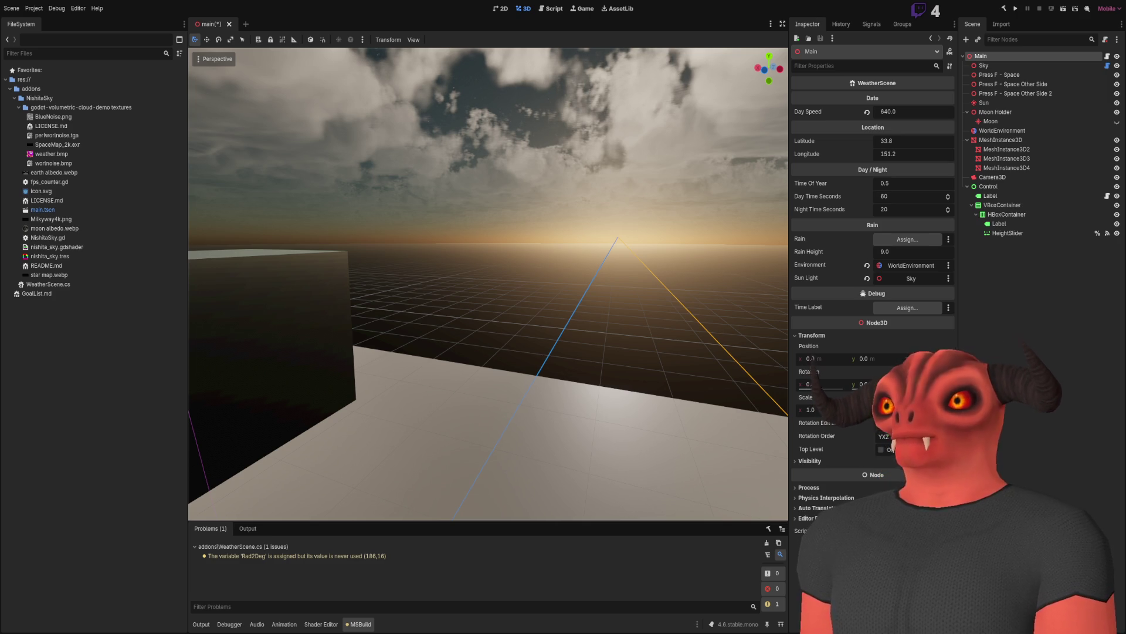
Look up at the clouds in the viewport, then switch to WeatherScene.cs in Visual Studio.
mouse_move(680, 122)
left_mouse_down()
mouse_move(681, 71)
mouse_move(669, 94)
left_mouse_up()
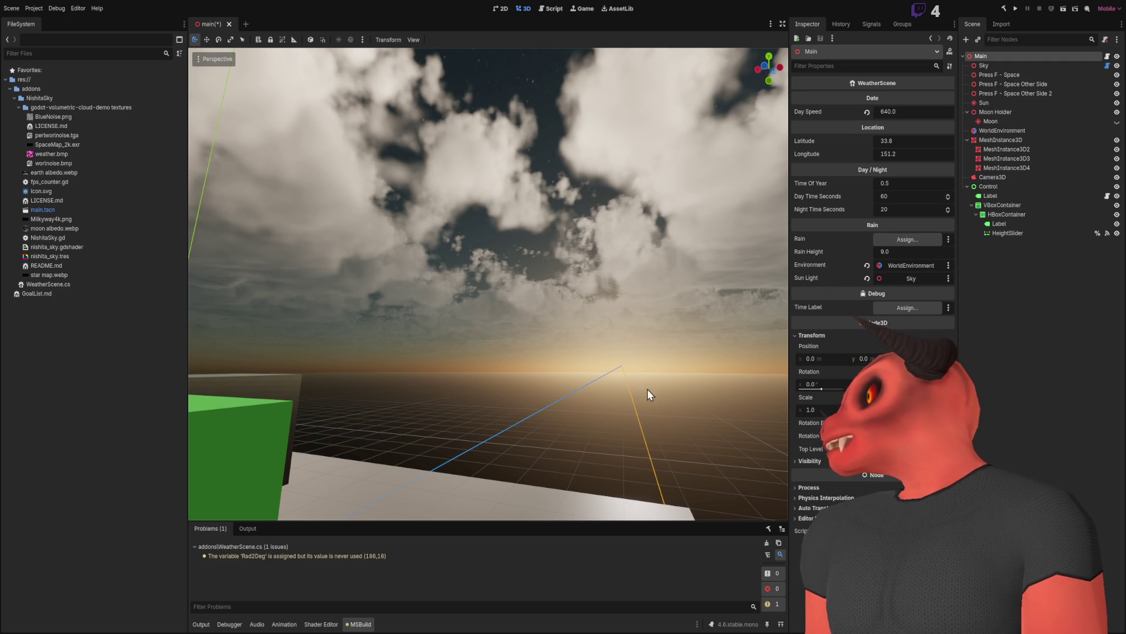
key("alt+Tab")
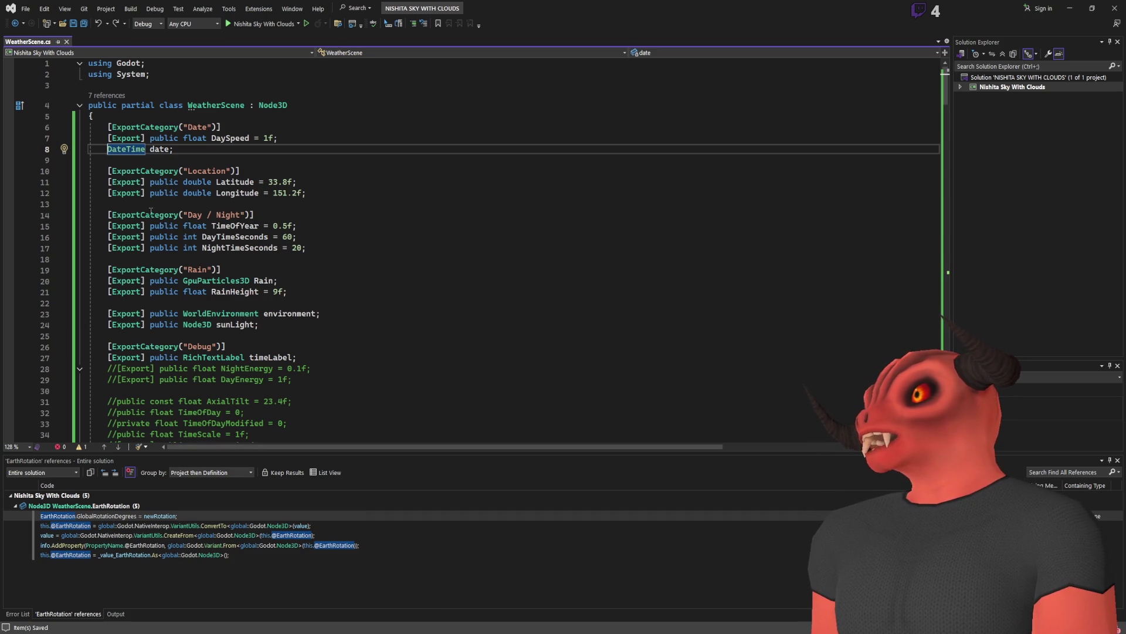
Move the sunLight and environment exports under Day / Night in WeatherScene.cs and save it.
mouse_move(339, 324)
left_mouse_down()
mouse_move(381, 314)
mouse_move(347, 325)
left_mouse_up()
key("ctrl+x")
left_click(340, 216)
key("ctrl+v")
key("ctrl+x")
left_click(282, 226)
key("ctrl+v")
key("ctrl+s")
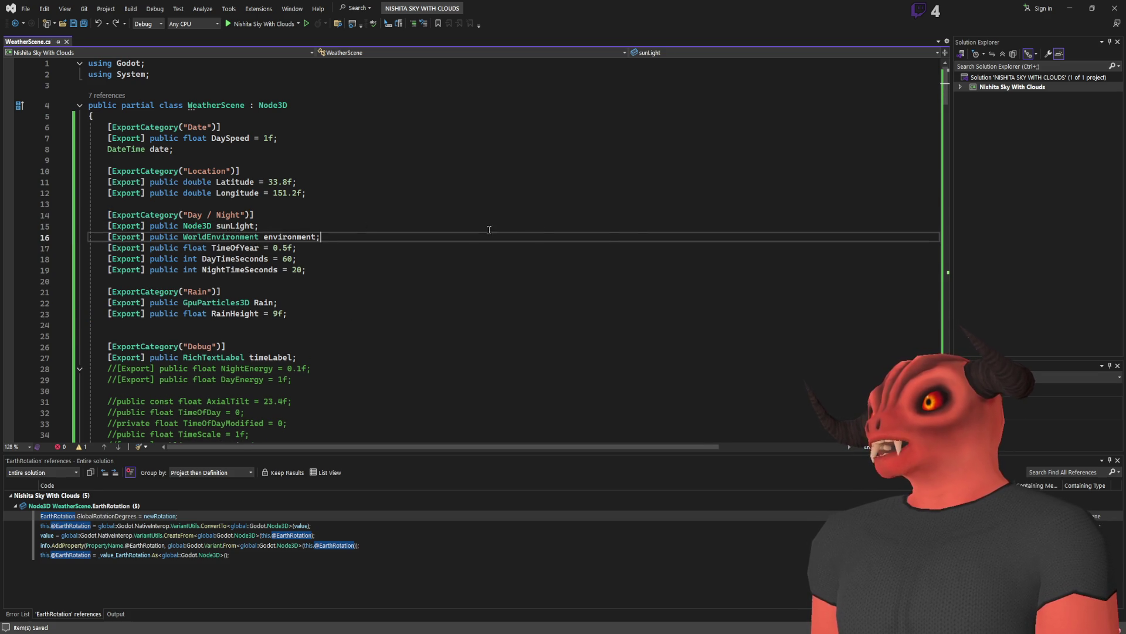
key("alt+Tab")
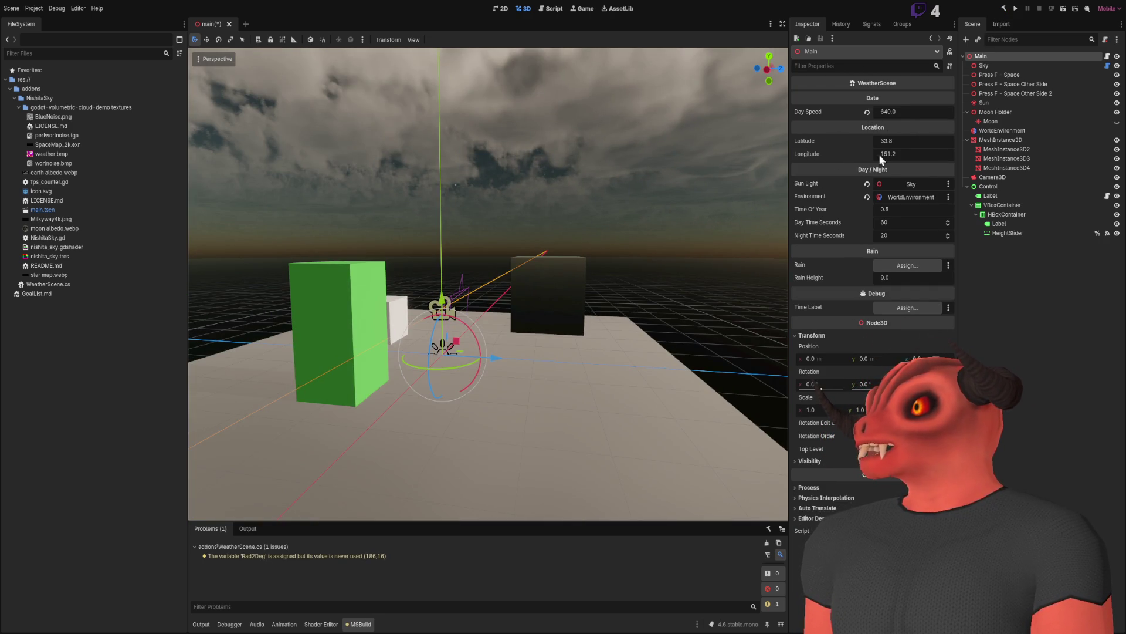
Set WeatherScene Day Speed to 240, save the main scene, and run the project.
double_click(887, 112)
type("240")
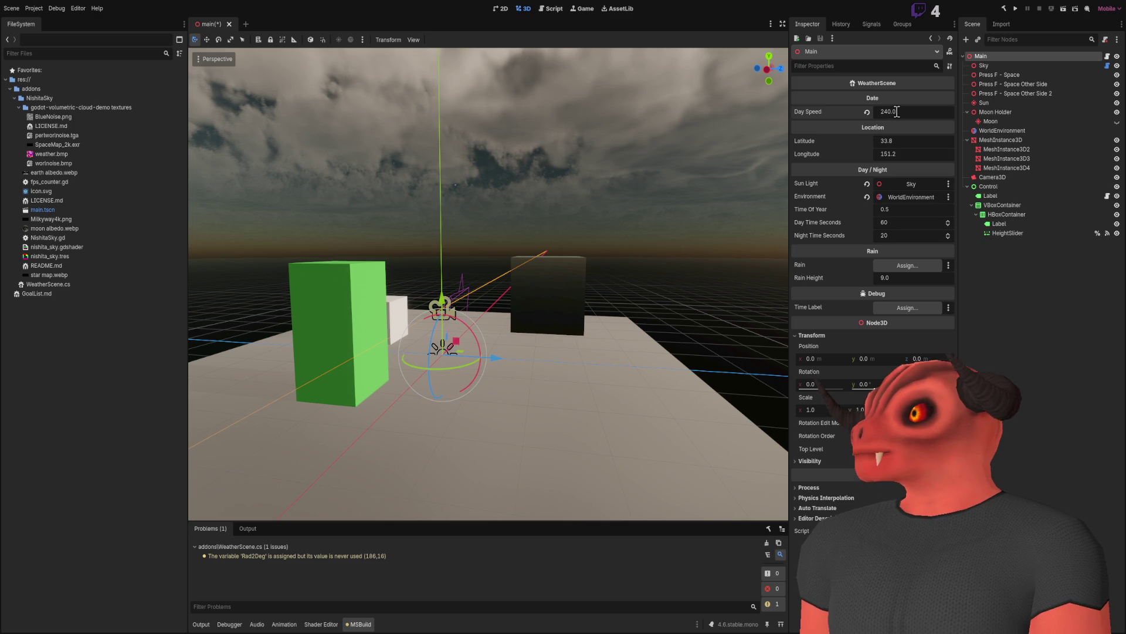
key("Return")
key("ctrl+s")
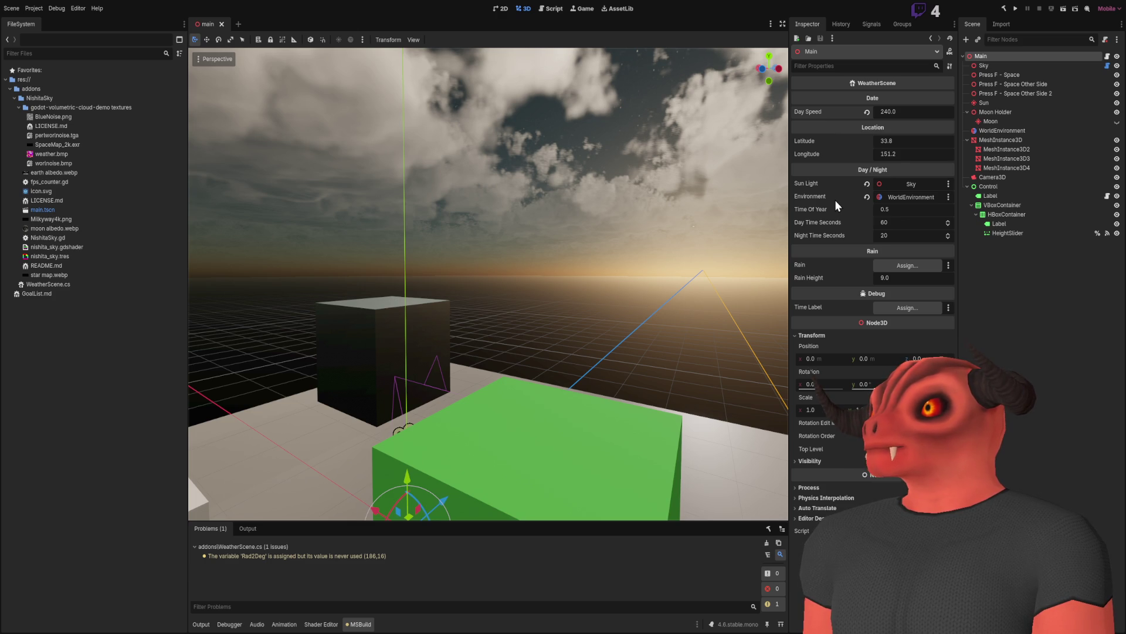
left_click(1015, 9)
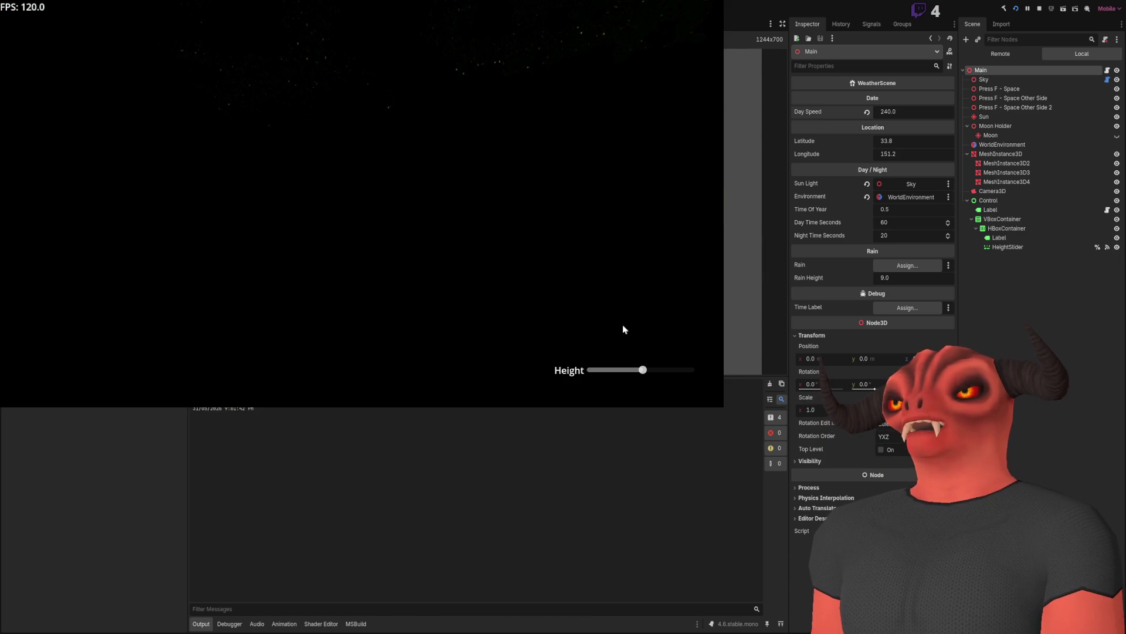
Try the in-game cloud Height slider, then stop the running game.
mouse_move(642, 369)
left_mouse_down()
mouse_move(619, 371)
mouse_move(691, 373)
mouse_move(638, 374)
left_mouse_up()
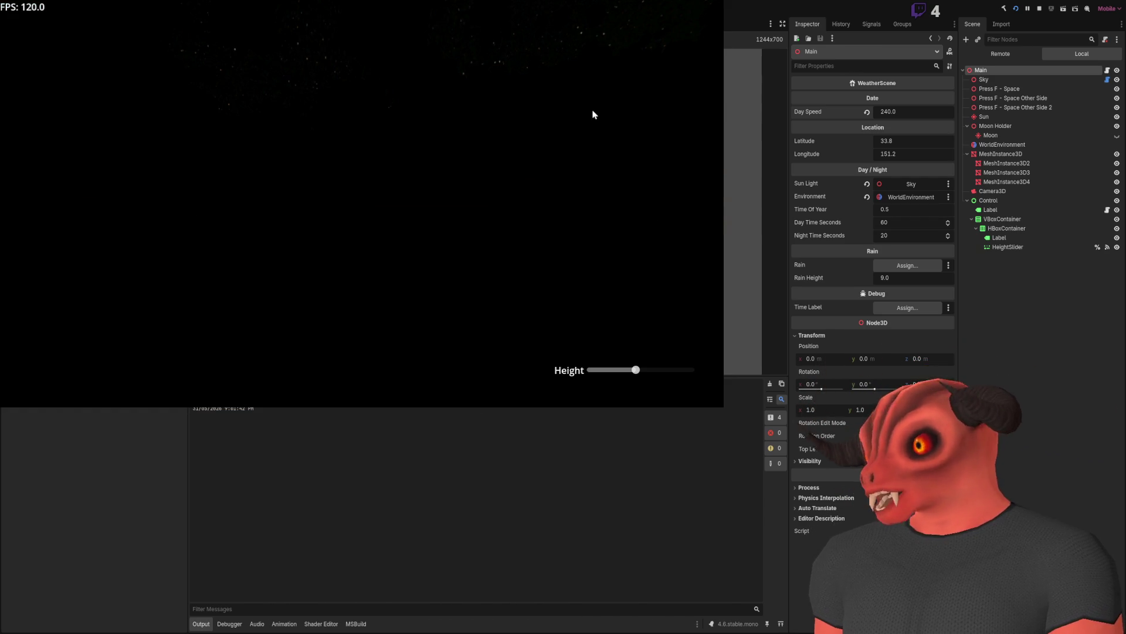
left_click(1039, 8)
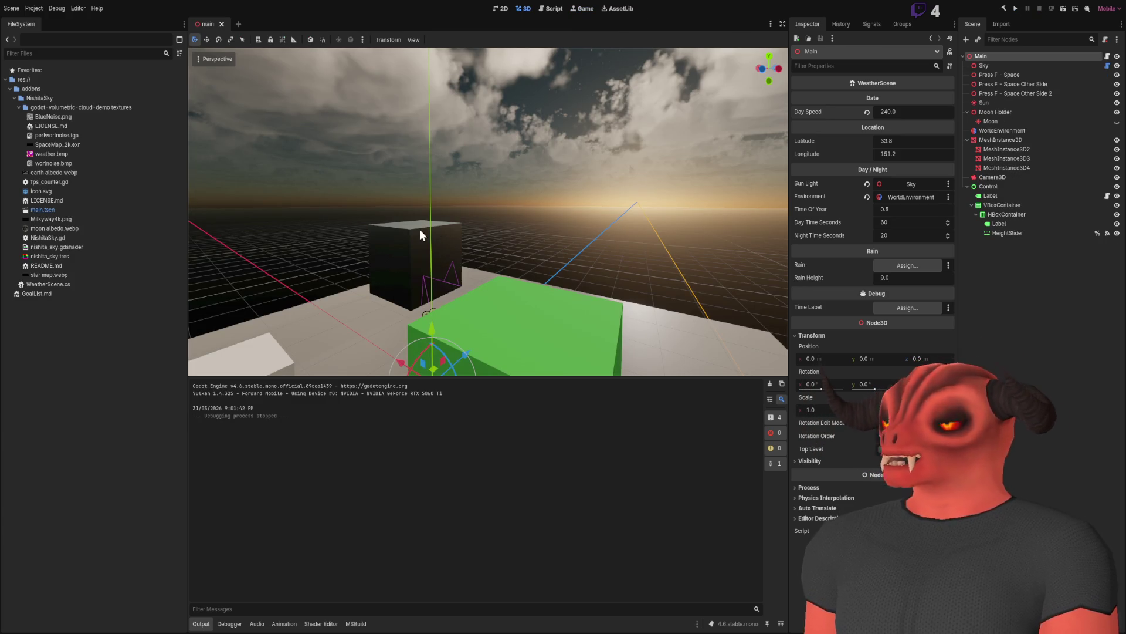
mouse_move(588, 178)
left_mouse_down()
mouse_move(511, 194)
mouse_move(563, 197)
left_mouse_up()
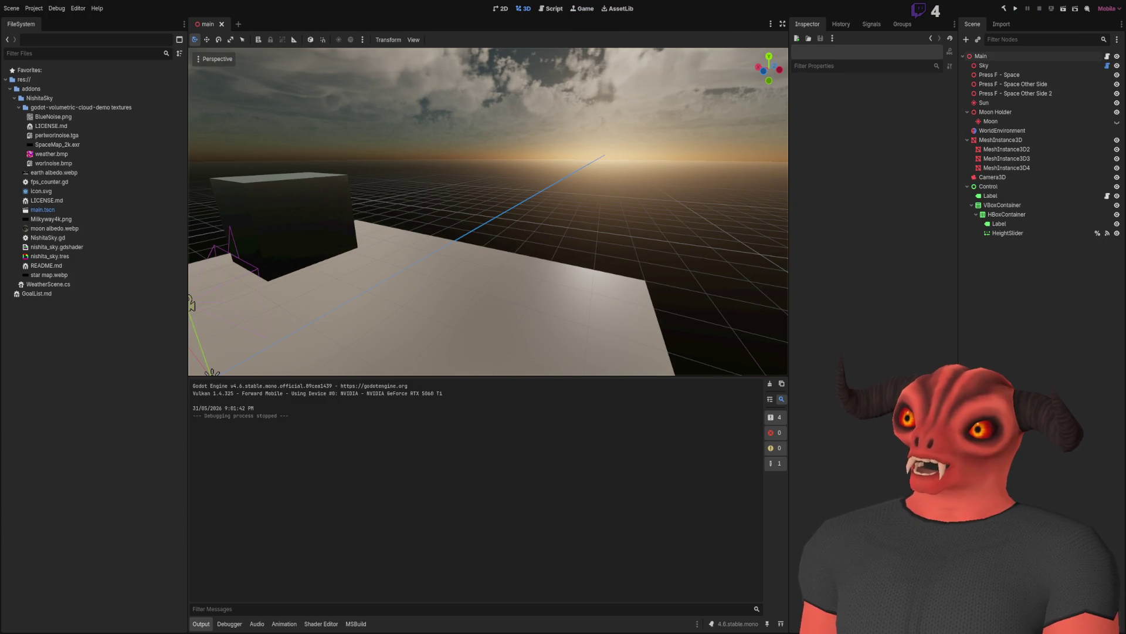
left_click_drag(563, 196, 602, 217)
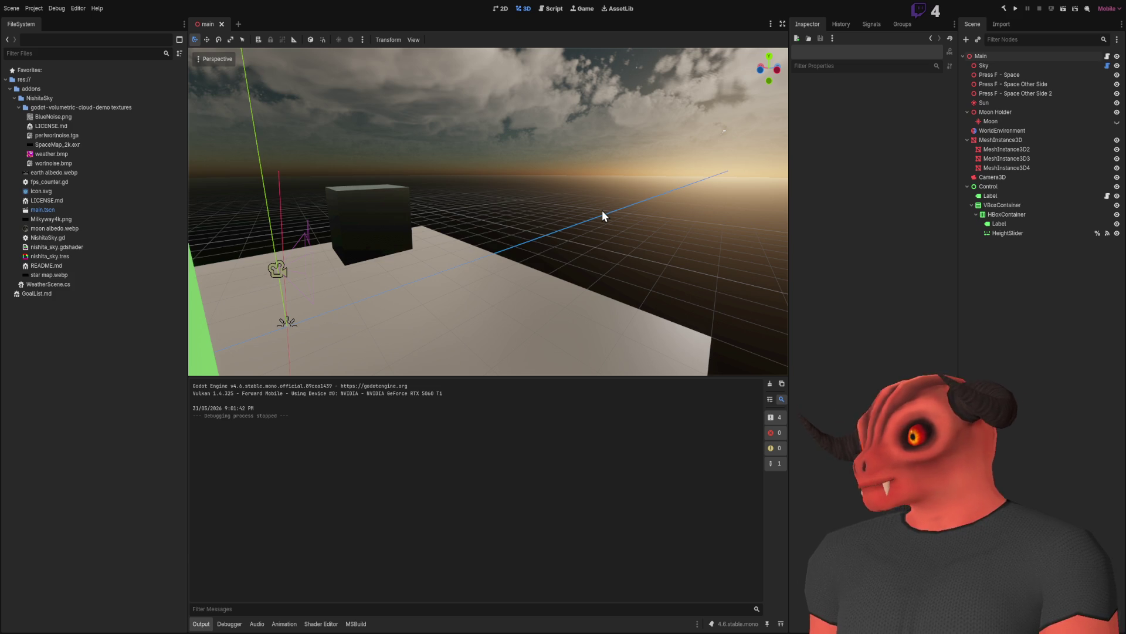
left_click_drag(625, 201, 593, 212)
left_click_drag(458, 310, 624, 200)
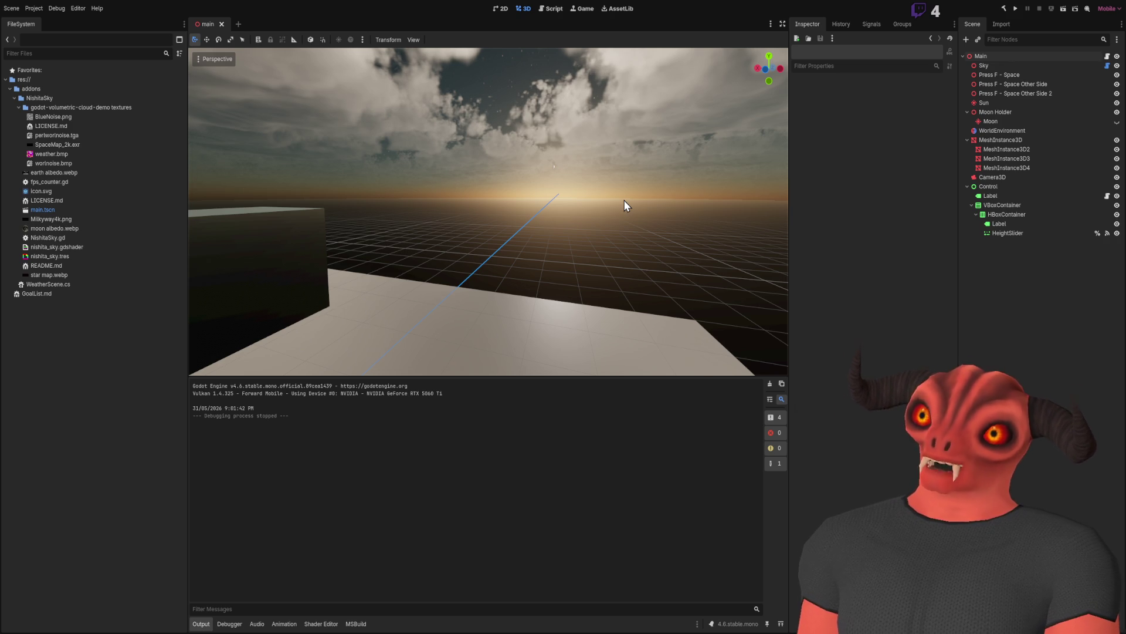
left_click_drag(630, 219, 633, 219)
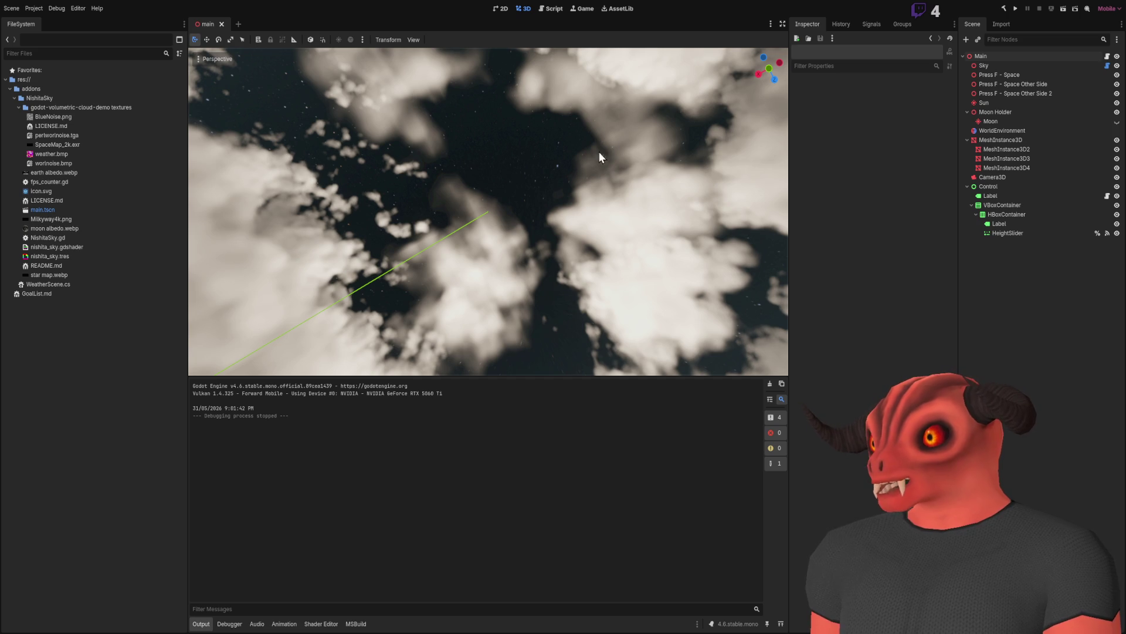
left_click_drag(765, 110, 764, 110)
left_click_drag(583, 228, 583, 228)
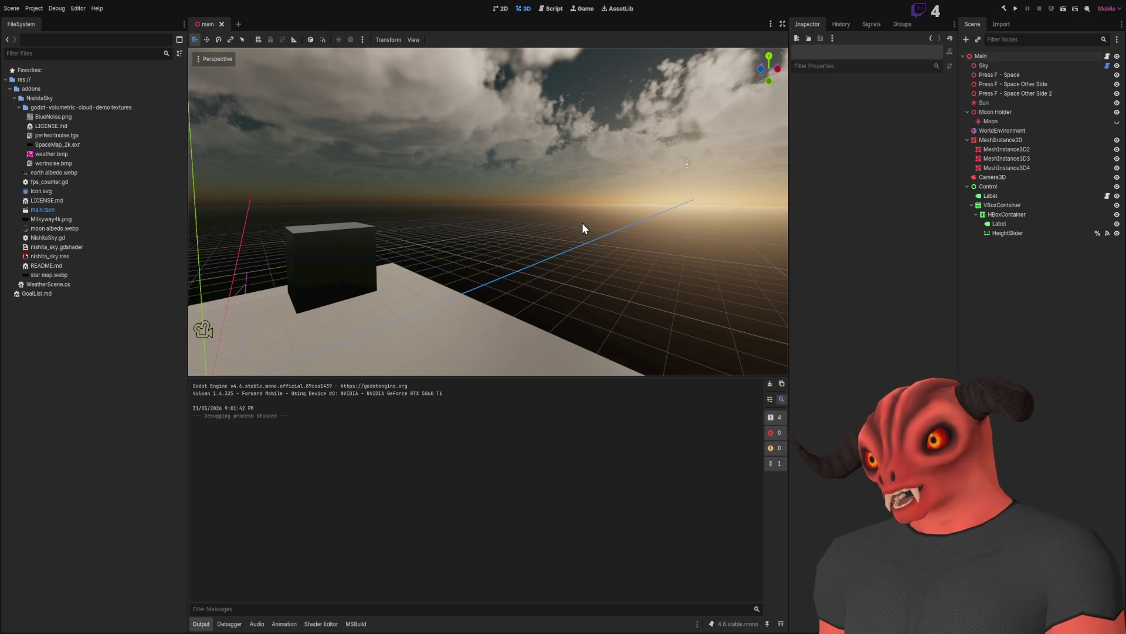
mouse_move(562, 184)
left_mouse_down()
mouse_move(562, 234)
mouse_move(561, 191)
left_mouse_up()
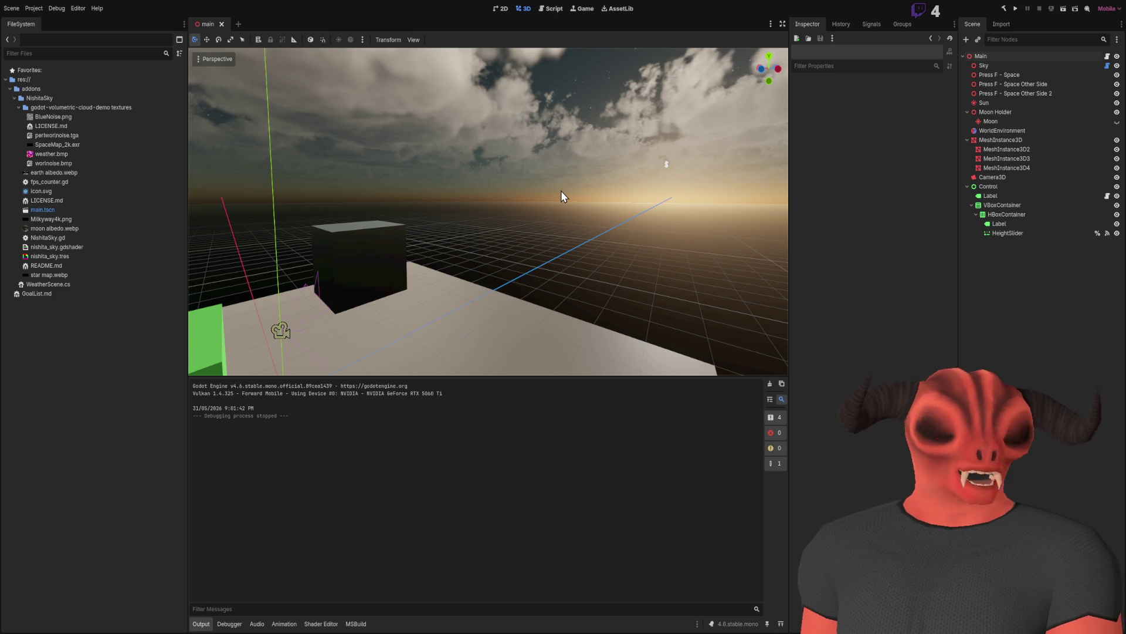
left_click_drag(589, 177, 529, 220)
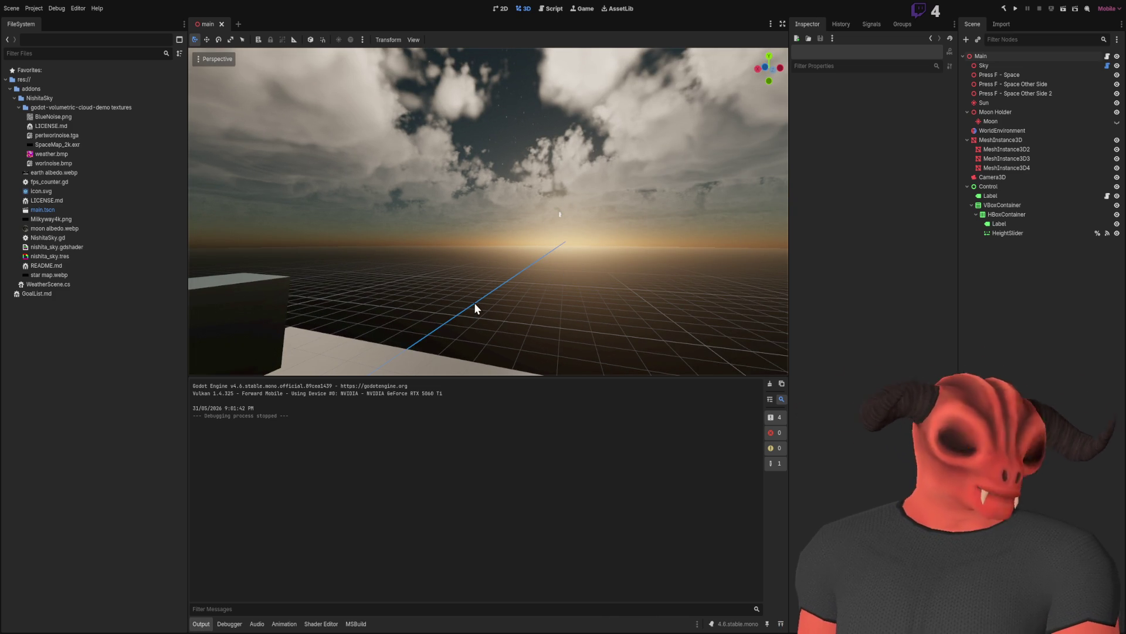
mouse_move(475, 303)
left_mouse_down()
mouse_move(445, 281)
mouse_move(517, 295)
left_mouse_up()
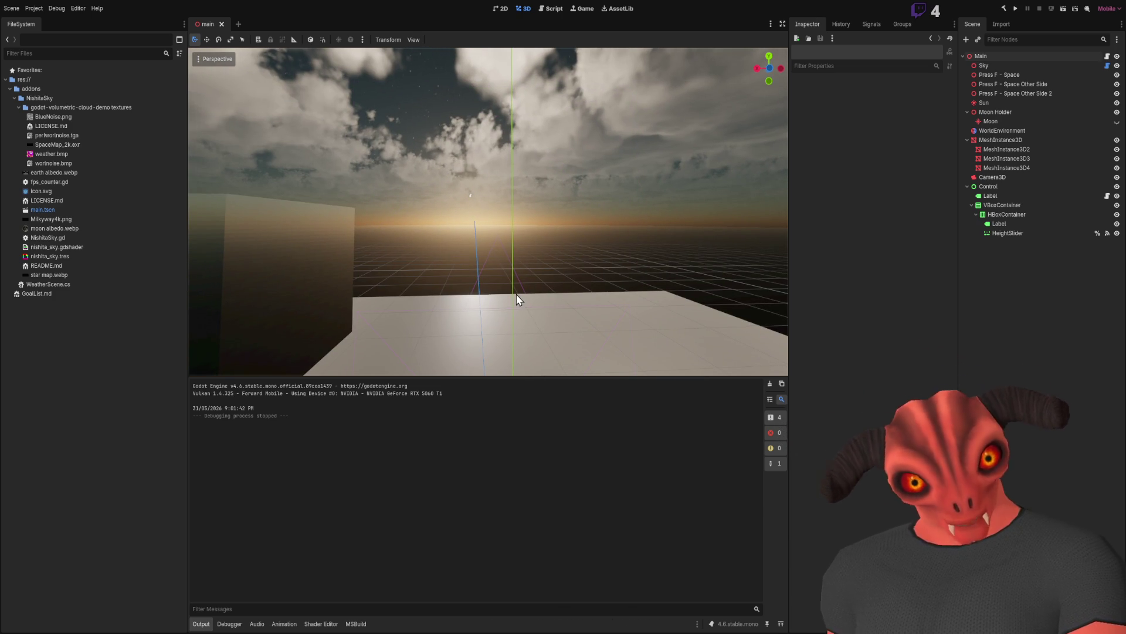
left_click_drag(516, 294, 316, 224)
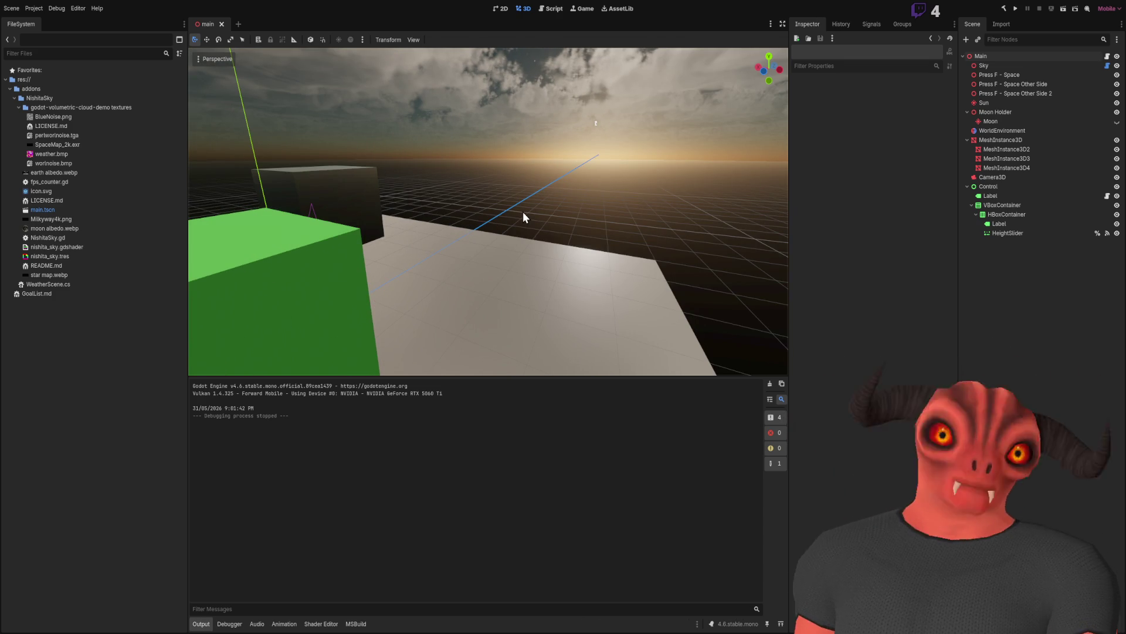
left_click_drag(524, 213, 631, 137)
key("alt+Tab")
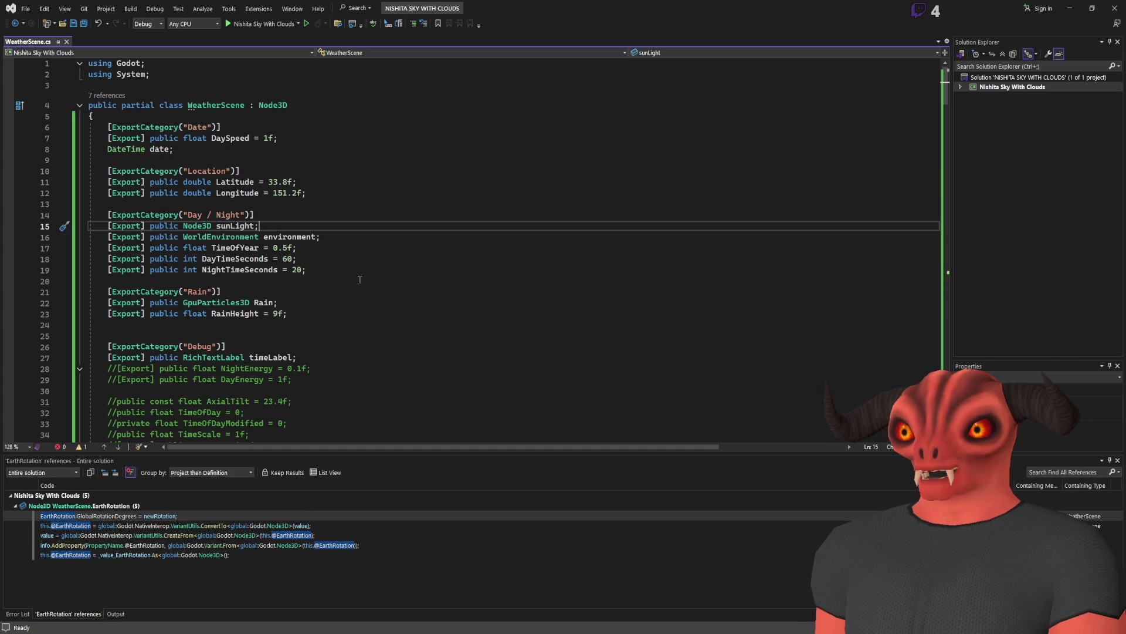
key("alt+Tab")
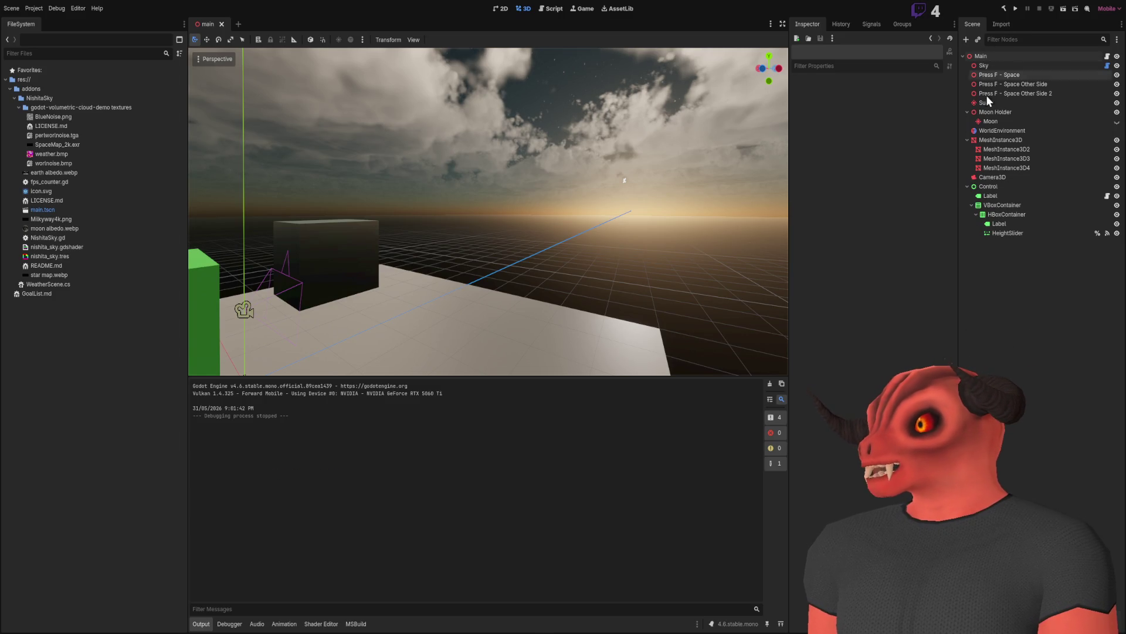
left_click(992, 122)
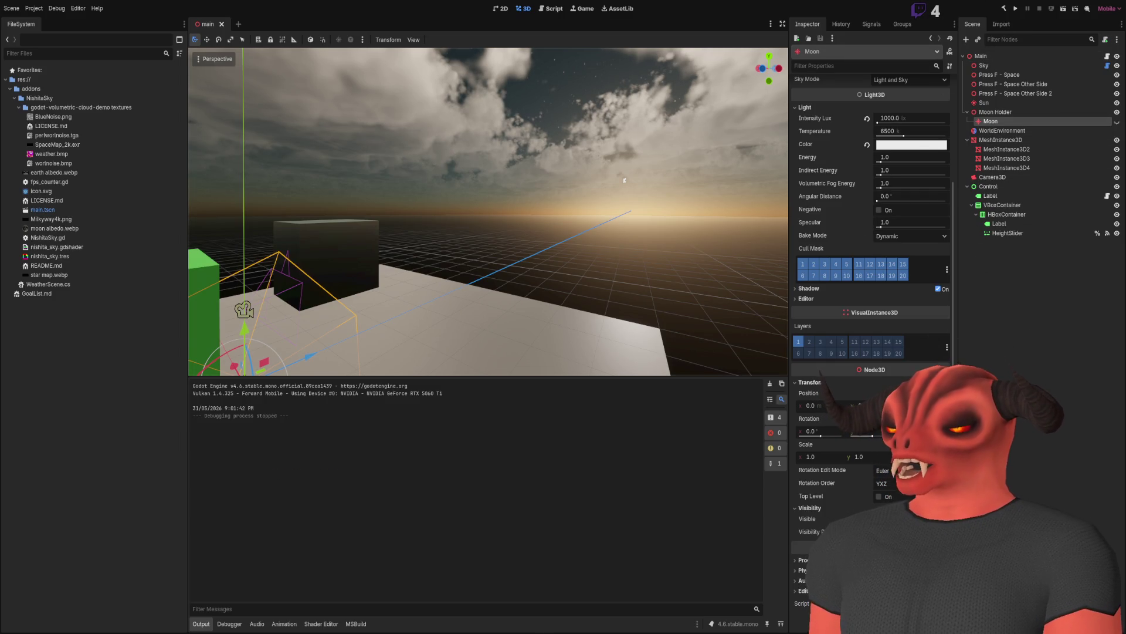
left_click(1117, 122)
left_click(1116, 122)
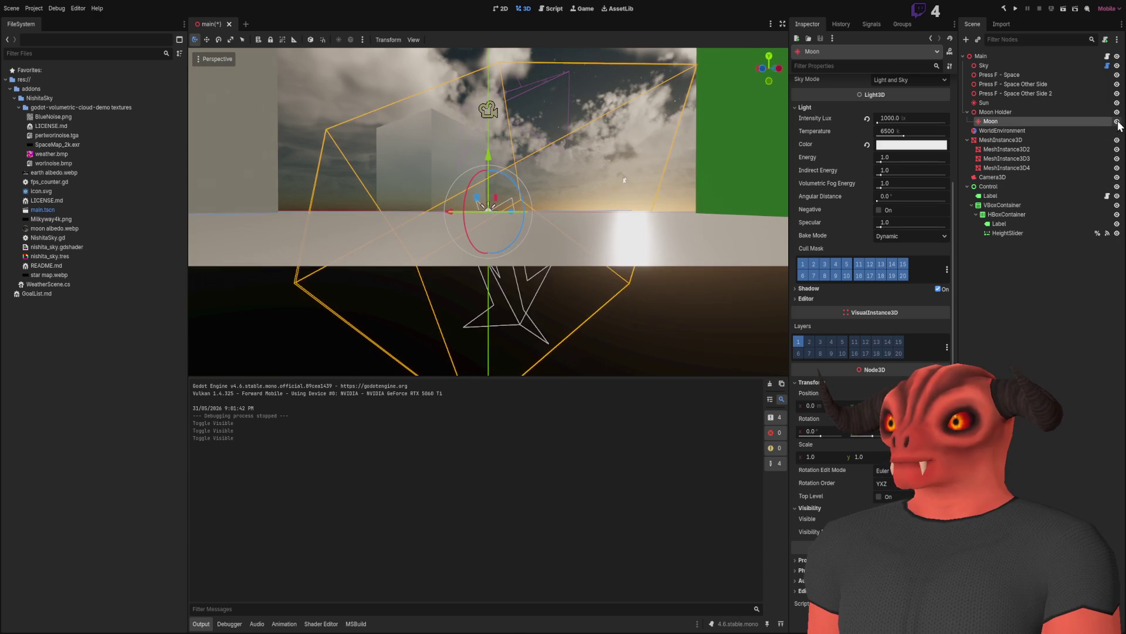
left_click(1117, 123)
left_click_drag(684, 184, 684, 184)
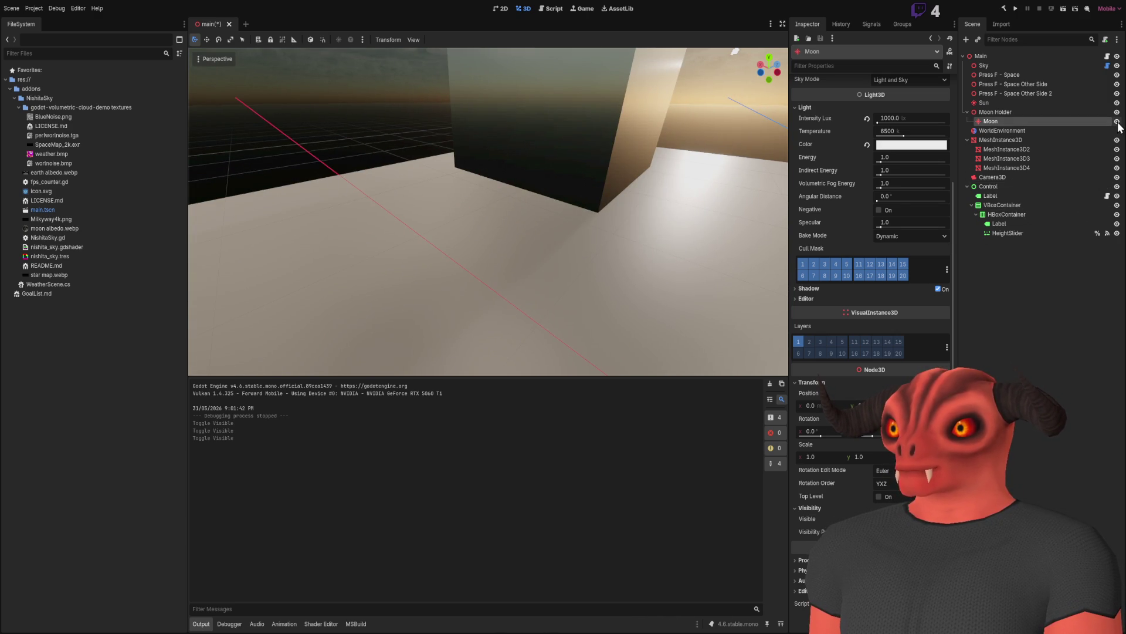
left_click(1117, 121)
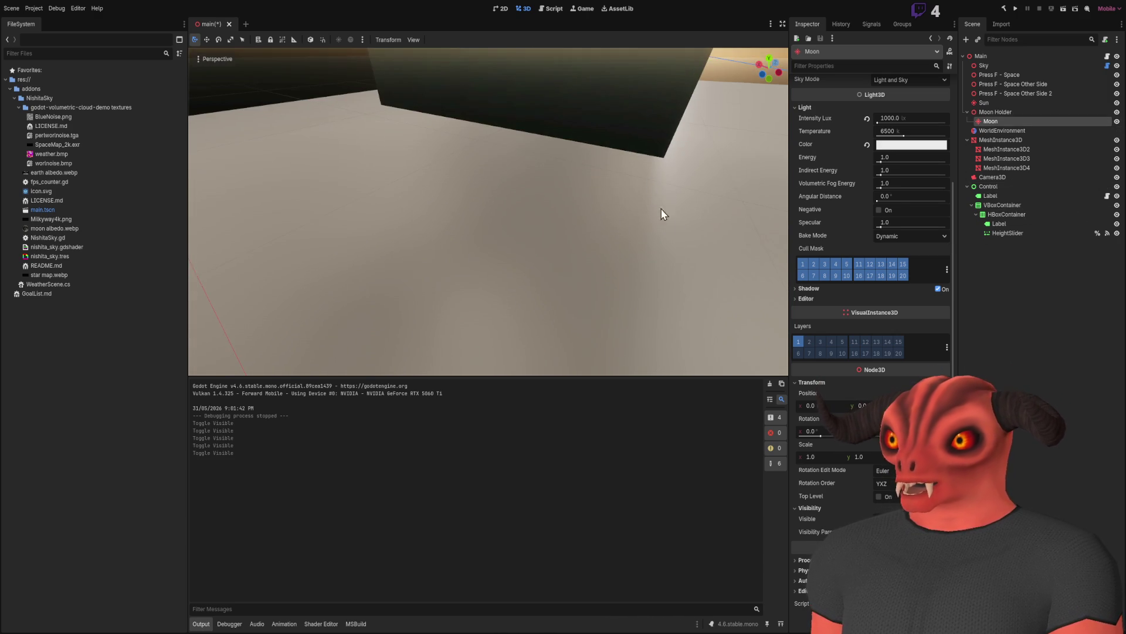
left_click_drag(643, 243, 643, 243)
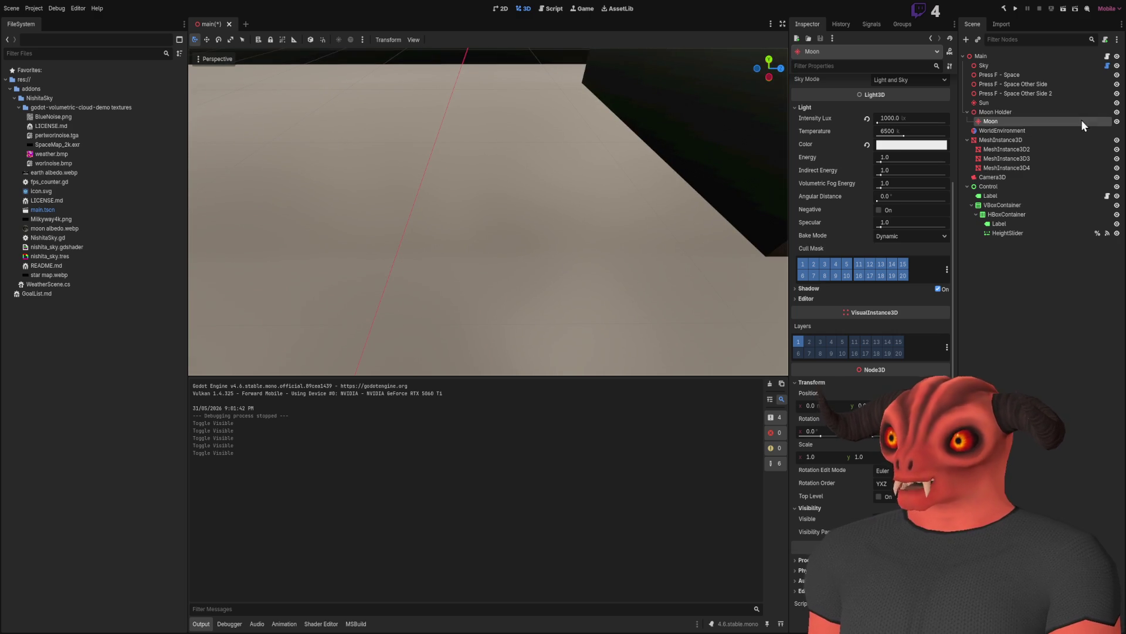
left_click(1116, 123)
left_click(1119, 126)
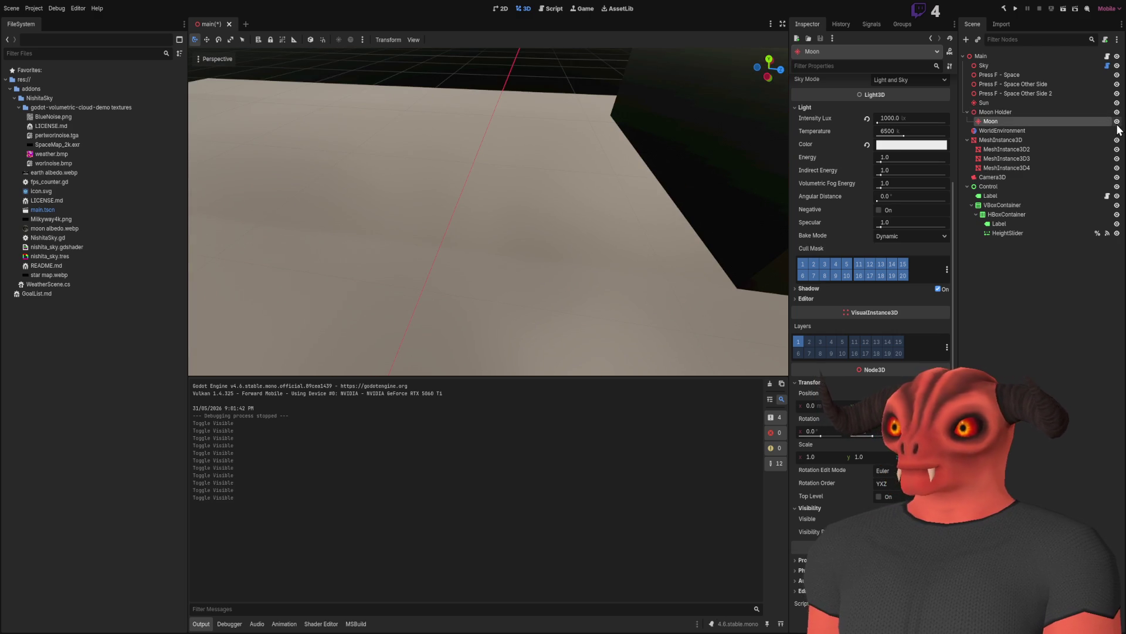
left_click(1117, 122)
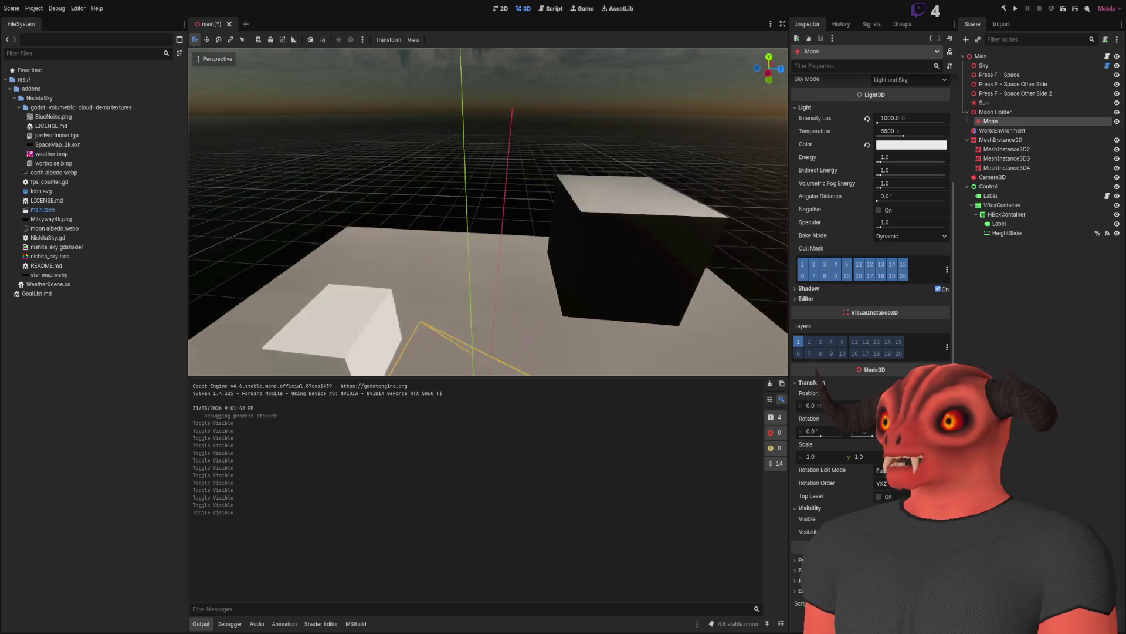
left_click(574, 128)
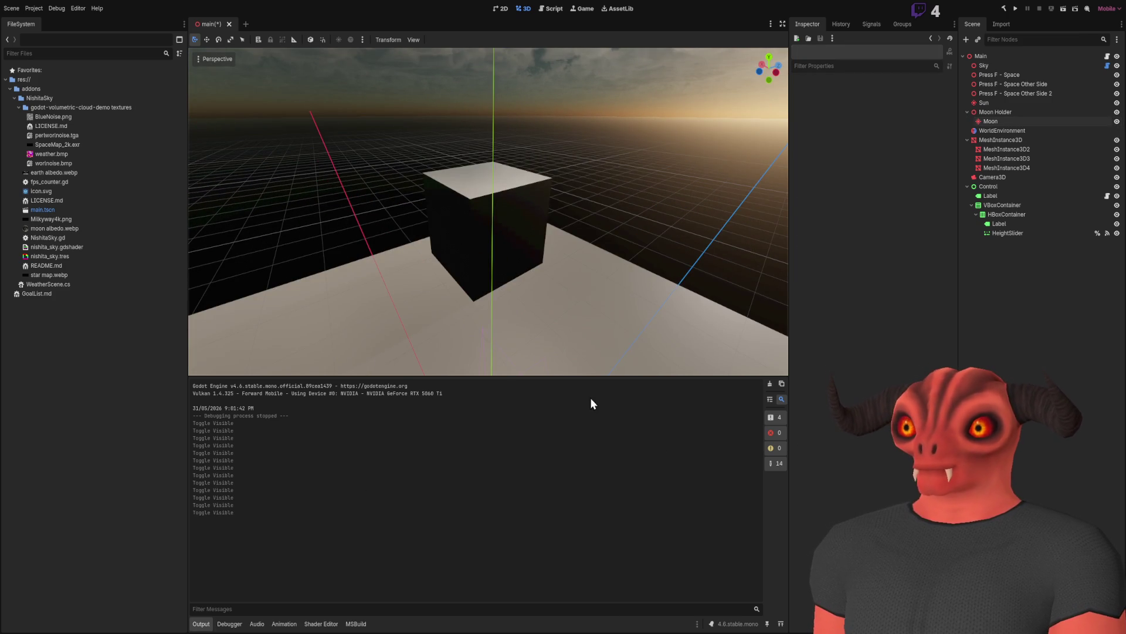
left_click(771, 383)
left_click(1010, 121)
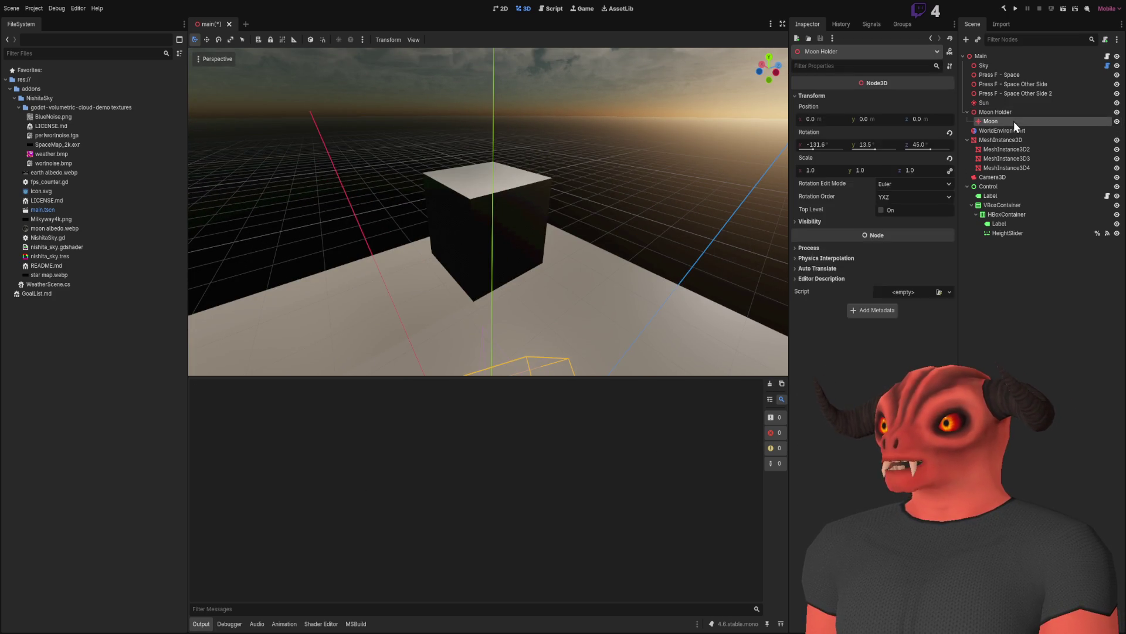
left_click_drag(535, 192, 526, 224)
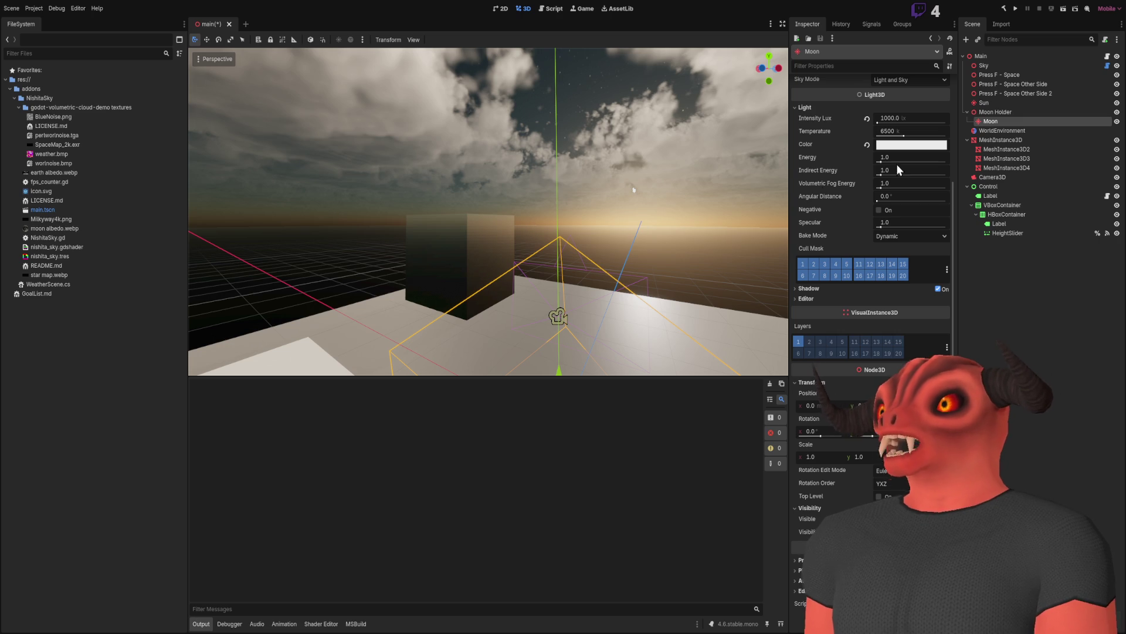
left_click(1025, 108)
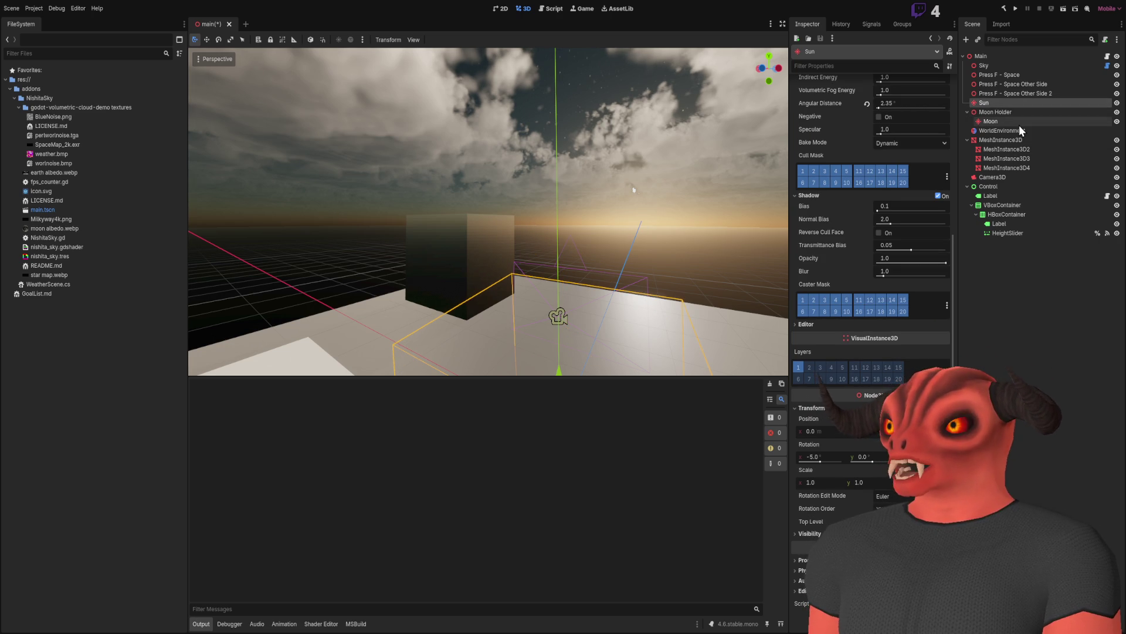
left_click(1020, 124)
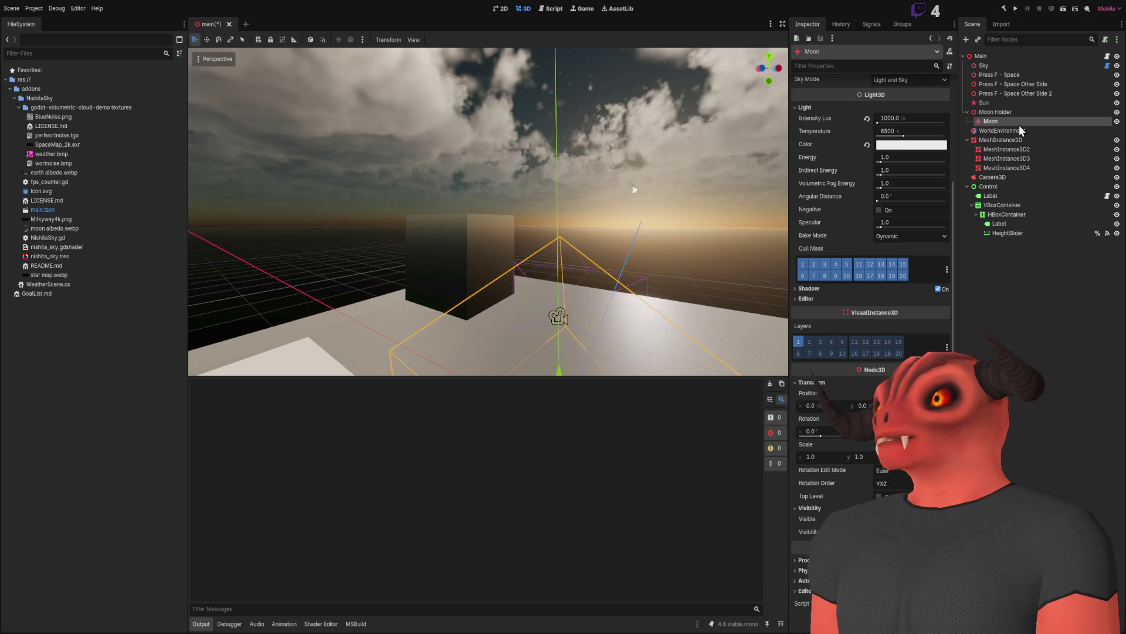
left_click_drag(662, 132, 662, 140)
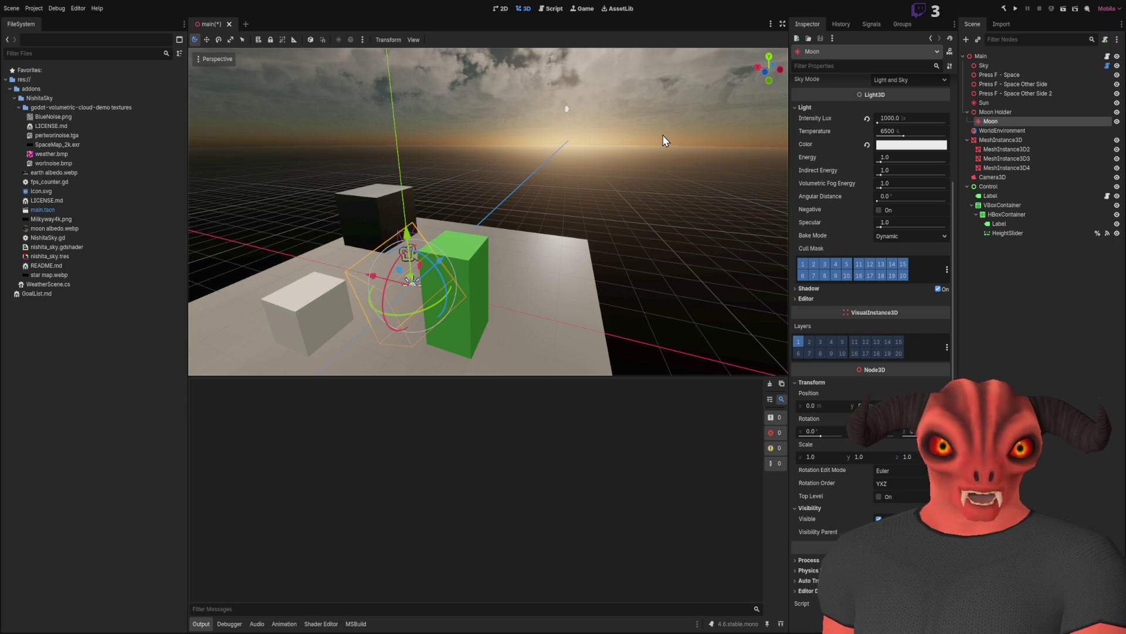
mouse_move(607, 186)
left_mouse_down()
mouse_move(607, 143)
mouse_move(602, 194)
mouse_move(604, 172)
mouse_move(558, 191)
left_mouse_up()
scroll(569, 187, "up", 2)
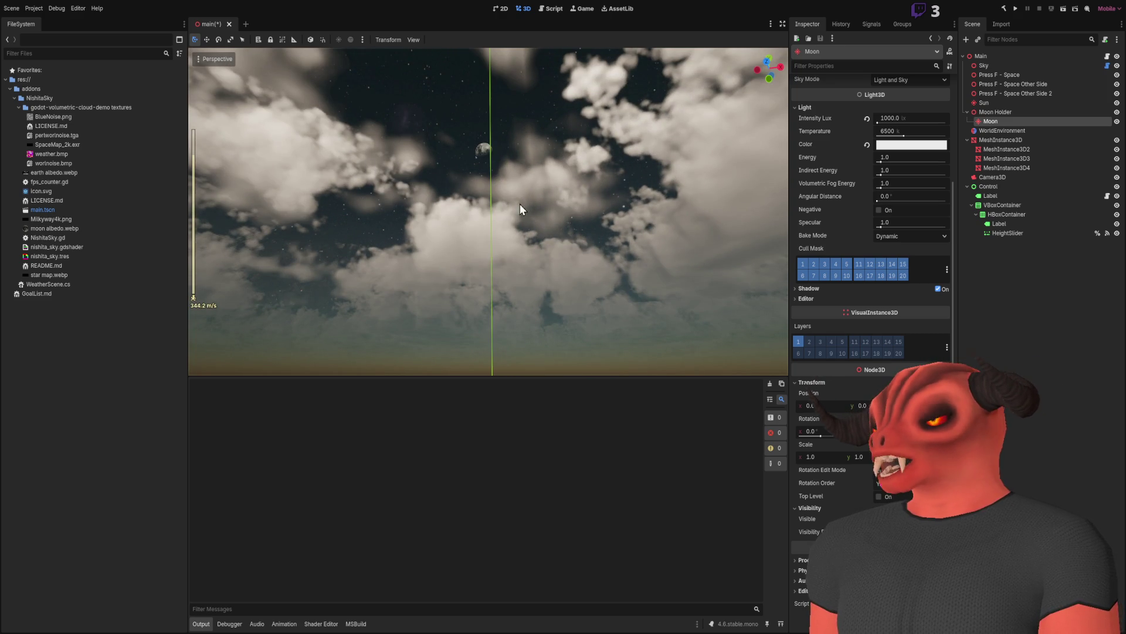
key("f")
mouse_move(493, 227)
left_mouse_down()
mouse_move(495, 246)
mouse_move(495, 212)
mouse_move(499, 246)
mouse_move(487, 258)
mouse_move(496, 212)
mouse_move(499, 246)
mouse_move(505, 230)
mouse_move(511, 252)
mouse_move(517, 222)
mouse_move(585, 202)
left_mouse_up()
scroll(493, 223, "down", 10)
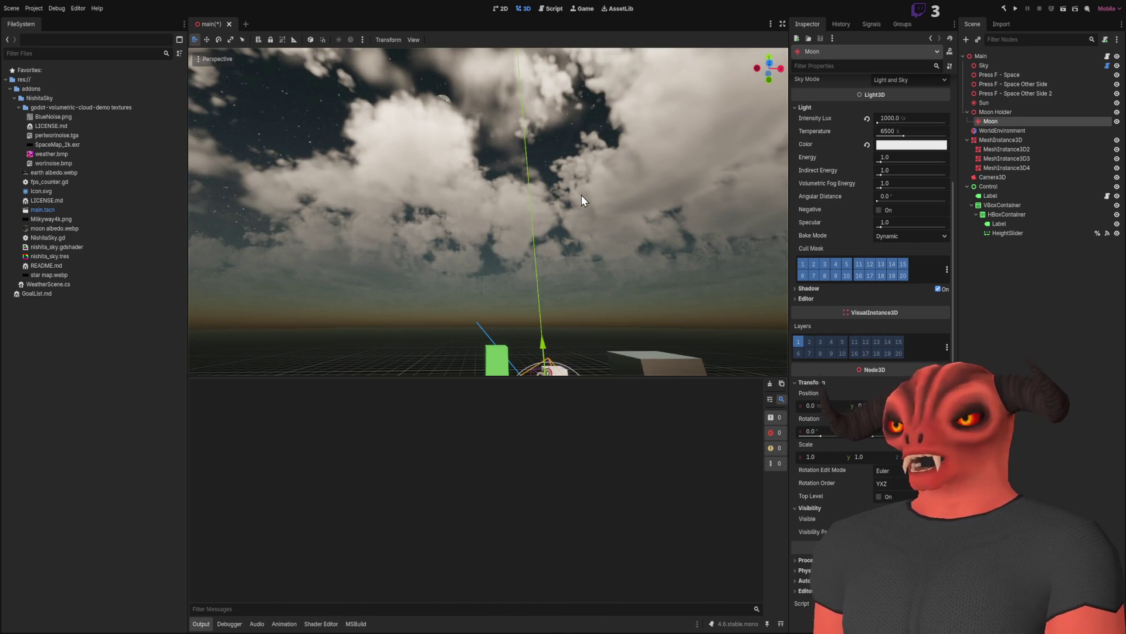
mouse_move(295, 68)
left_mouse_down()
mouse_move(476, 137)
mouse_move(513, 110)
left_mouse_up()
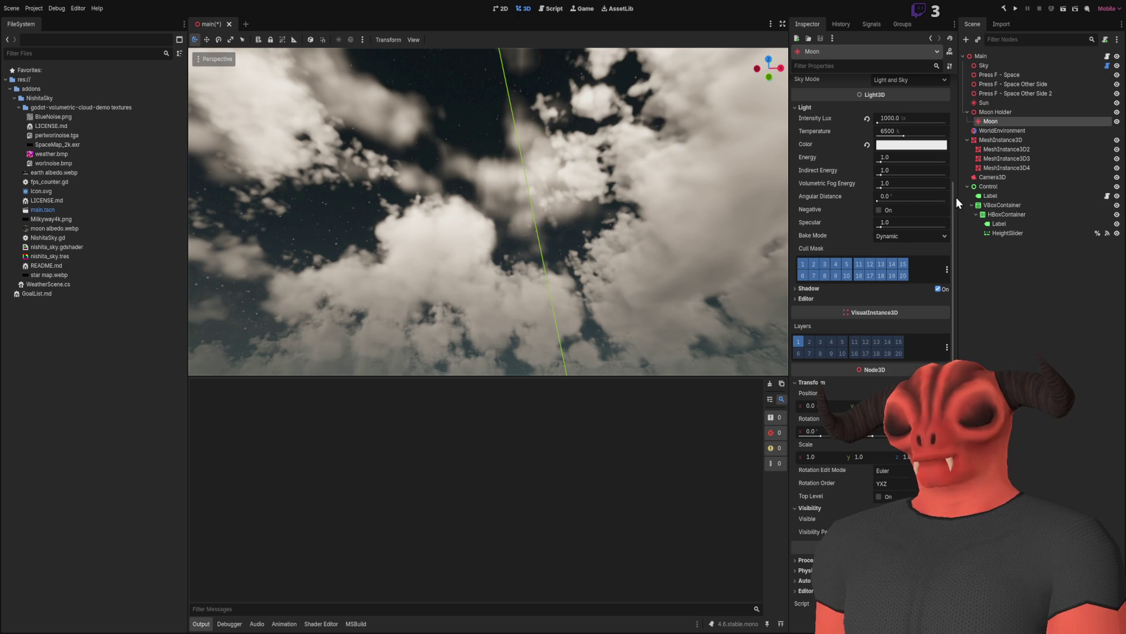
left_click(1020, 267)
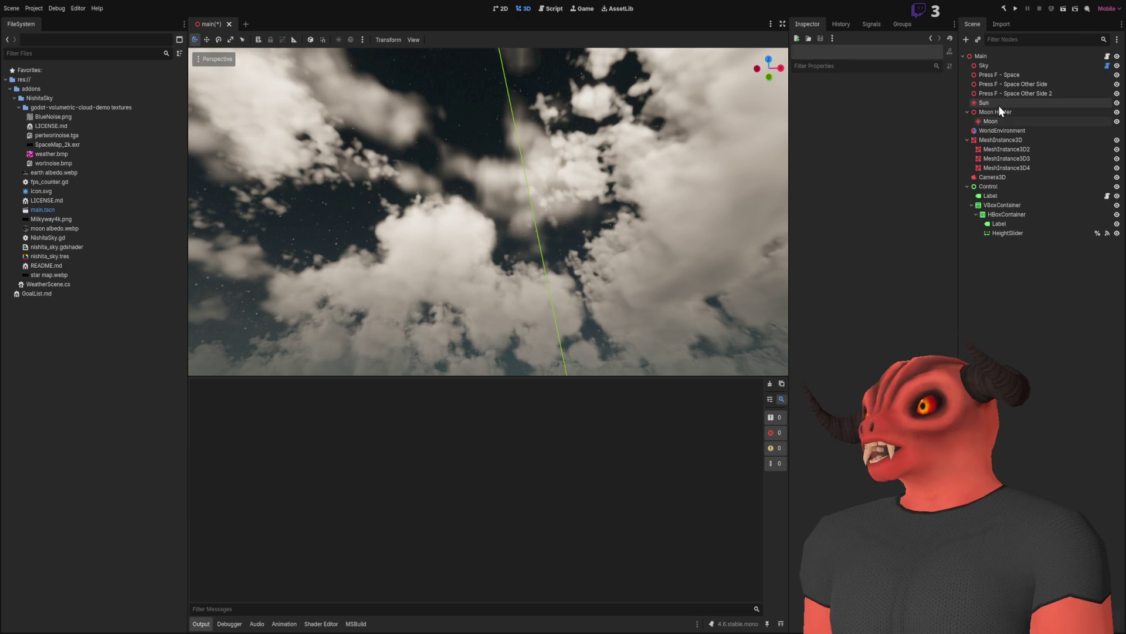
Rotate the Sky node to -71.3° on X to turn the scene to night.
left_click(999, 103)
left_click(988, 68)
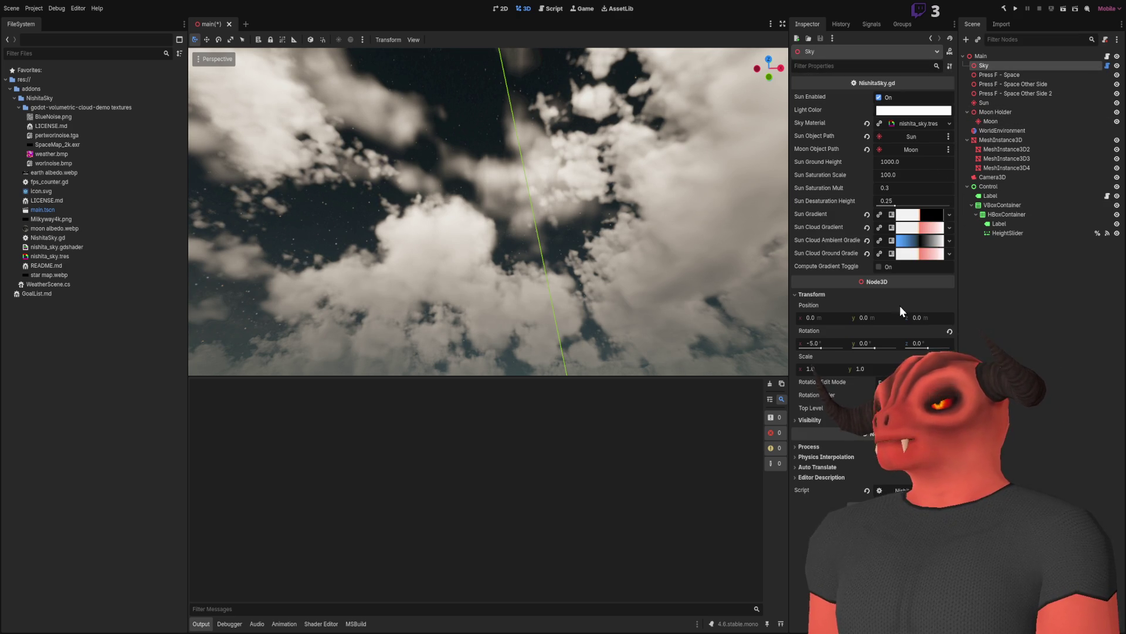
left_click_drag(820, 348, 820, 348)
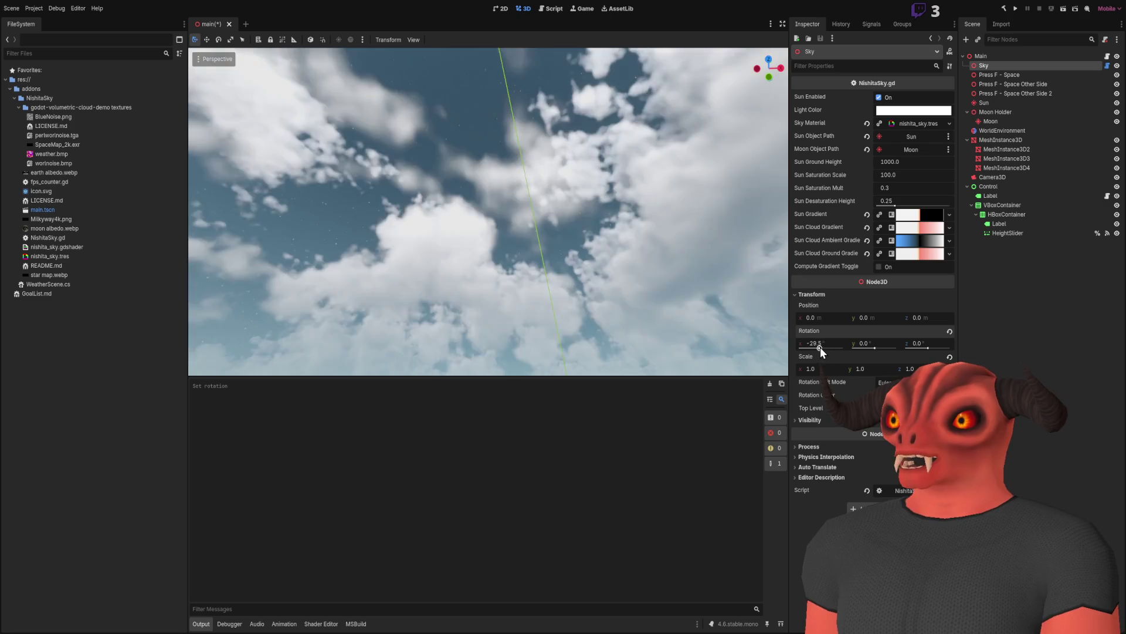
Hide the Sun light, frame the Moon, and expand the Sky node's sky material.
left_click(1108, 123)
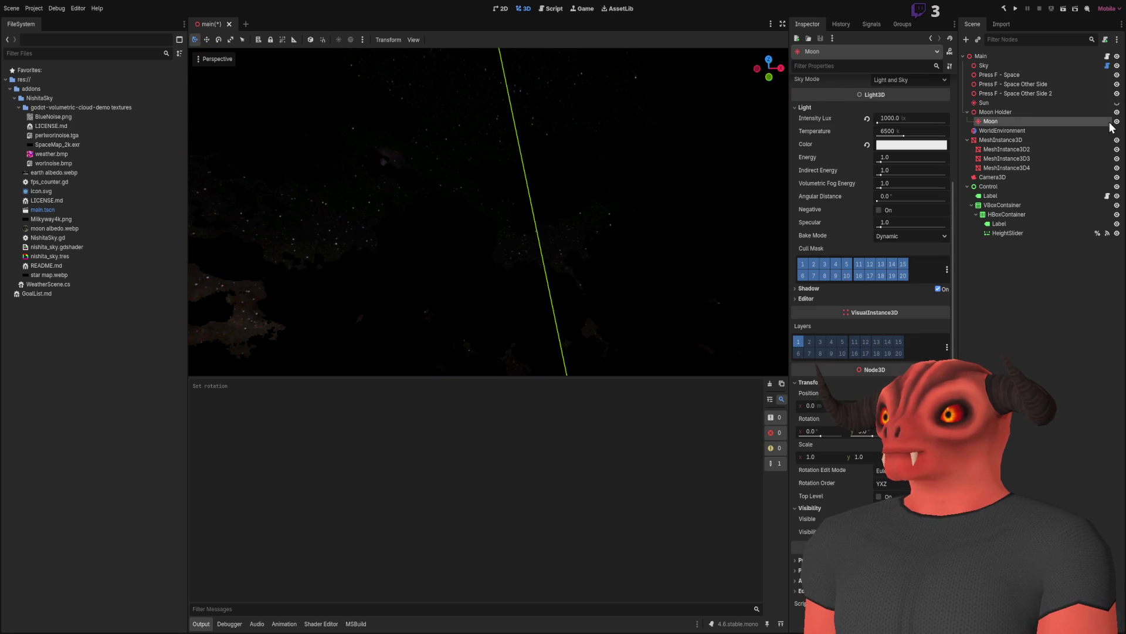
left_click(1117, 105)
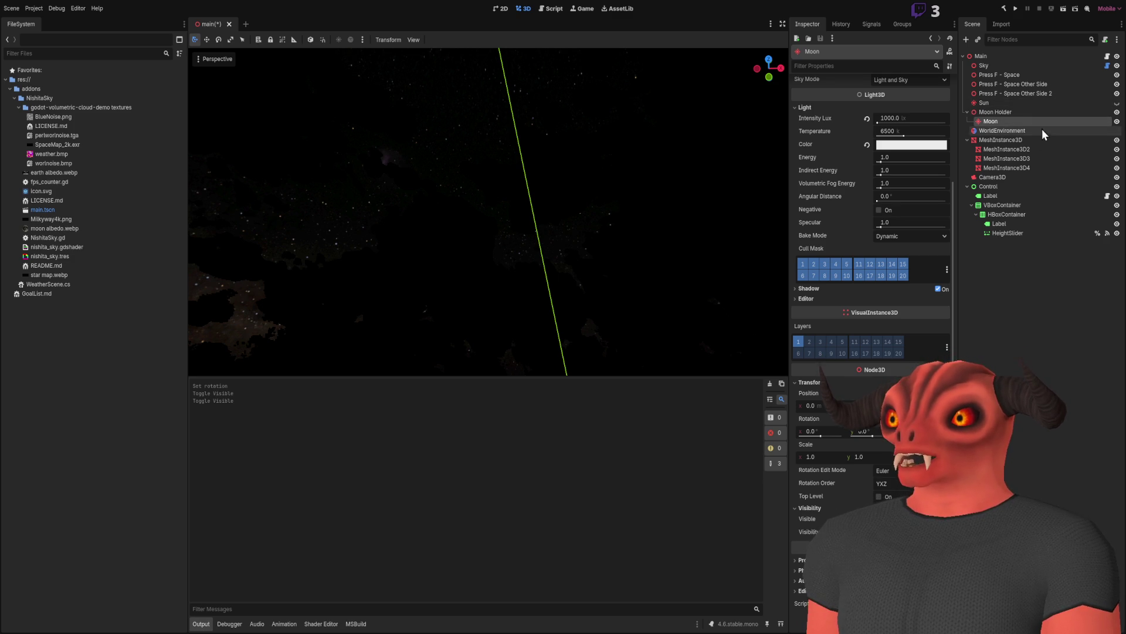
key("f")
left_click_drag(479, 249, 547, 341)
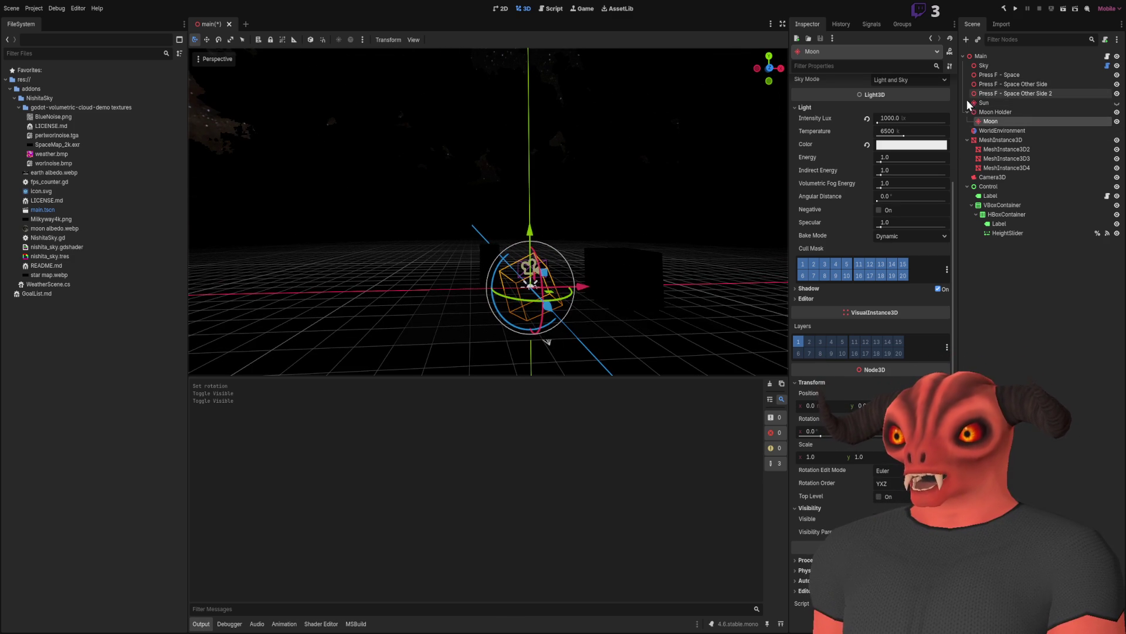
left_click(1021, 68)
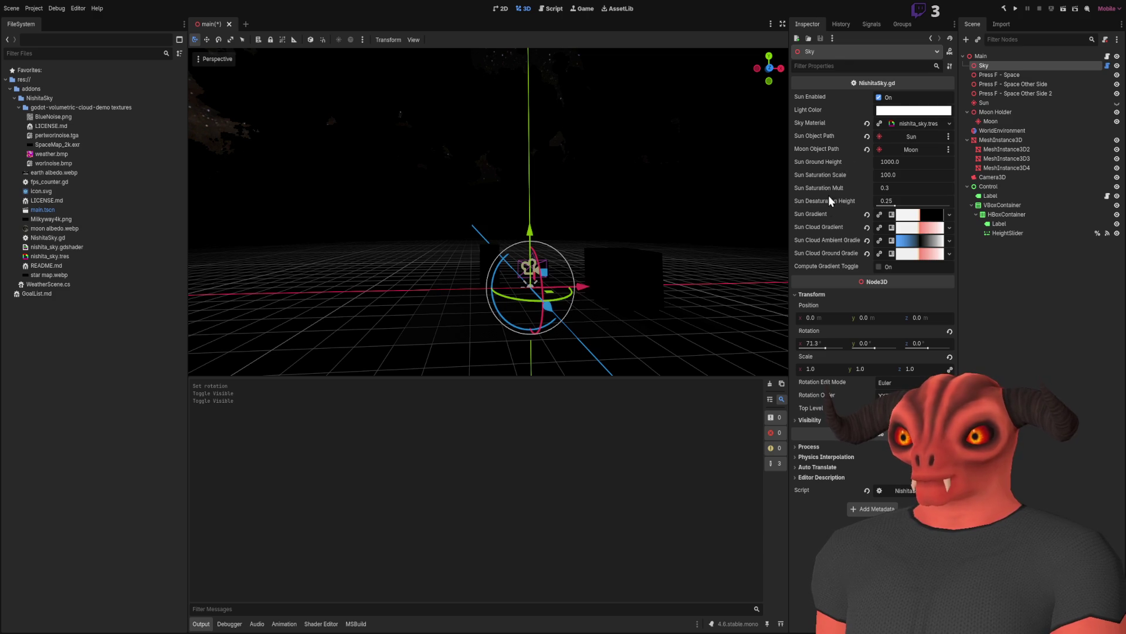
left_click(920, 122)
Drop the sky material's Cloud Coverage to 0.0 for a clear starry sky, then raise it to 0.345.
scroll(908, 172, "down", 5)
scroll(899, 225, "up", 2)
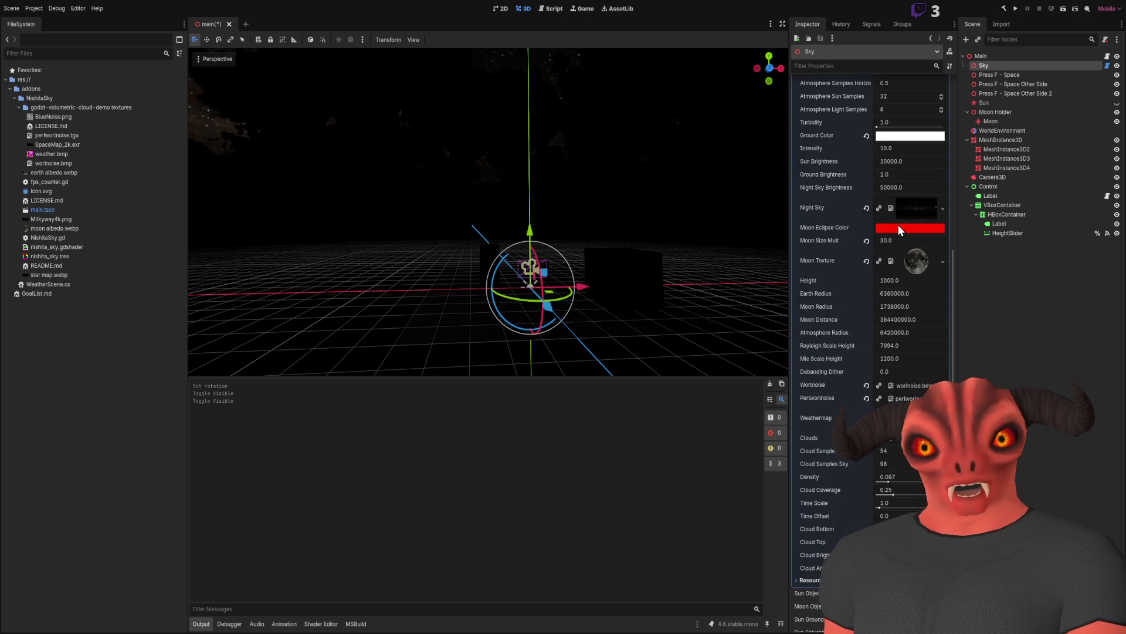
left_click_drag(576, 175, 539, 168)
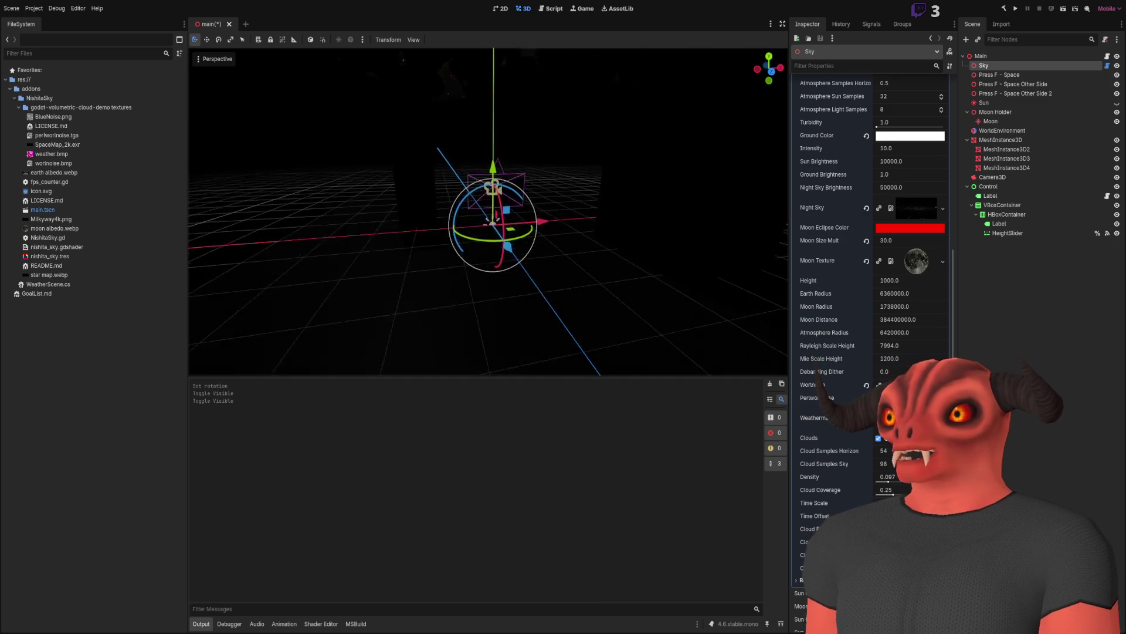
scroll(489, 212, "up", 3)
scroll(488, 211, "down", 10)
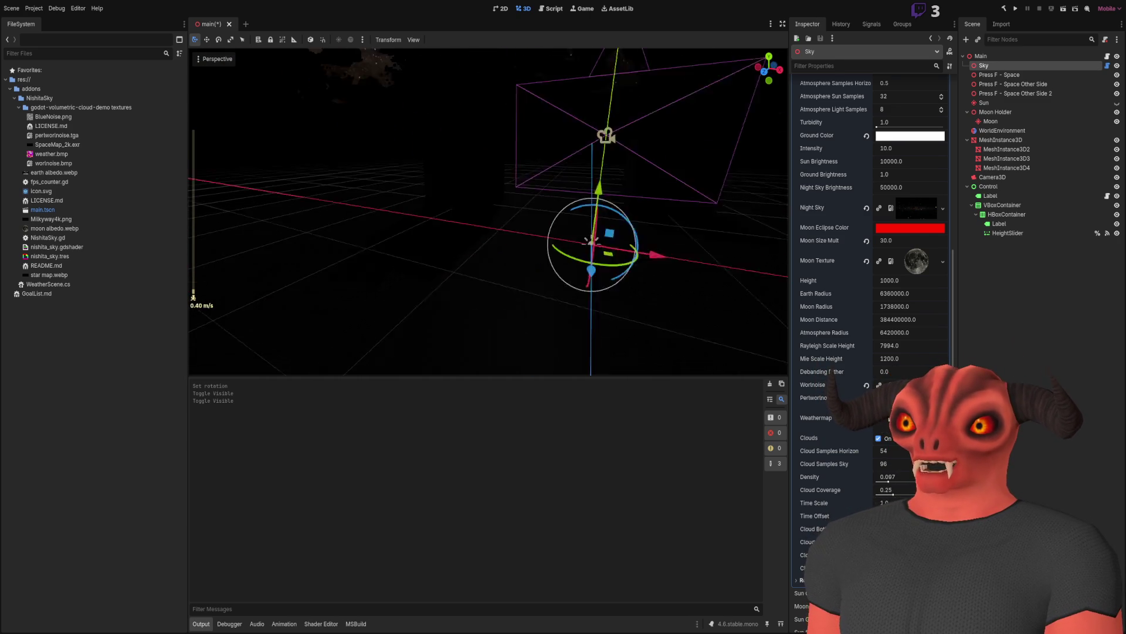
left_click_drag(488, 211, 488, 211)
left_click_drag(884, 495, 876, 495)
left_click_drag(615, 180, 615, 180)
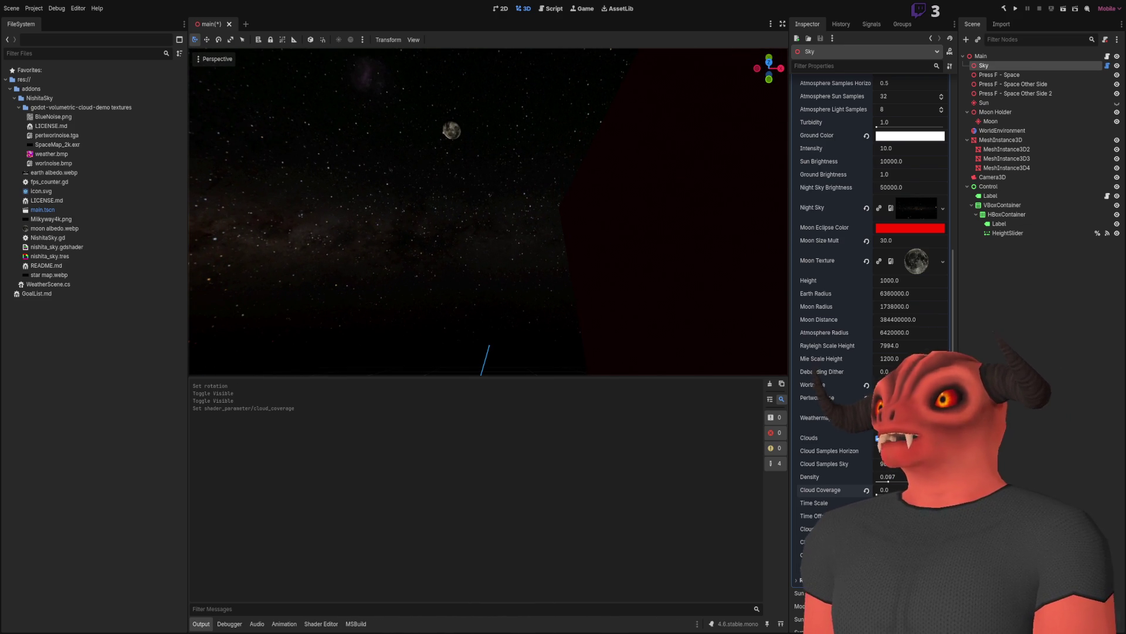
mouse_move(887, 496)
left_mouse_down()
mouse_move(899, 494)
mouse_move(875, 478)
left_mouse_up()
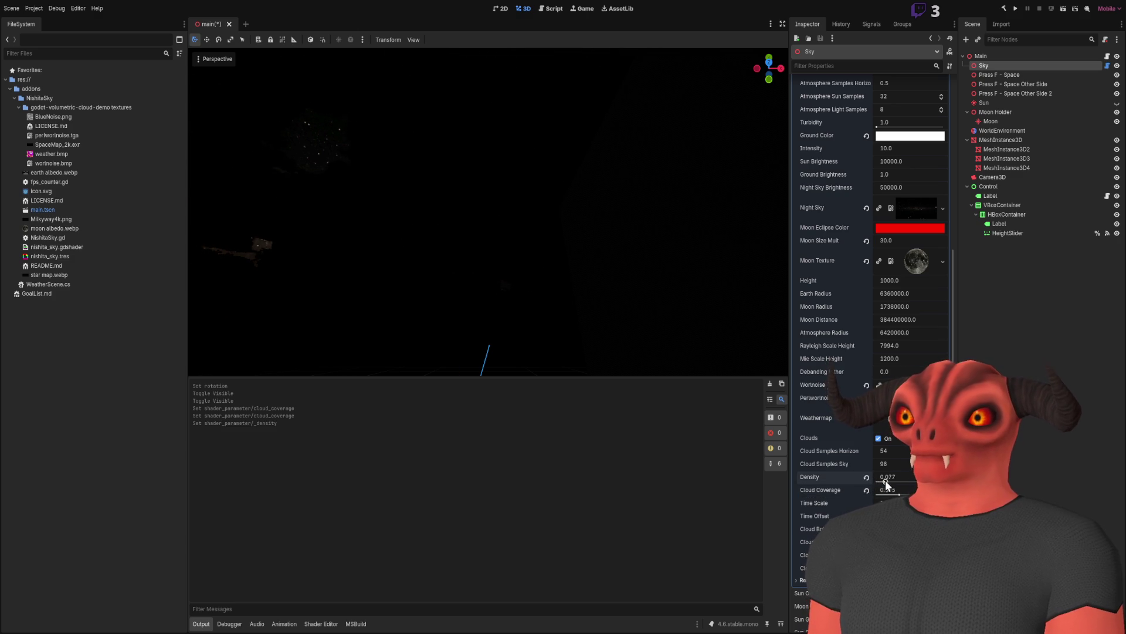
Toggle the clouds off and back on, then adjust the Cloud Brightness in the night sky.
left_click_drag(486, 211, 492, 248)
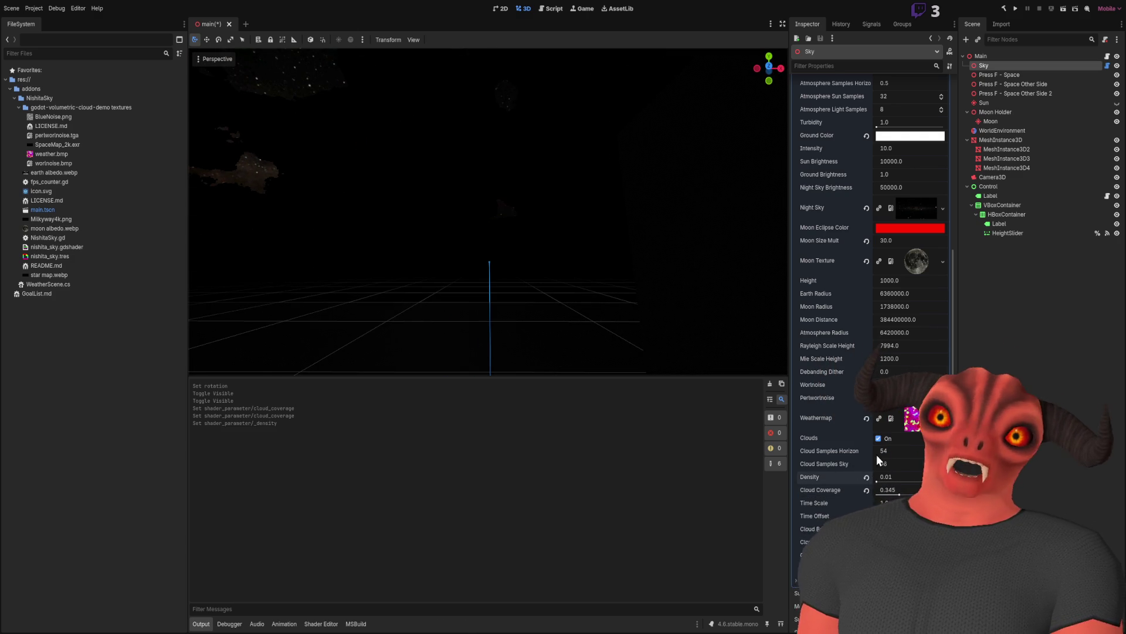
left_click(879, 437)
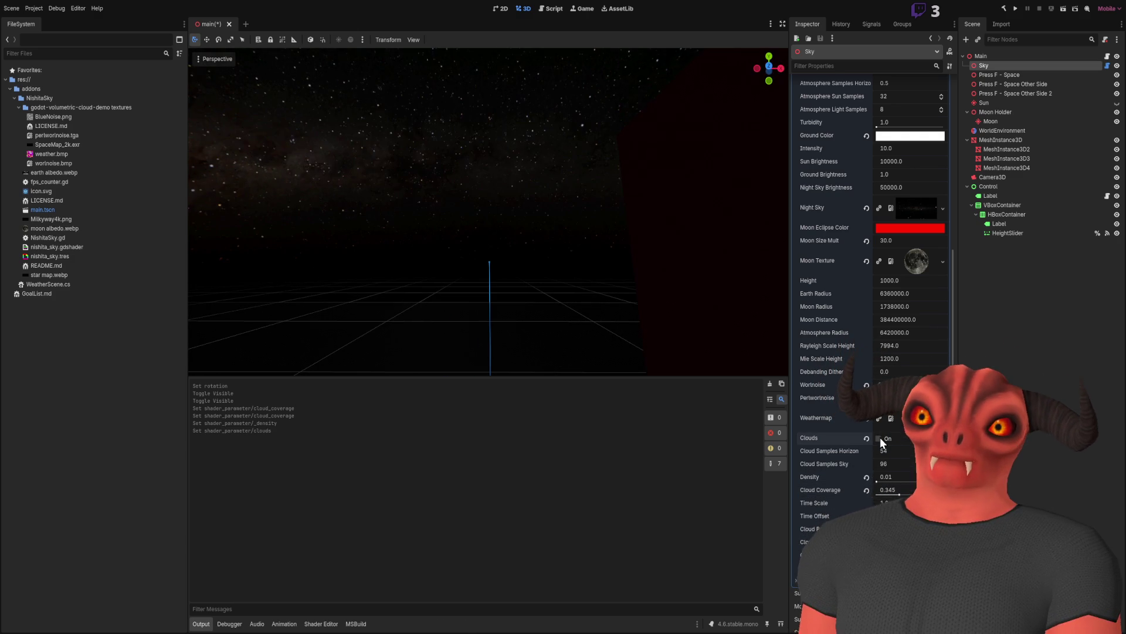
left_click(880, 437)
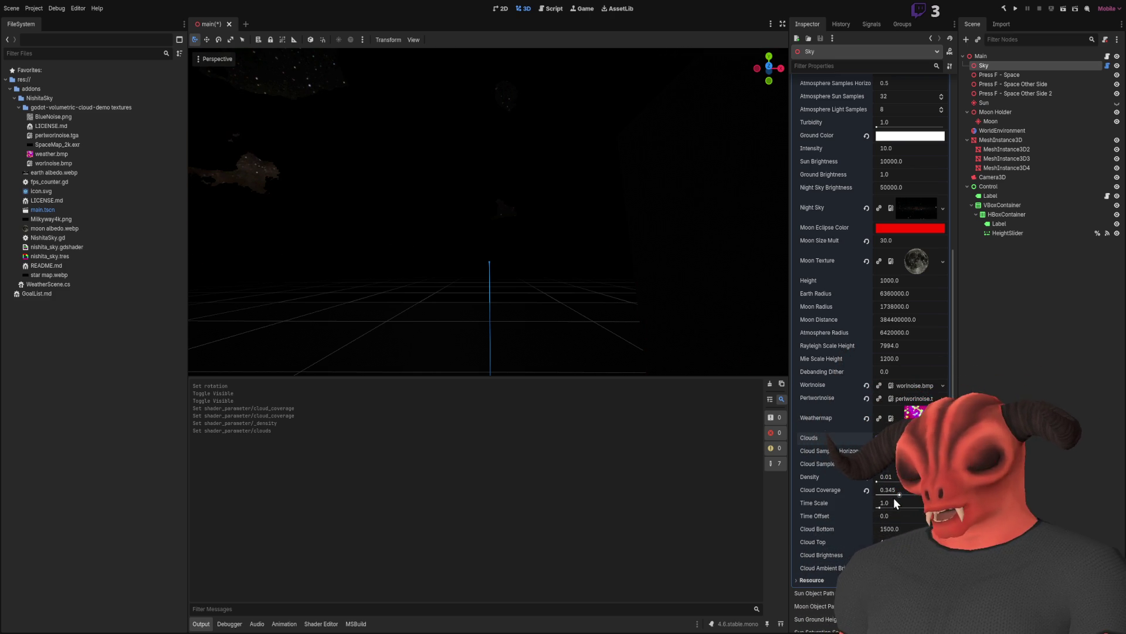
left_click_drag(897, 555, 907, 556)
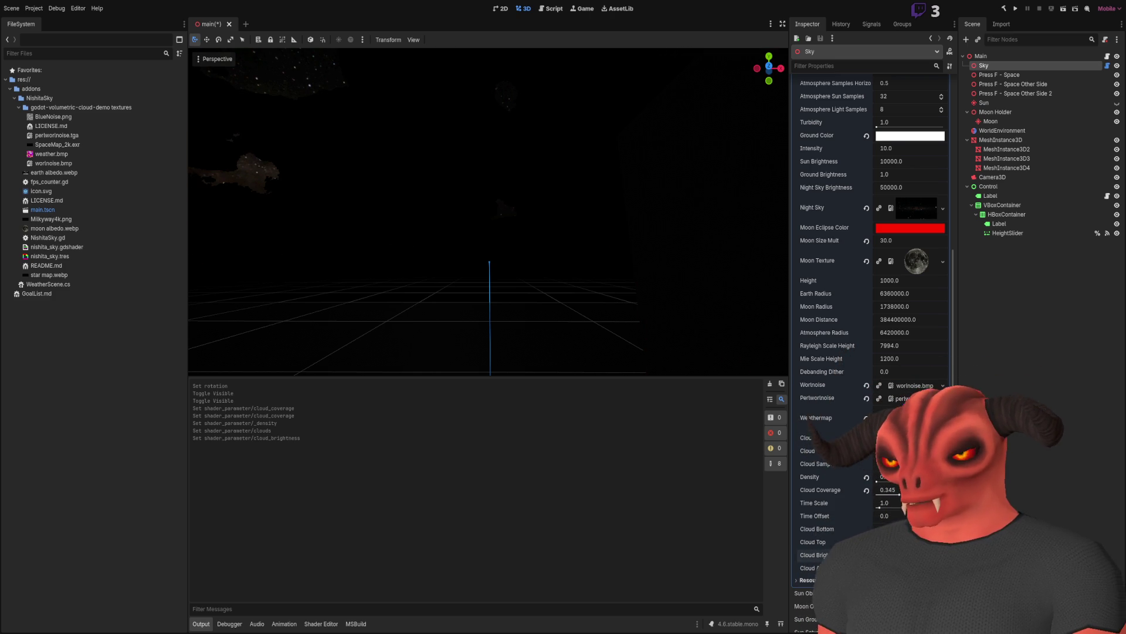